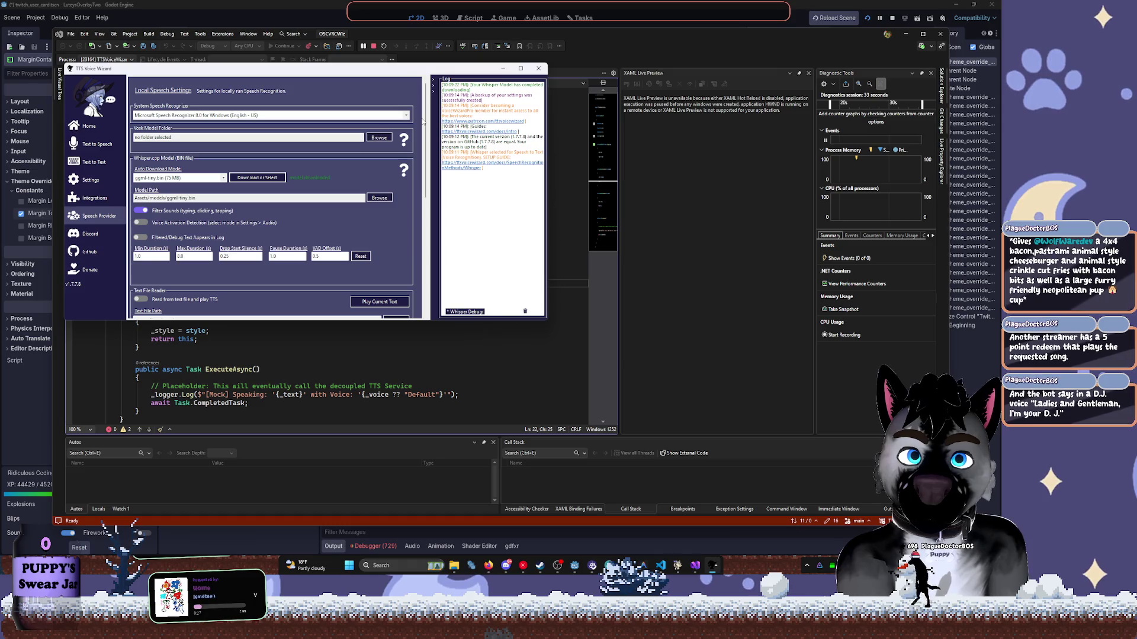
Close the running TTS Voice Wizard app and bring up the OSCVRCWiz project's actions in Visual Studio.
{"action": "left_click", "coordinate": [538, 67]}
{"action": "left_click", "coordinate": [944, 64]}
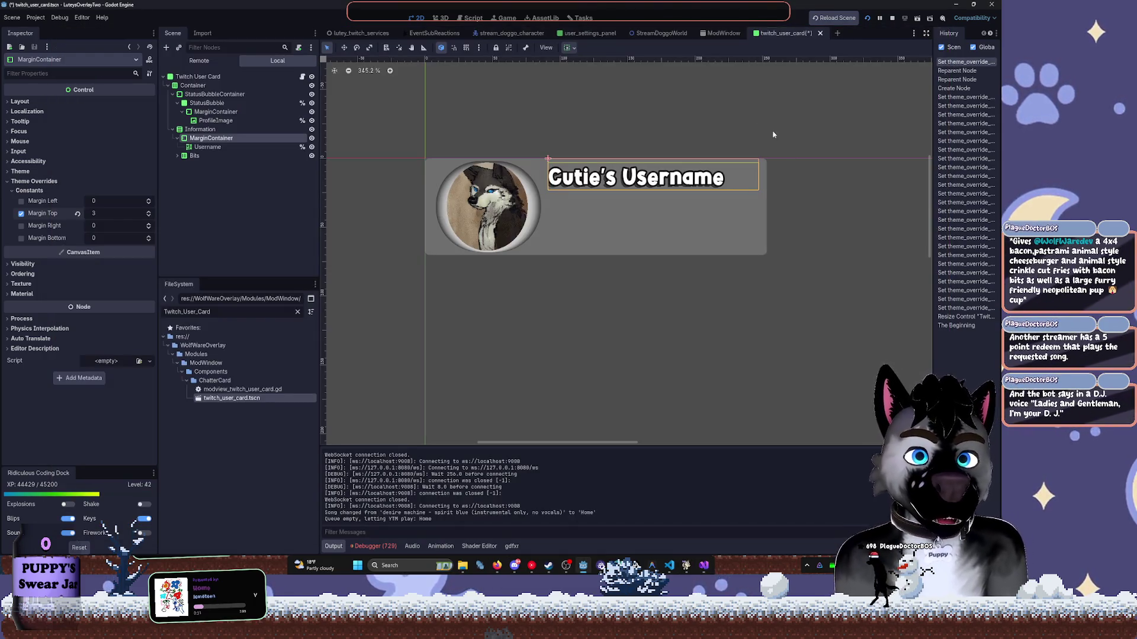
{"action": "left_click", "coordinate": [704, 566]}
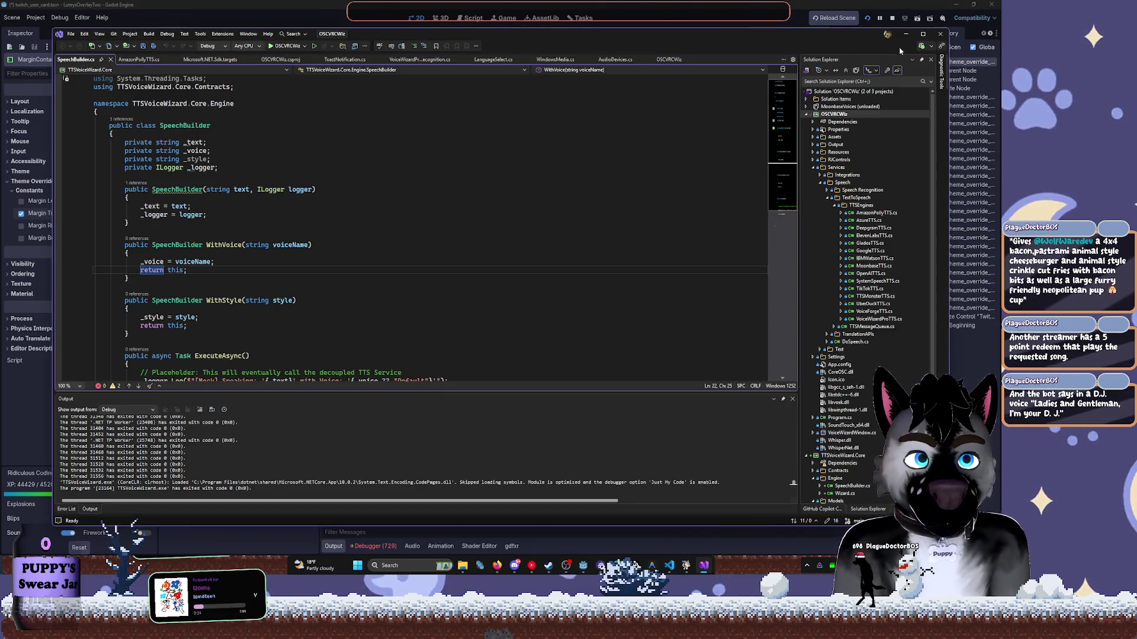
{"action": "right_click", "coordinate": [845, 114]}
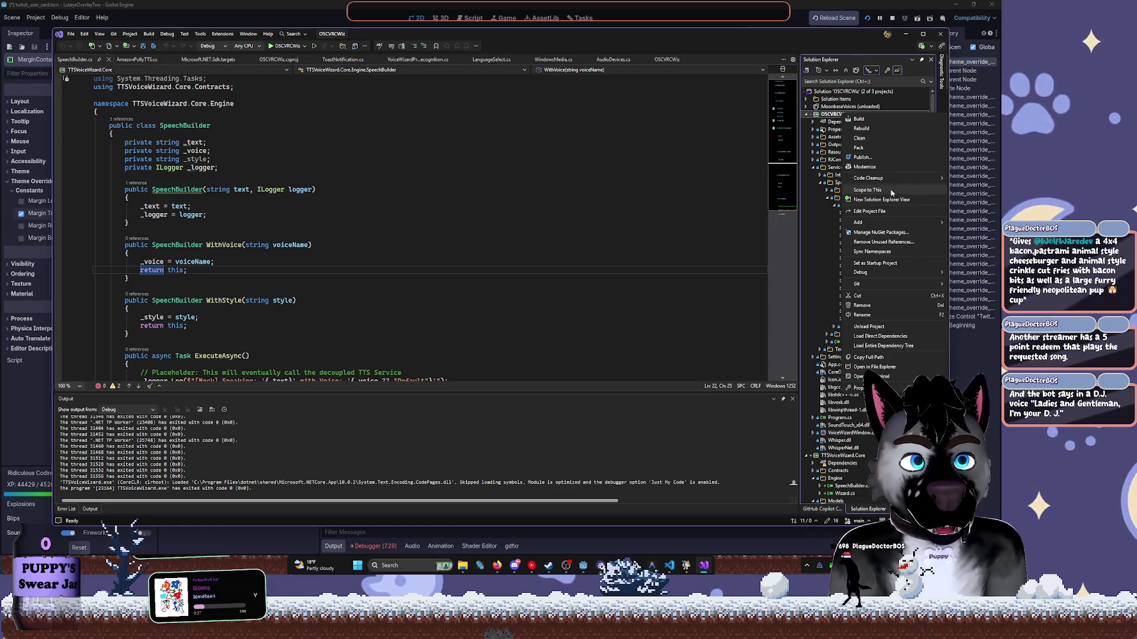
{"action": "key", "text": "Escape"}
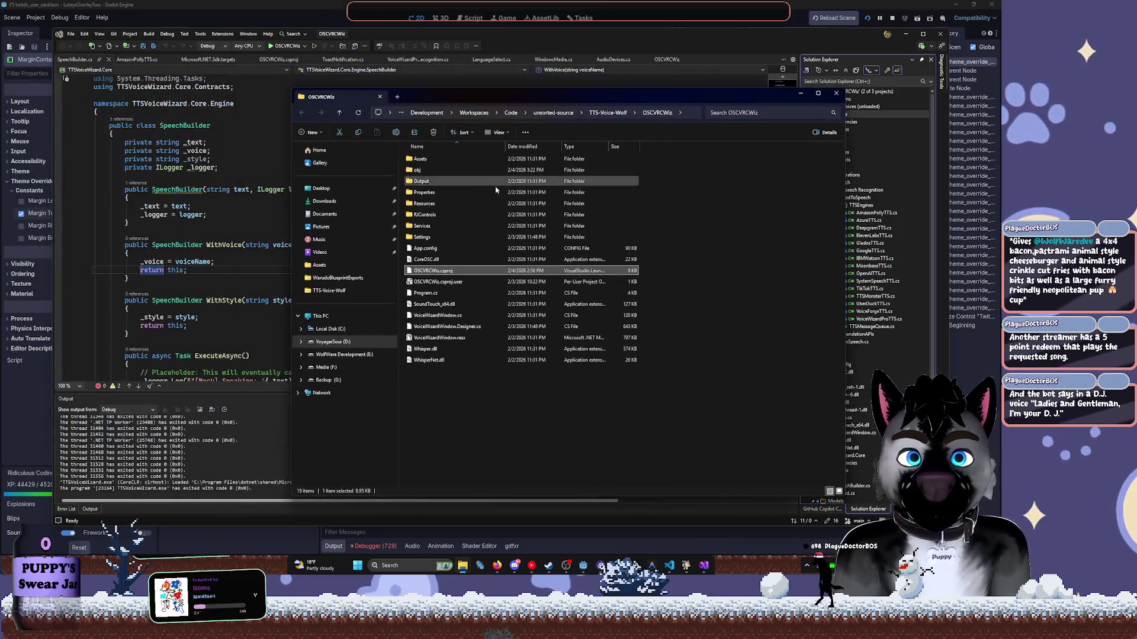
Look inside the Output folder in Explorer, go back to OSCVRCWiz, and return to Visual Studio.
{"action": "double_click", "coordinate": [450, 181]}
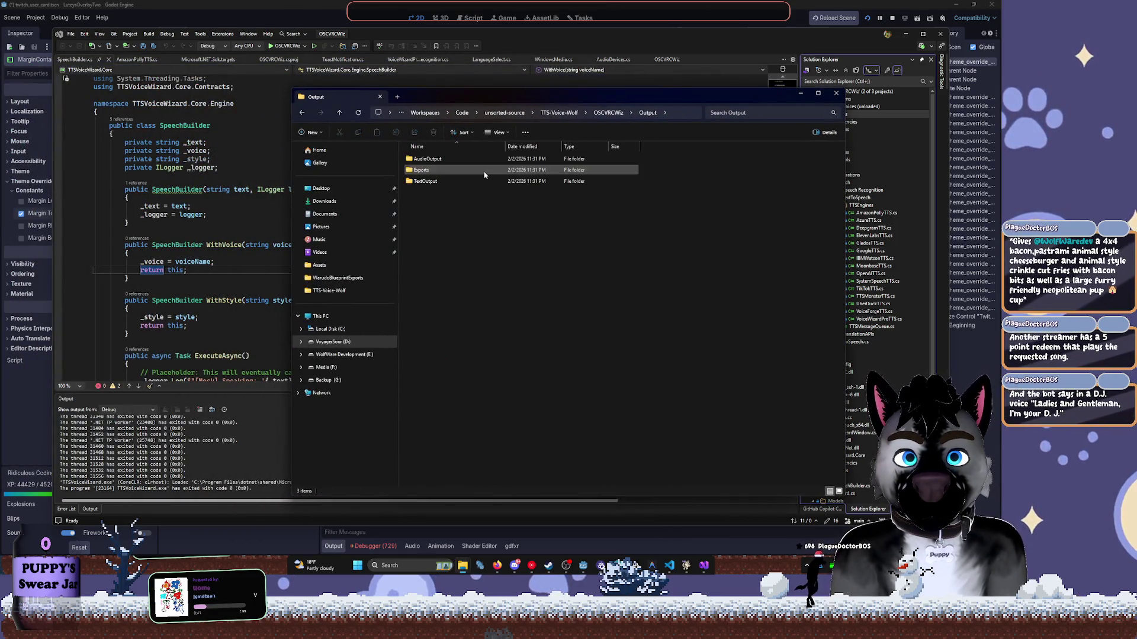
{"action": "left_click", "coordinate": [609, 112]}
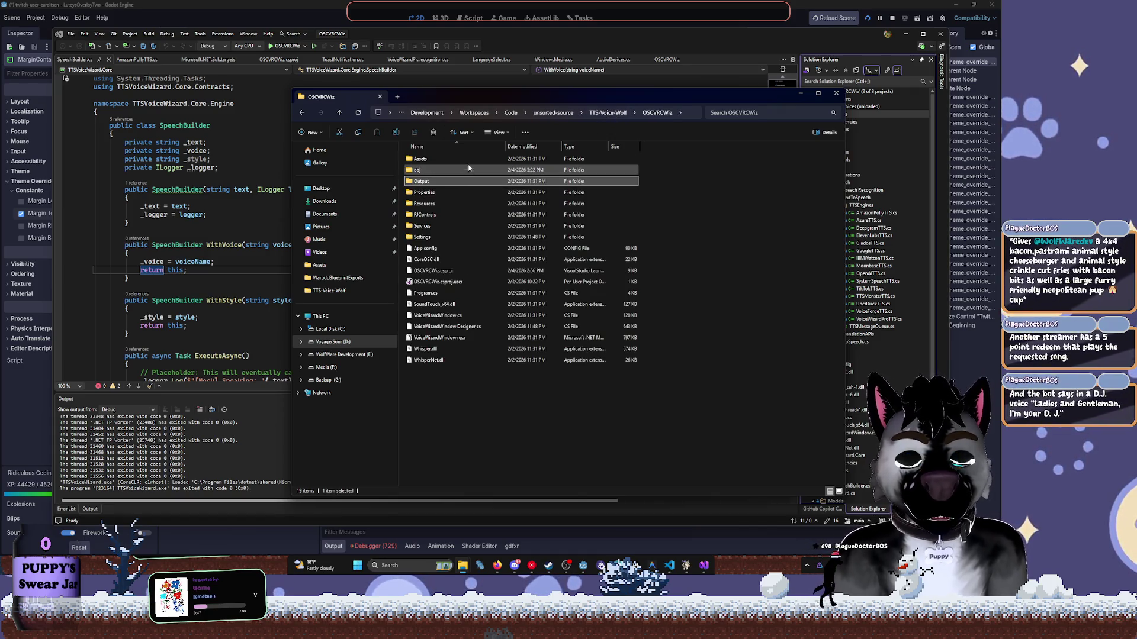
{"action": "left_click", "coordinate": [751, 23]}
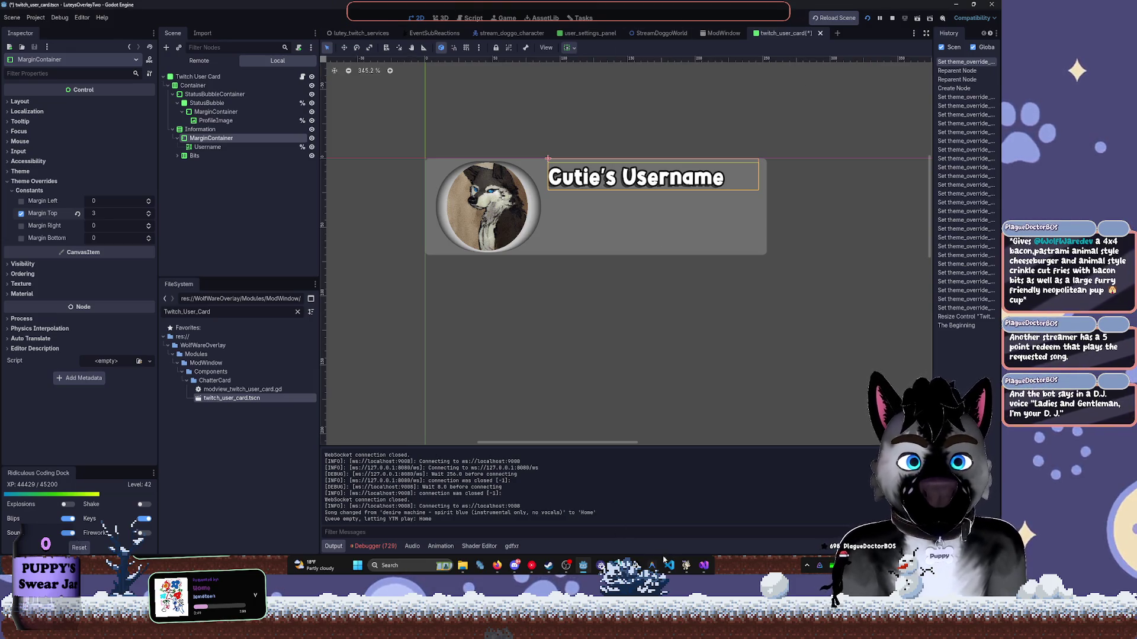
{"action": "left_click", "coordinate": [703, 565]}
Switch the solution configuration to Release and start running it.
{"action": "left_click", "coordinate": [213, 46]}
{"action": "left_click", "coordinate": [208, 61]}
{"action": "left_click", "coordinate": [287, 45]}
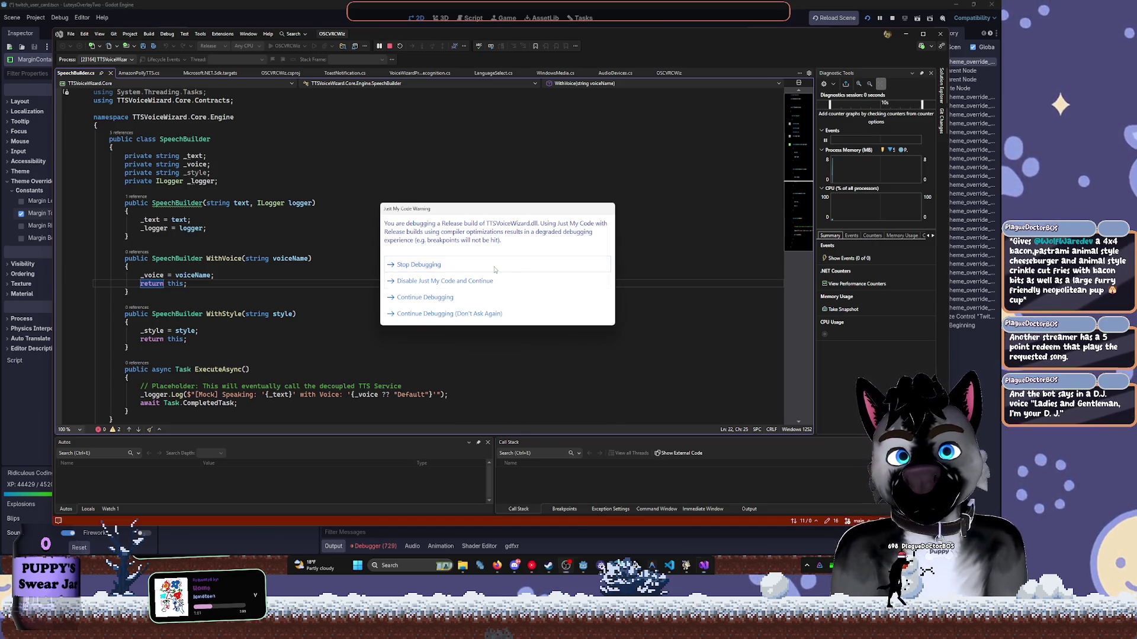
Stop debugging from the Just My Code dialog and build the whole solution in Release.
{"action": "left_click", "coordinate": [494, 267]}
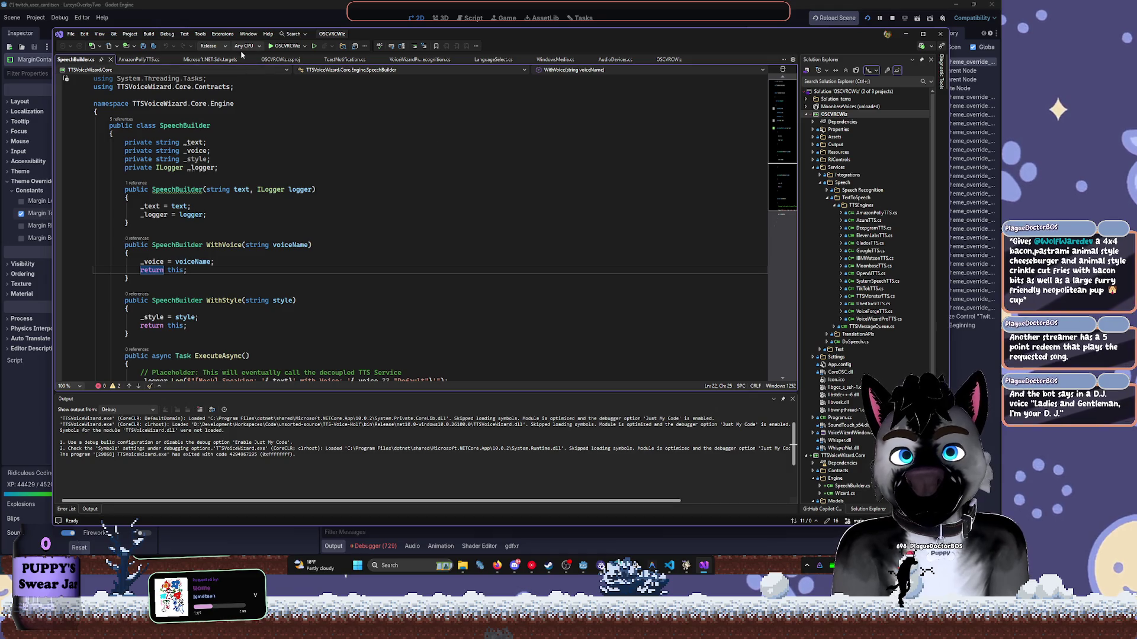
{"action": "left_click", "coordinate": [149, 34]}
{"action": "left_click", "coordinate": [194, 70]}
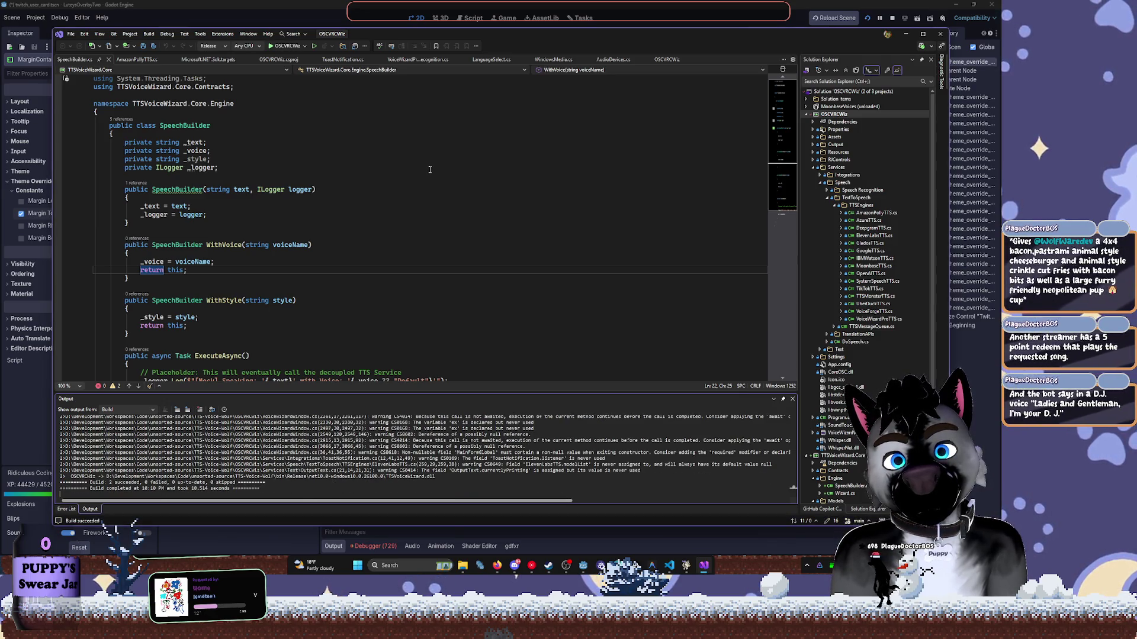
Check the Output folder in the OSCVRCWiz Explorer window, then close it.
{"action": "mouse_move", "coordinate": [462, 565]}
{"action": "left_click", "coordinate": [594, 518]}
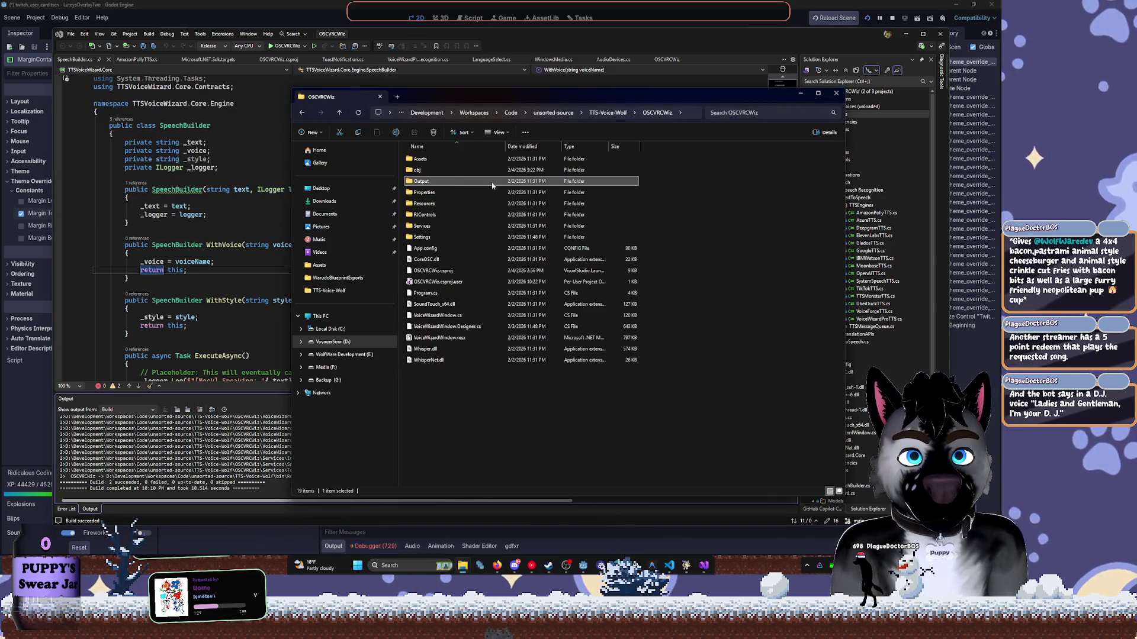
{"action": "double_click", "coordinate": [457, 178]}
{"action": "left_click", "coordinate": [836, 93]}
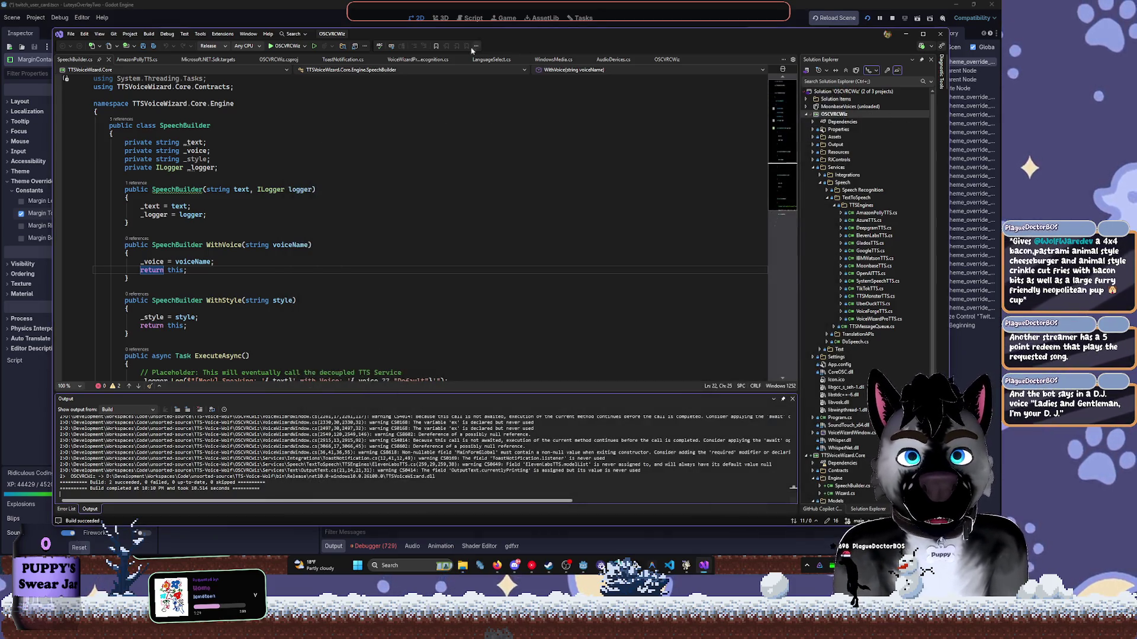
Verify the TTSVoiceWizard.Core project is set to Release in Configuration Manager.
{"action": "left_click", "coordinate": [211, 47]}
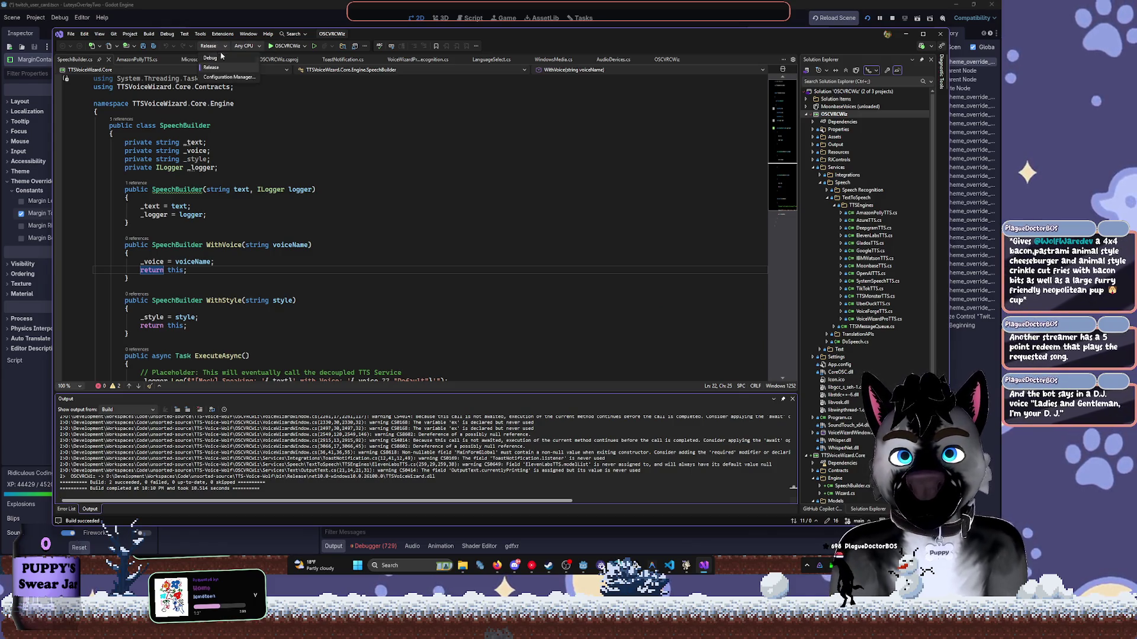
{"action": "left_click", "coordinate": [224, 78]}
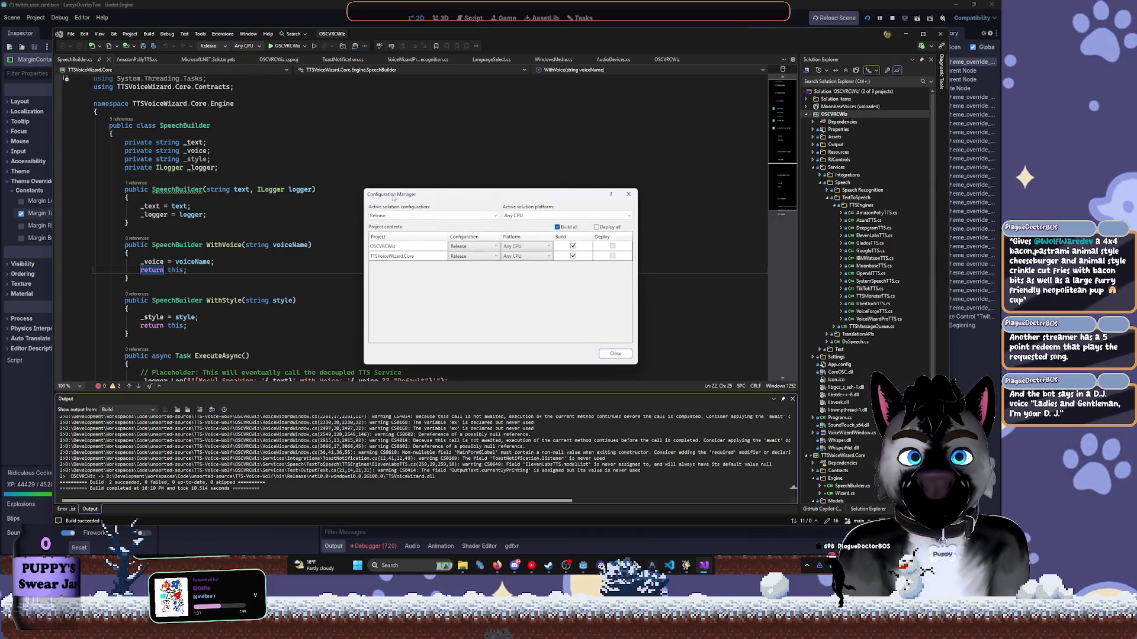
{"action": "left_click", "coordinate": [405, 257]}
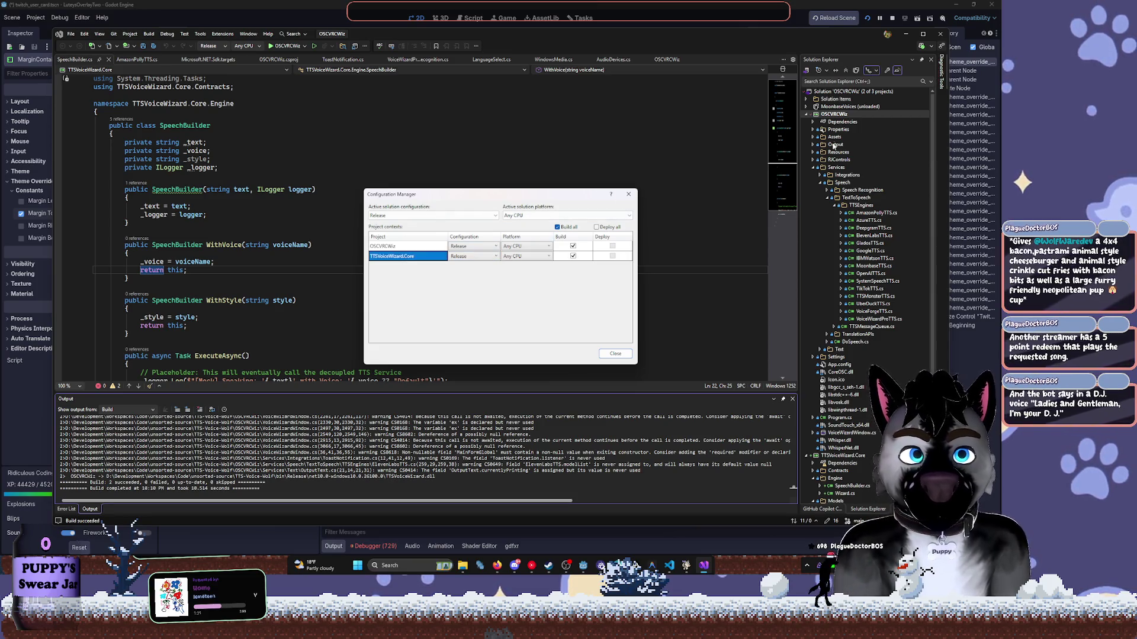
{"action": "key", "text": "Escape"}
Open the OSCVRCWiz project folder in File Explorer and go up to TTS-Voice-Wolf.
{"action": "right_click", "coordinate": [831, 114]}
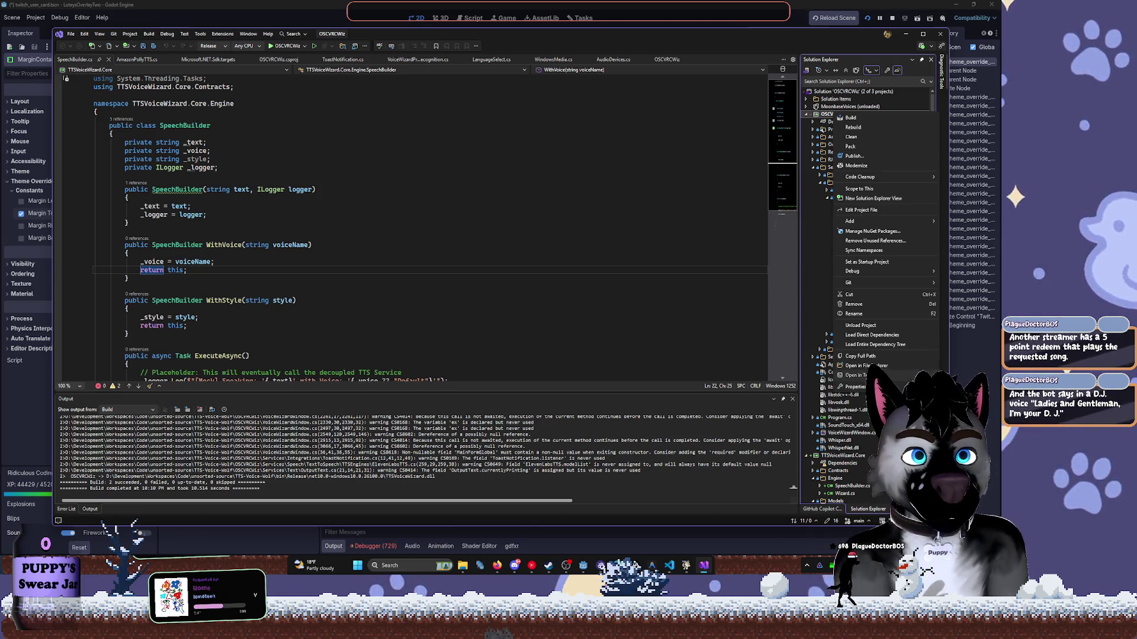
{"action": "left_click", "coordinate": [866, 365]}
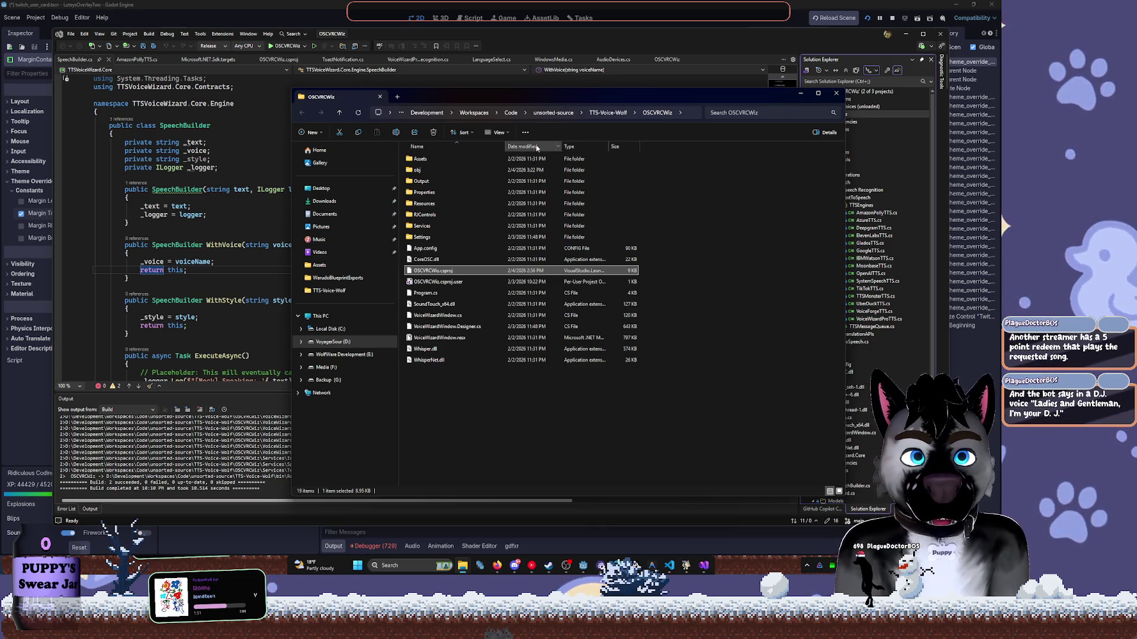
{"action": "left_click", "coordinate": [604, 113]}
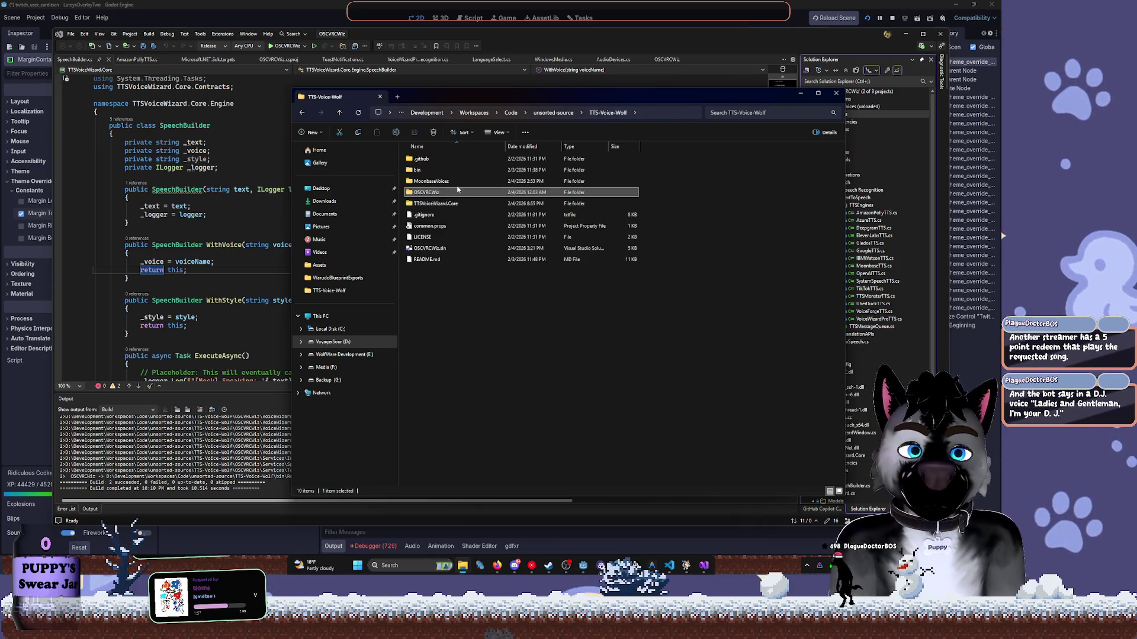
Browse into OSCVRCWiz > Output, select AudioOutput, and close File Explorer.
{"action": "left_click", "coordinate": [454, 190], "text": "ctrl"}
{"action": "left_click", "coordinate": [454, 191]}
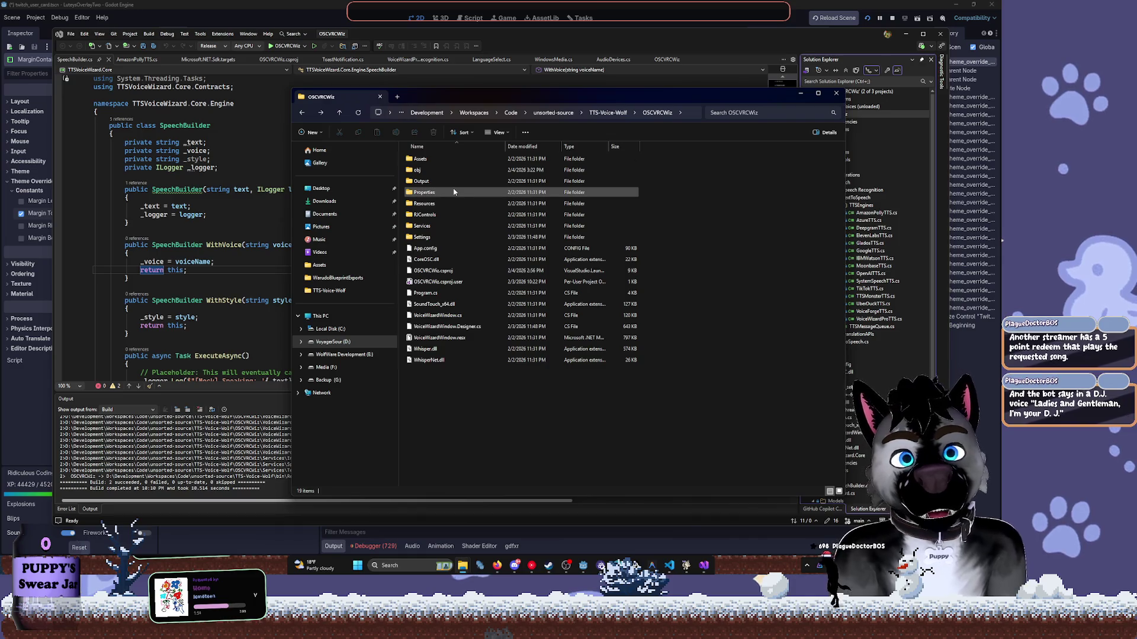
{"action": "double_click", "coordinate": [445, 193]}
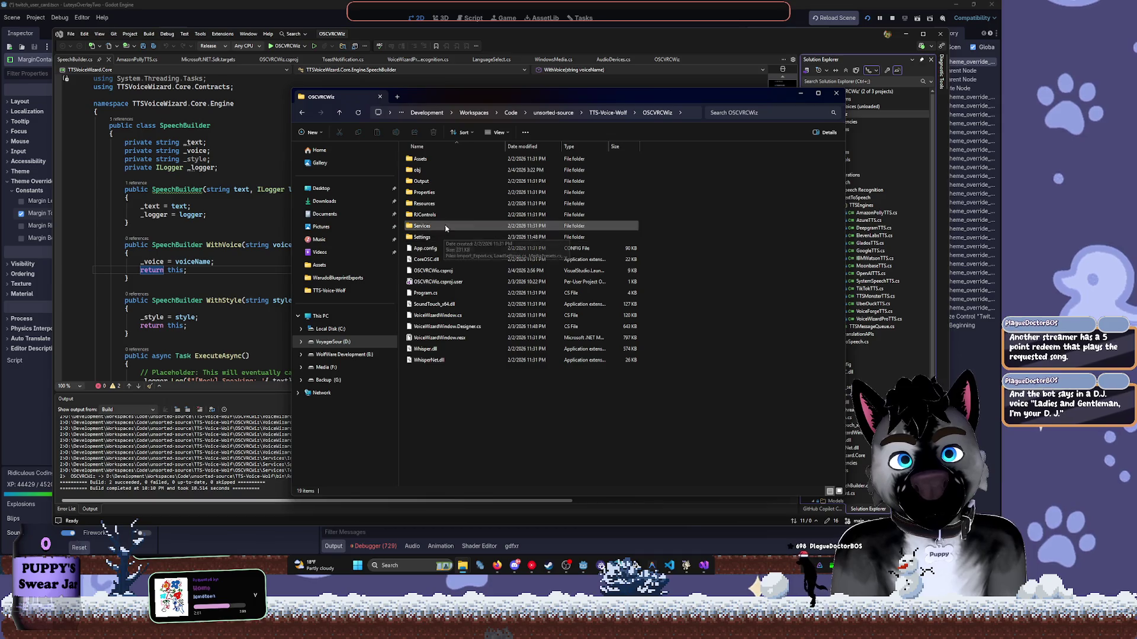
{"action": "double_click", "coordinate": [455, 181]}
{"action": "left_click", "coordinate": [453, 161]}
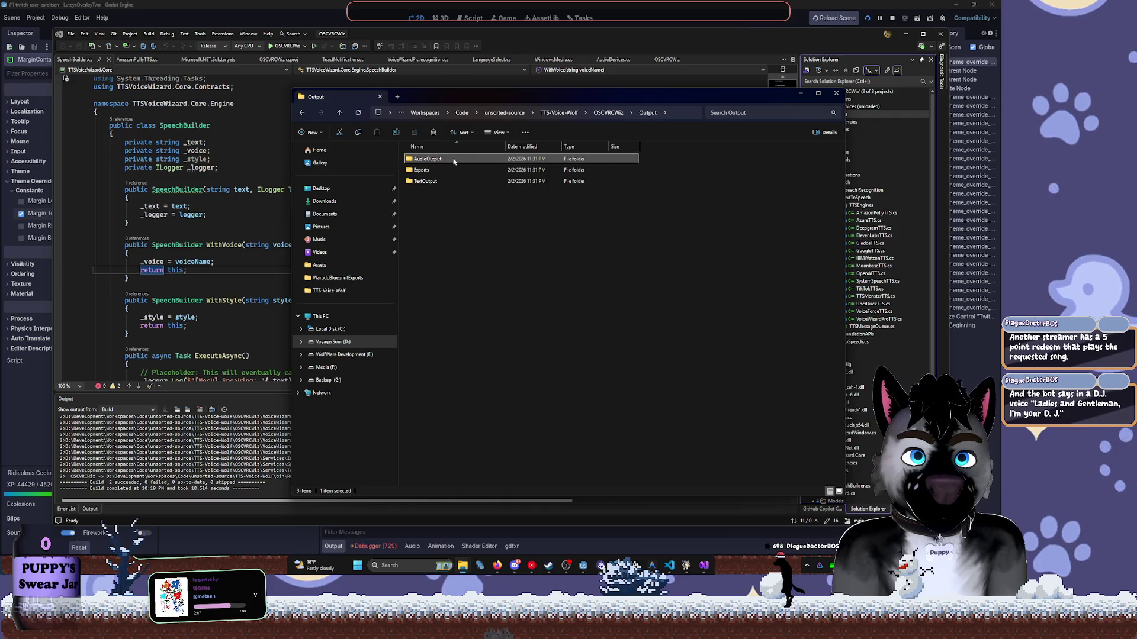
{"action": "left_click", "coordinate": [835, 93]}
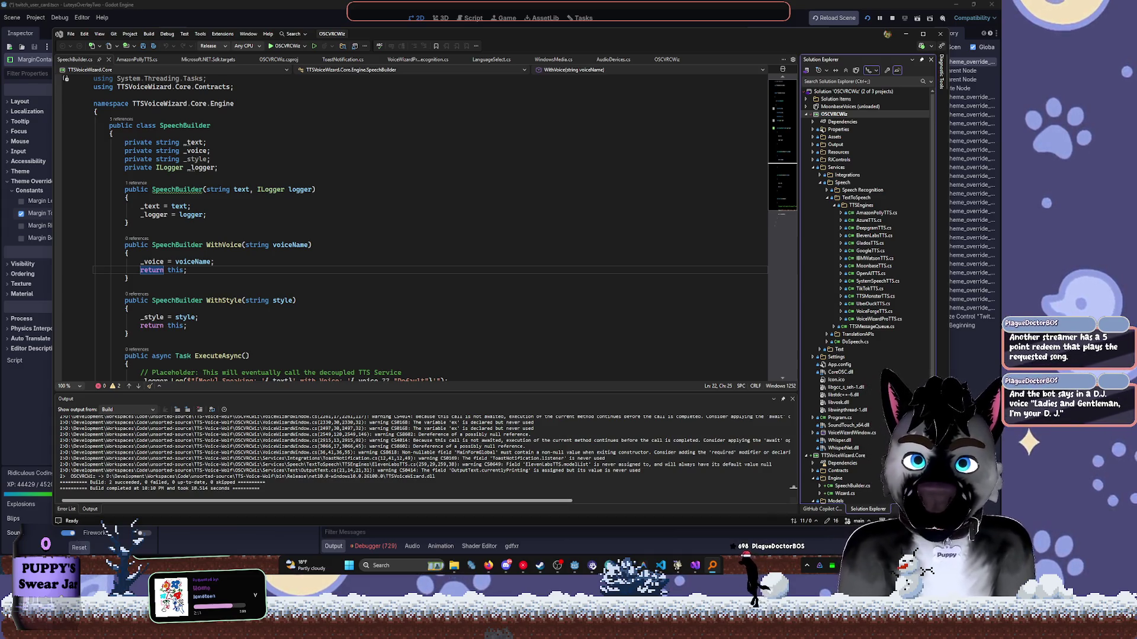
{"action": "left_click", "coordinate": [713, 566]}
Search Everything for 'wizard' and select the TTSVoiceWizard.exe result.
{"action": "left_click_drag", "start_coordinate": [152, 101], "coordinate": [537, 157]}
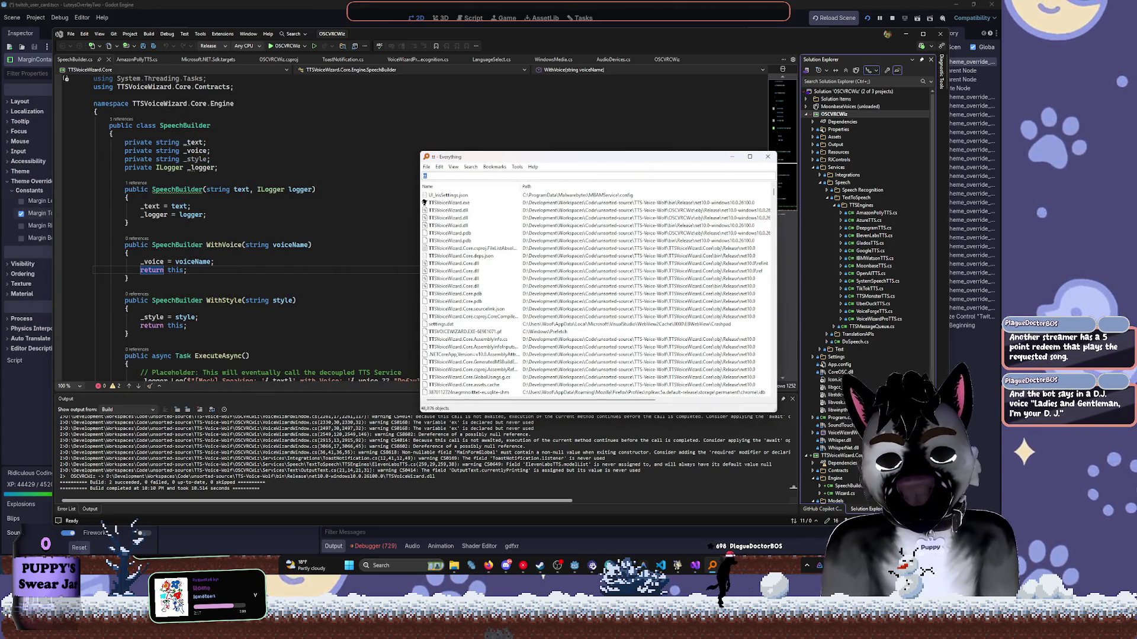
{"action": "key", "text": "BackSpace"}
{"action": "key", "text": "BackSpace"}
{"action": "type", "text": "wizard*.c"}
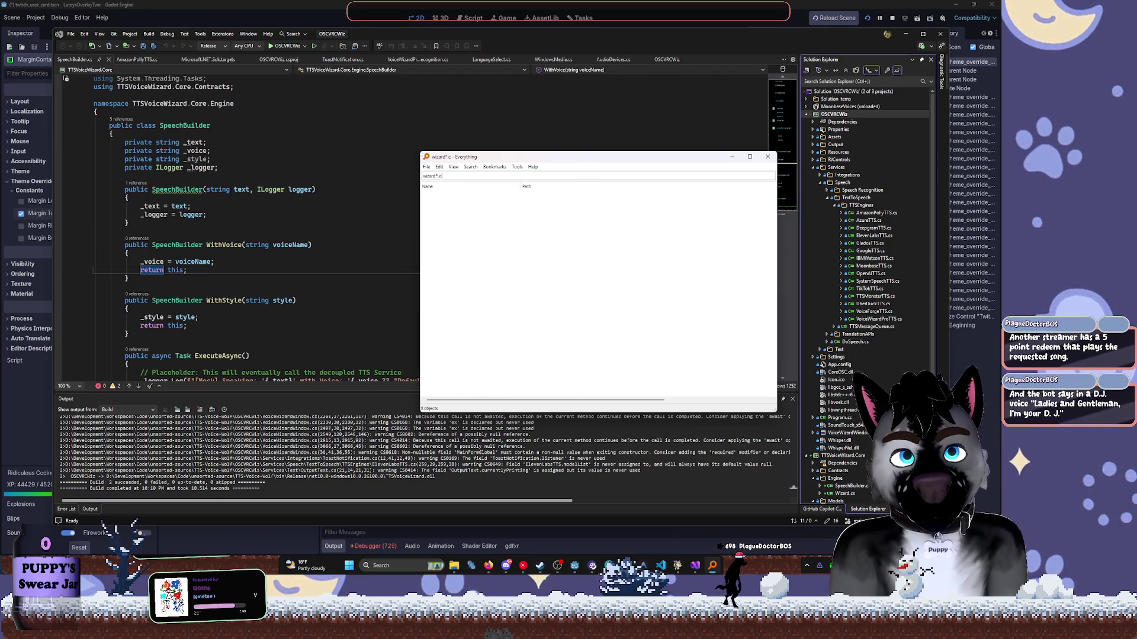
{"action": "type", "text": "xe"}
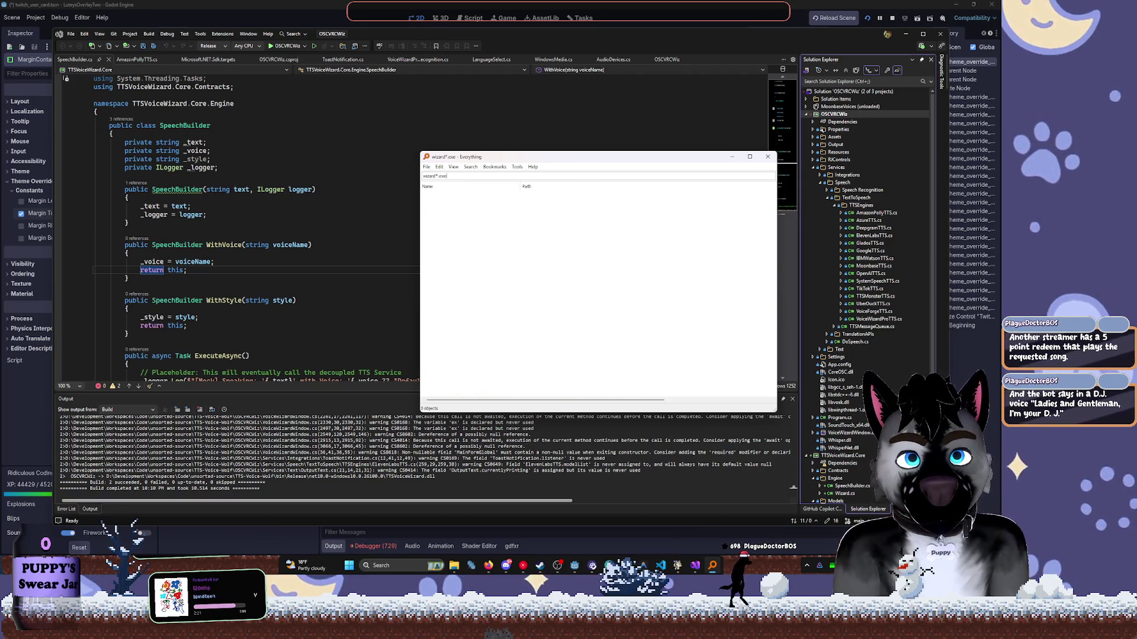
{"action": "key", "text": "BackSpace"}
{"action": "key", "text": "BackSpace"}
{"action": "key", "text": "BackSpace"}
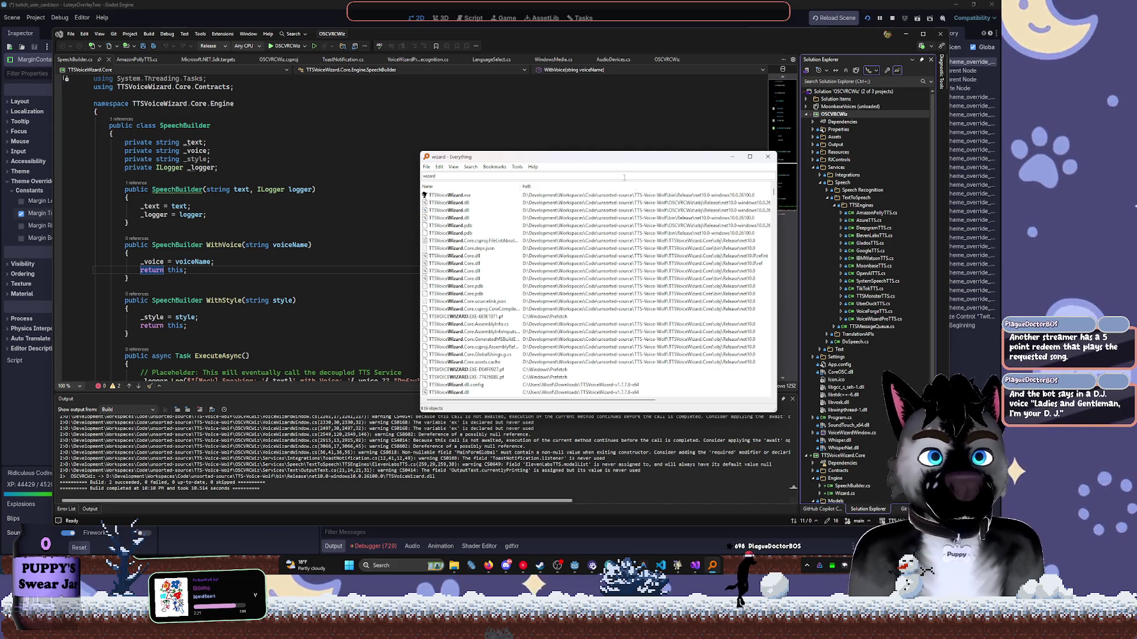
{"action": "key", "text": "Down"}
Open TTSVoiceWizard.exe's Release folder, close it, and widen Everything to show size and date.
{"action": "right_click", "coordinate": [426, 196]}
{"action": "left_click", "coordinate": [497, 209]}
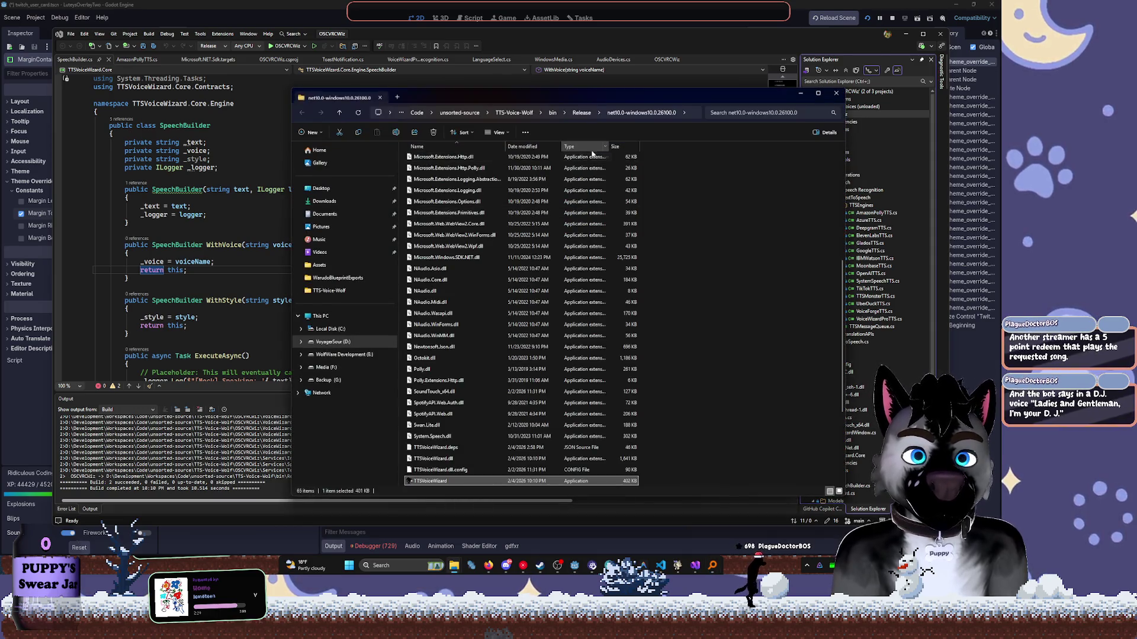
{"action": "left_click", "coordinate": [835, 94]}
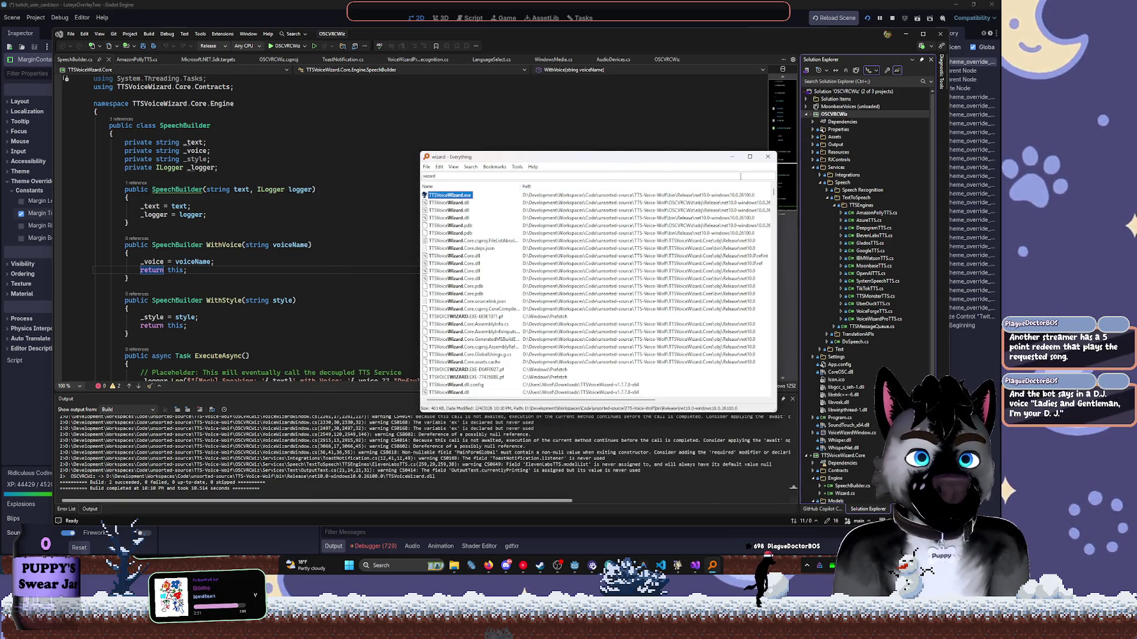
{"action": "left_click_drag", "start_coordinate": [651, 157], "coordinate": [413, 164]}
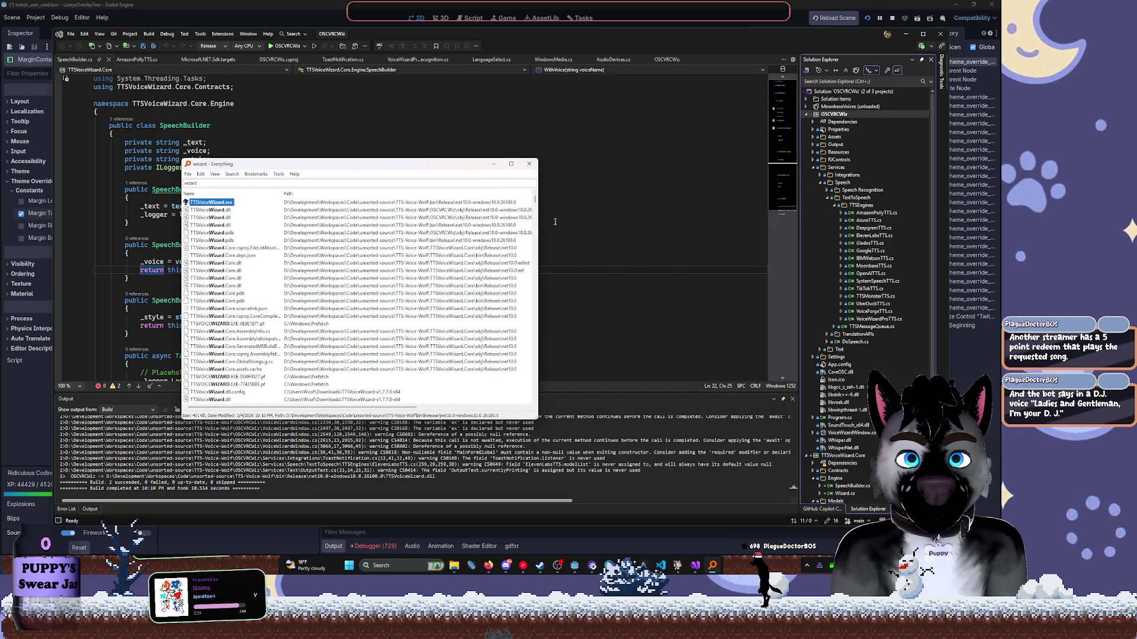
{"action": "left_click_drag", "start_coordinate": [539, 221], "coordinate": [781, 216]}
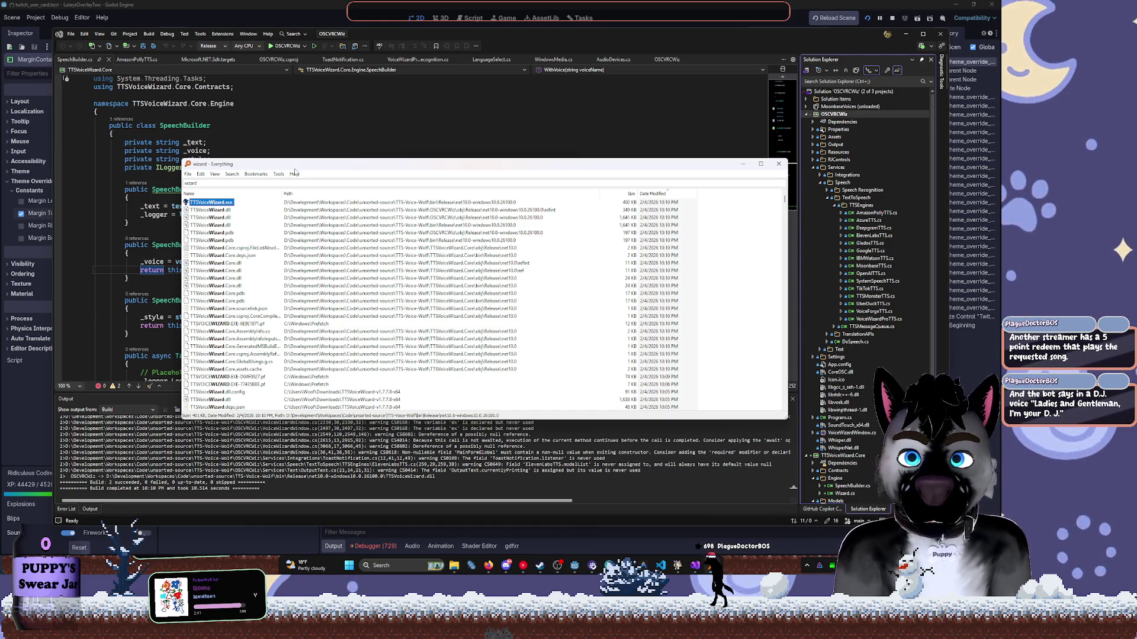
Launch the new TTSVoiceWizard.exe and download the ggml-tiny Whisper model in local speech recognition.
{"action": "double_click", "coordinate": [222, 204]}
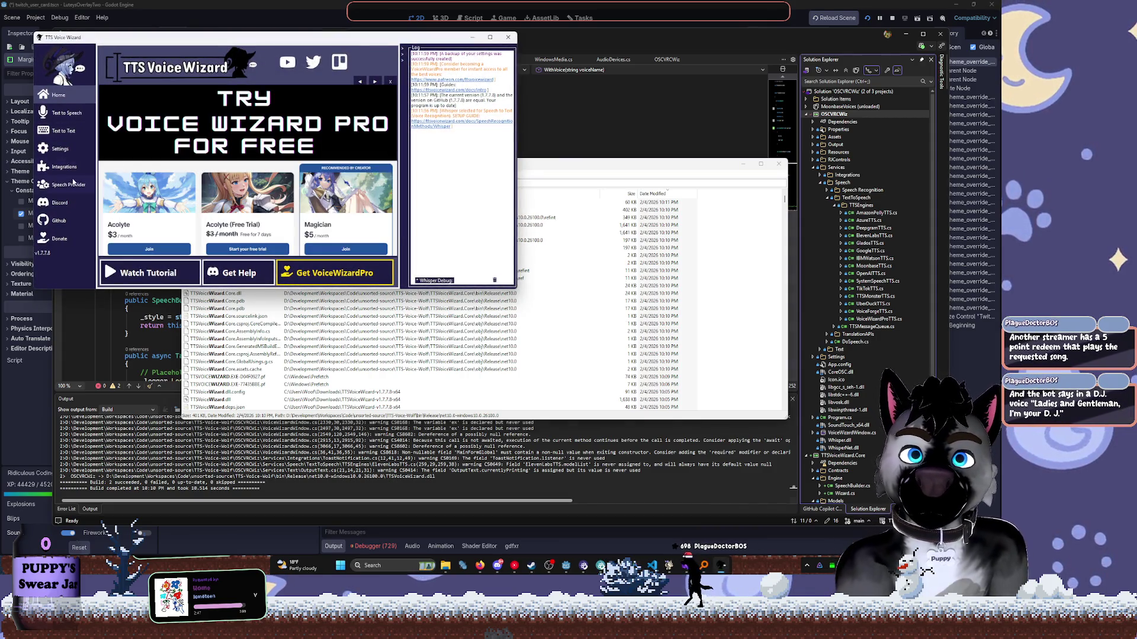
{"action": "left_click", "coordinate": [69, 184]}
{"action": "left_click", "coordinate": [193, 236]}
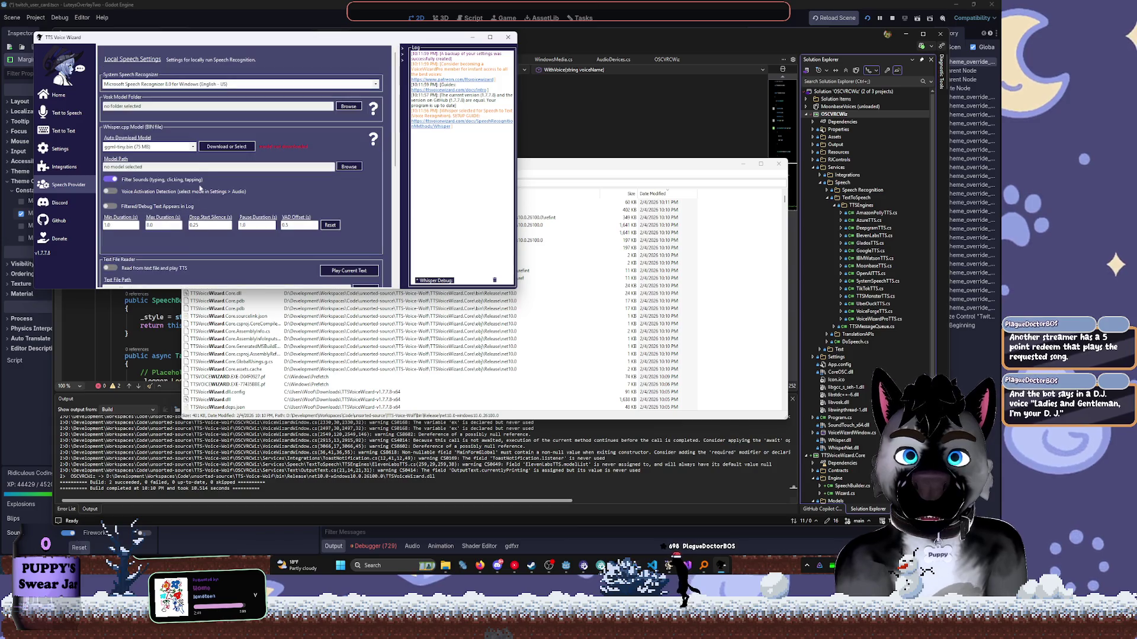
{"action": "left_click", "coordinate": [171, 147]}
{"action": "left_click", "coordinate": [171, 161]}
{"action": "left_click", "coordinate": [172, 147]}
{"action": "left_click", "coordinate": [148, 155]}
{"action": "left_click", "coordinate": [223, 146]}
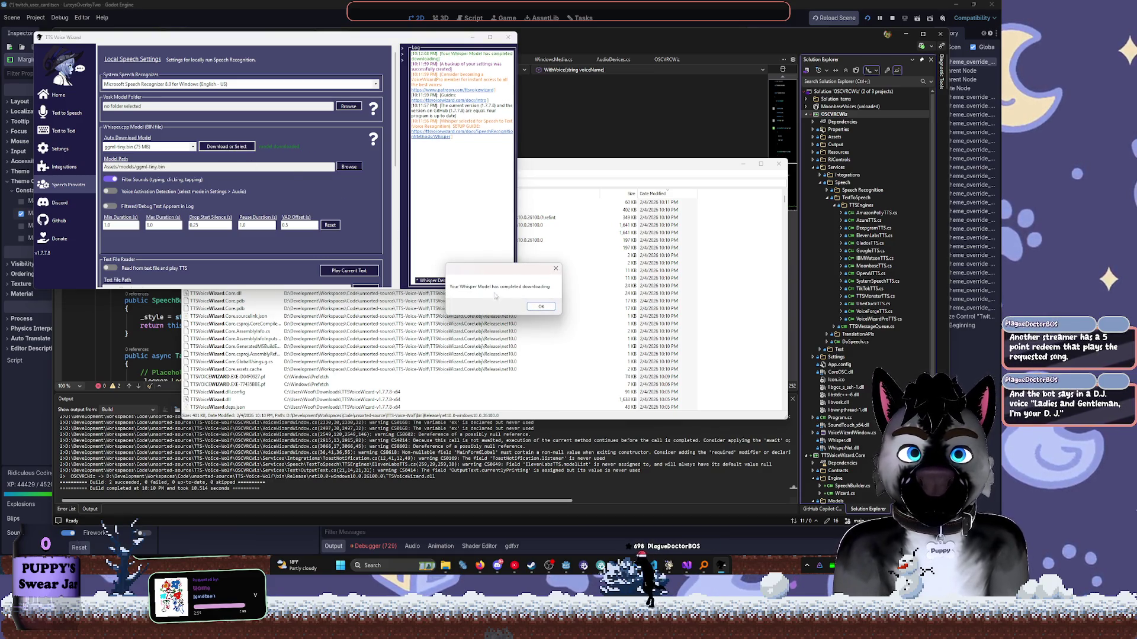
{"action": "left_click", "coordinate": [540, 307]}
Download the larger ggml-base.bin Whisper model.
{"action": "left_click", "coordinate": [177, 148]}
{"action": "left_click", "coordinate": [170, 165]}
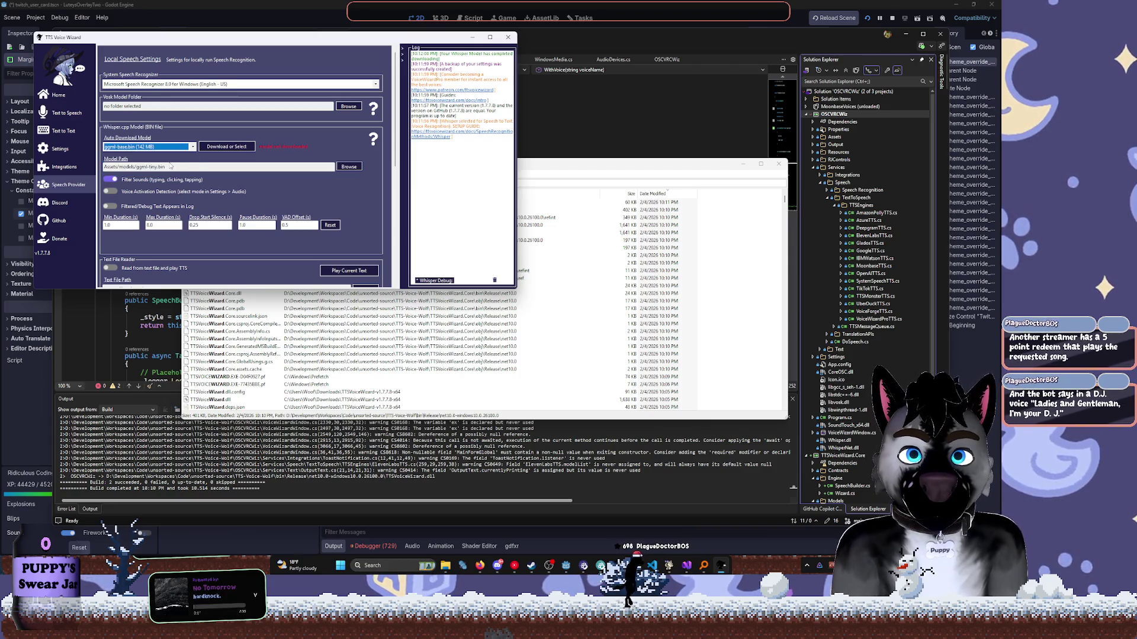
{"action": "left_click", "coordinate": [223, 148]}
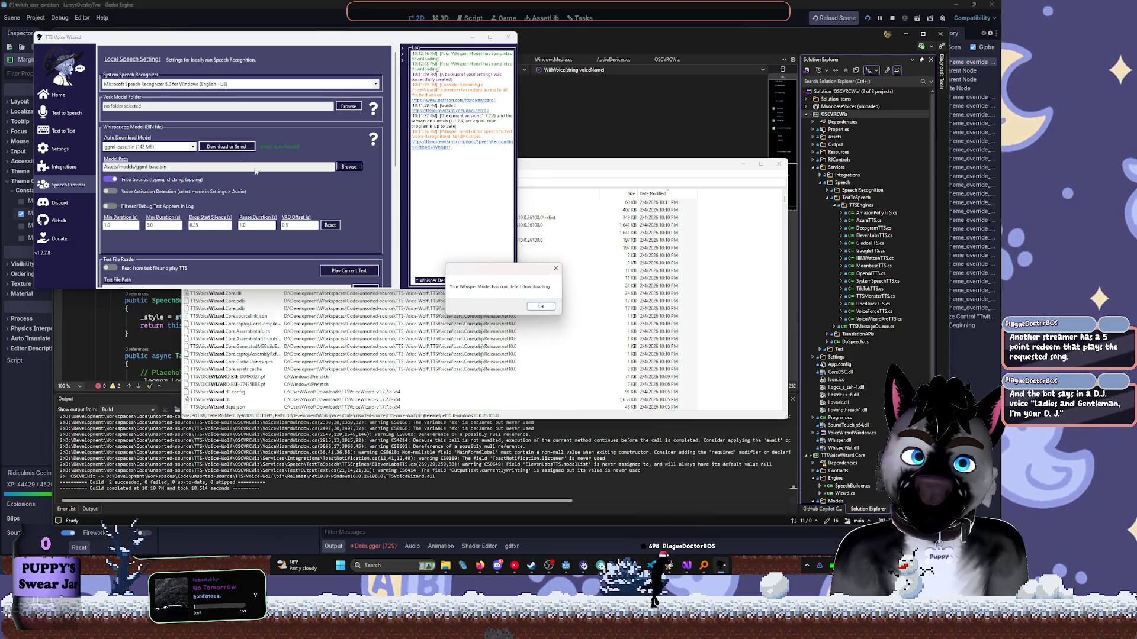
{"action": "left_click", "coordinate": [535, 305]}
Start live Speech to Text to Speech listening from the Text to Speech page.
{"action": "left_click", "coordinate": [58, 95]}
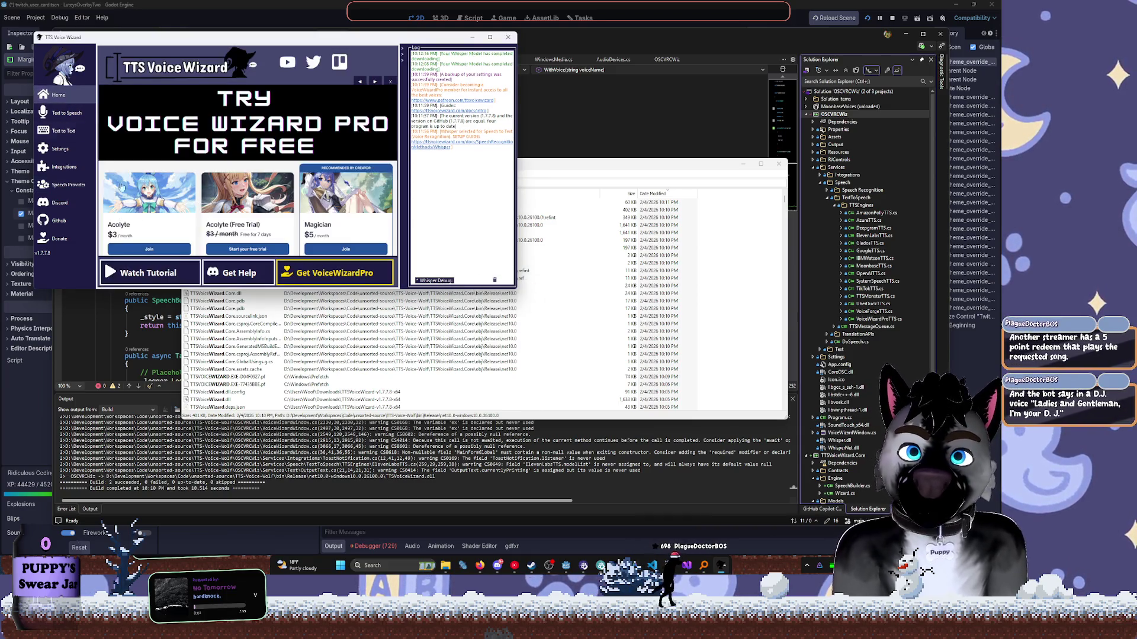
{"action": "left_click", "coordinate": [61, 114]}
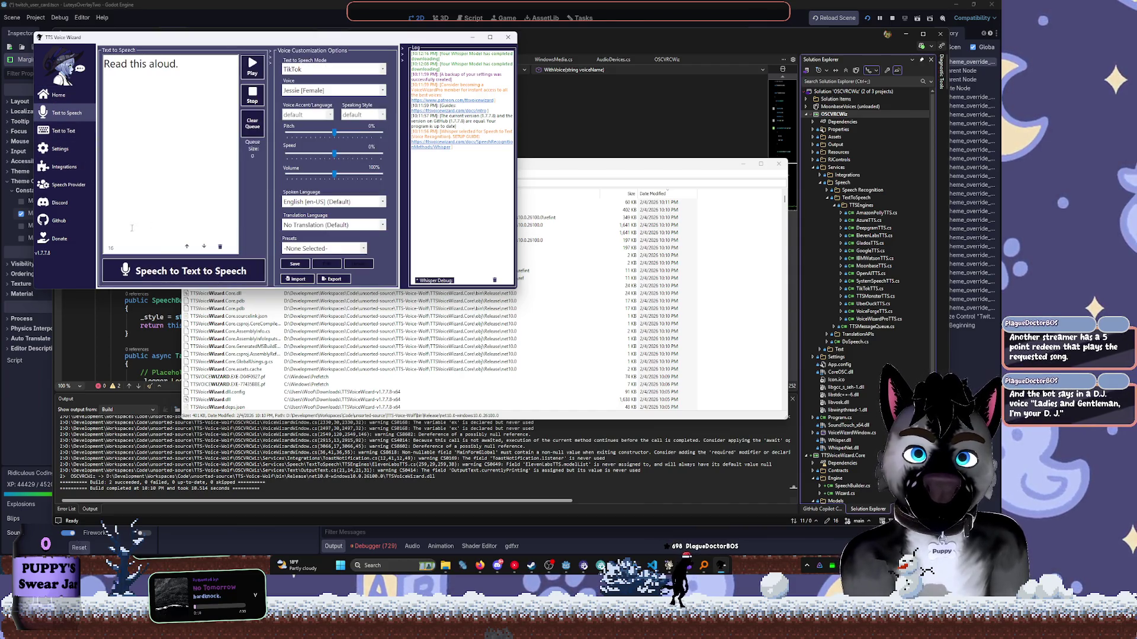
{"action": "left_click", "coordinate": [175, 264]}
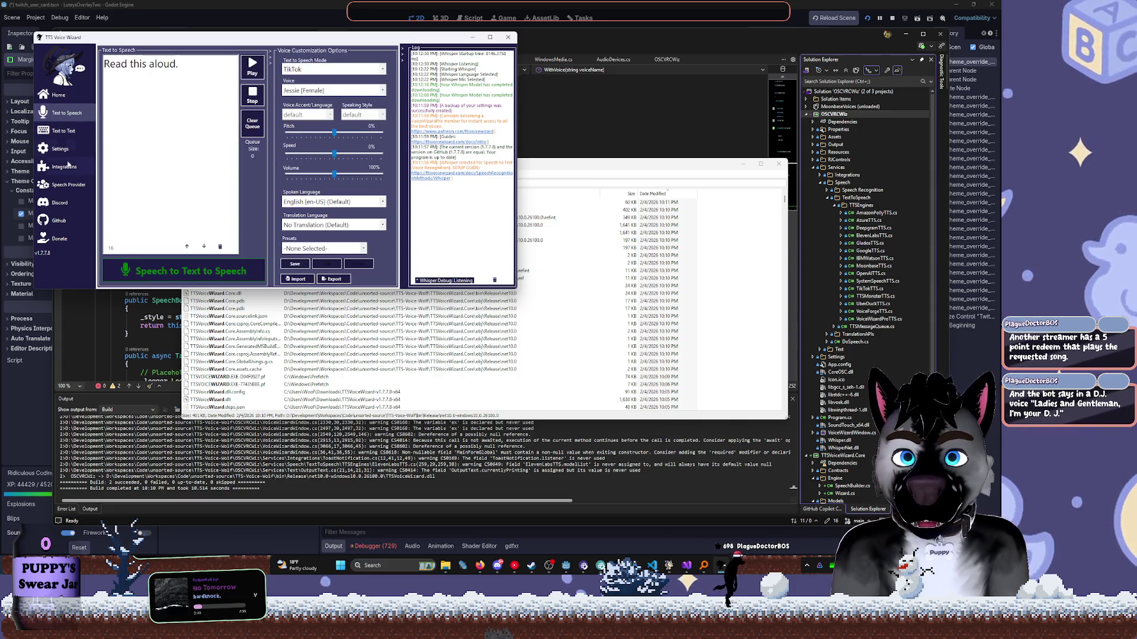
Turn on 'Read from text file and play TTS' in the speech provider settings.
{"action": "left_click", "coordinate": [65, 184]}
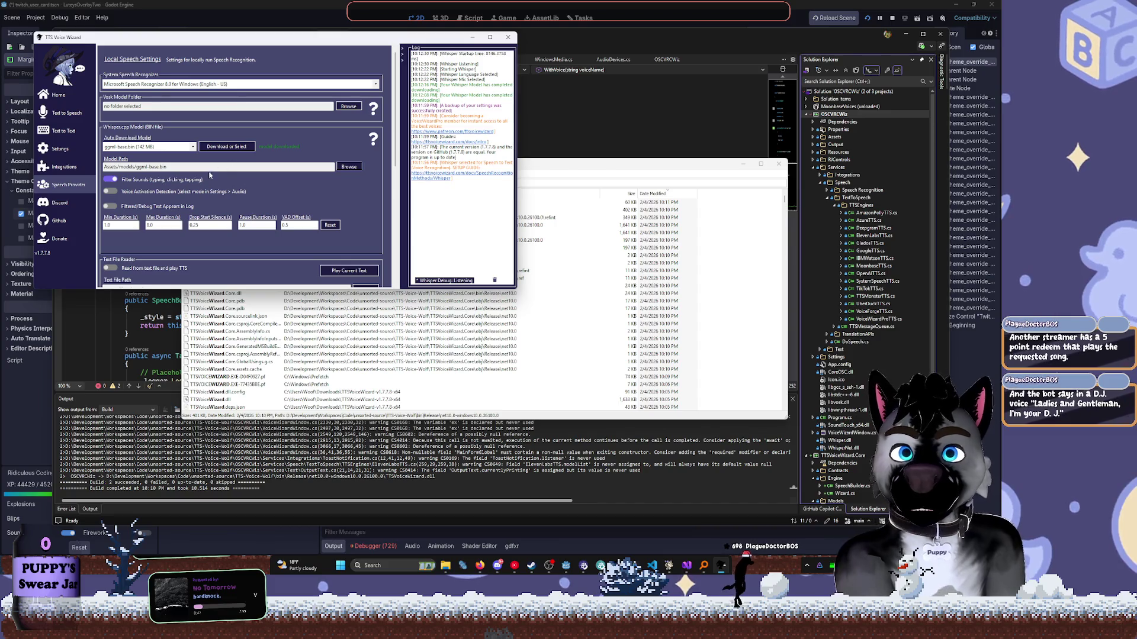
{"action": "scroll", "coordinate": [146, 259], "scroll_direction": "down", "scroll_amount": 2}
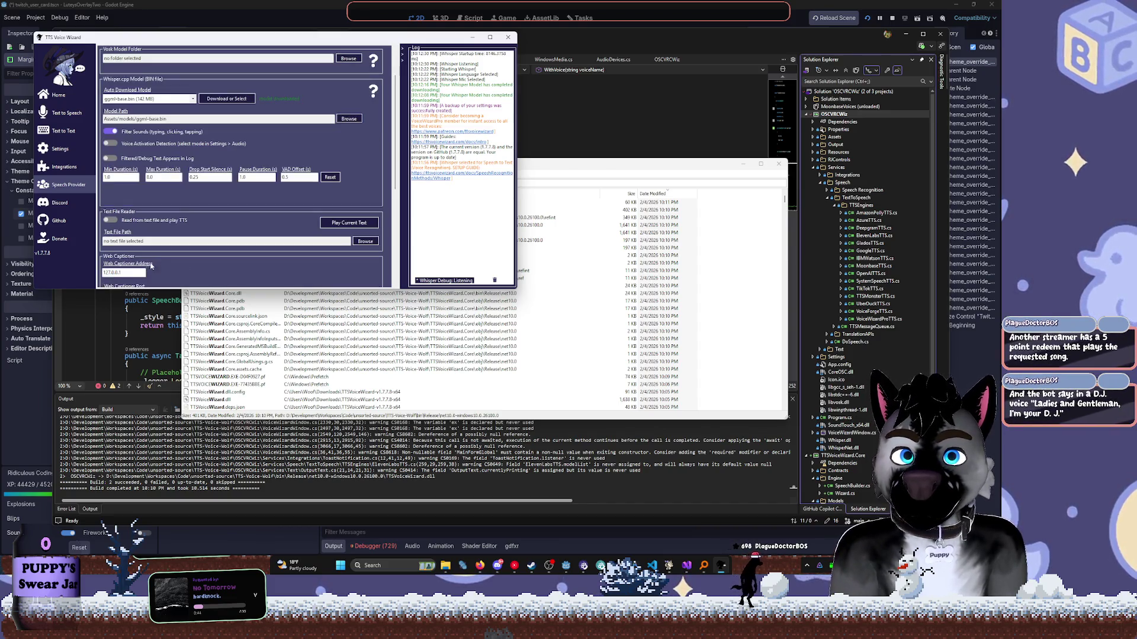
{"action": "left_click", "coordinate": [110, 220]}
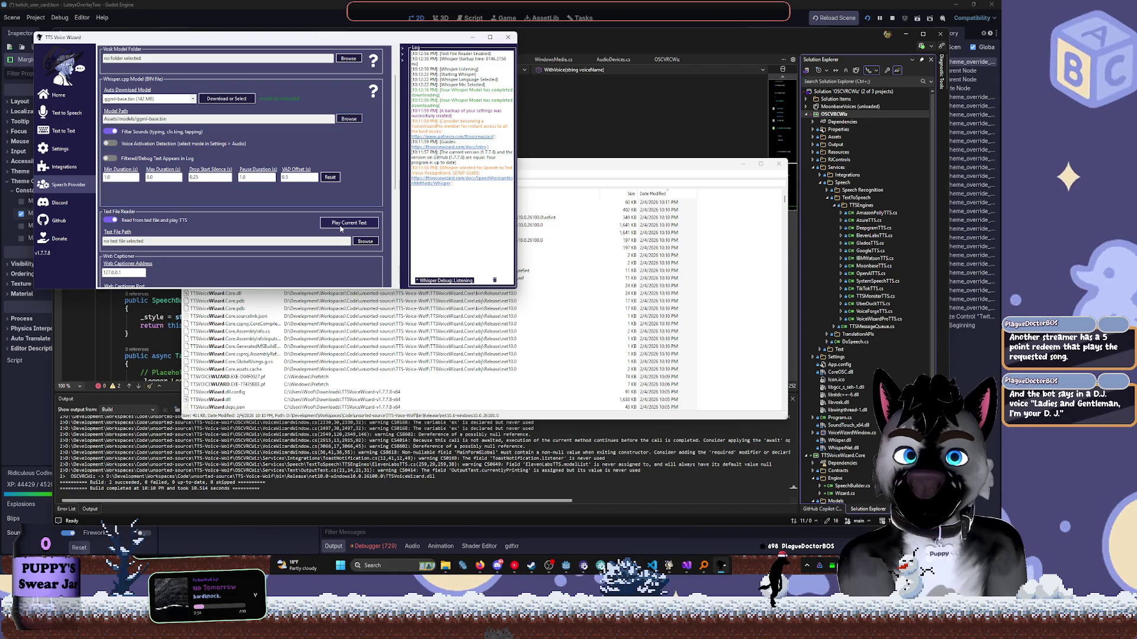
{"action": "left_click", "coordinate": [336, 225]}
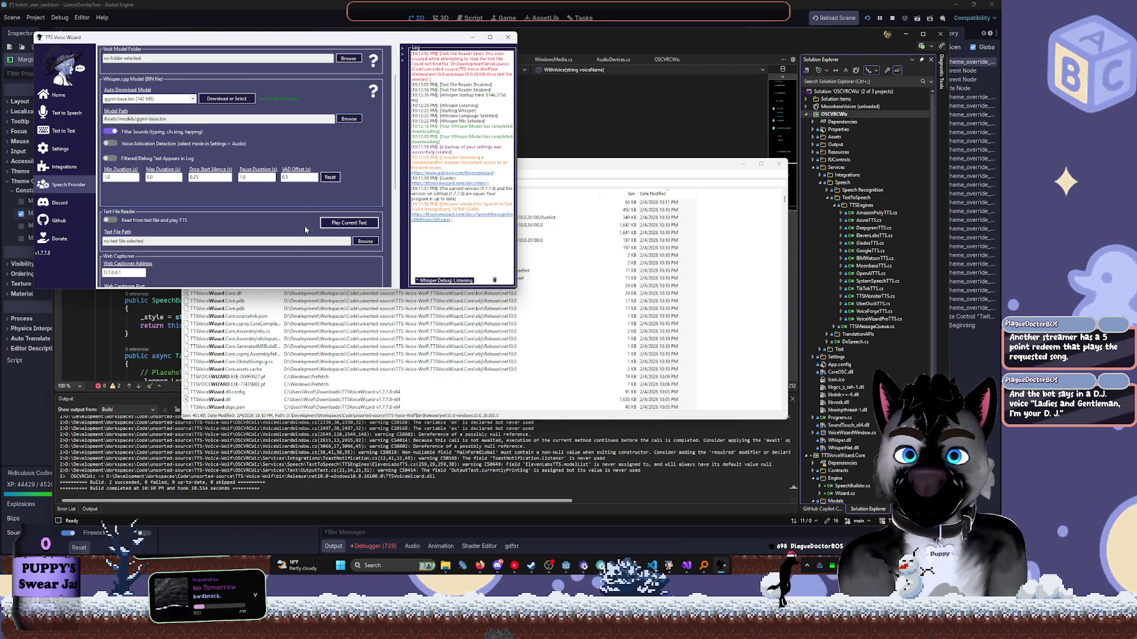
{"action": "left_click", "coordinate": [123, 223]}
Open and cancel the text file picker, then return to the Godot editor.
{"action": "left_click", "coordinate": [366, 242]}
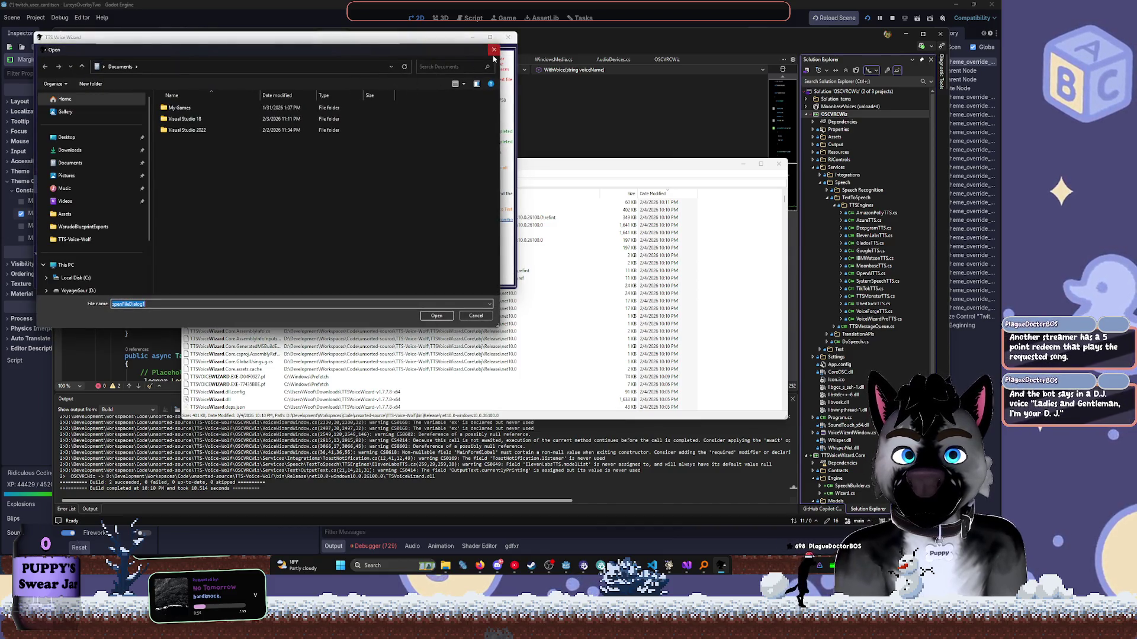
{"action": "left_click", "coordinate": [494, 51]}
{"action": "left_click", "coordinate": [632, 4]}
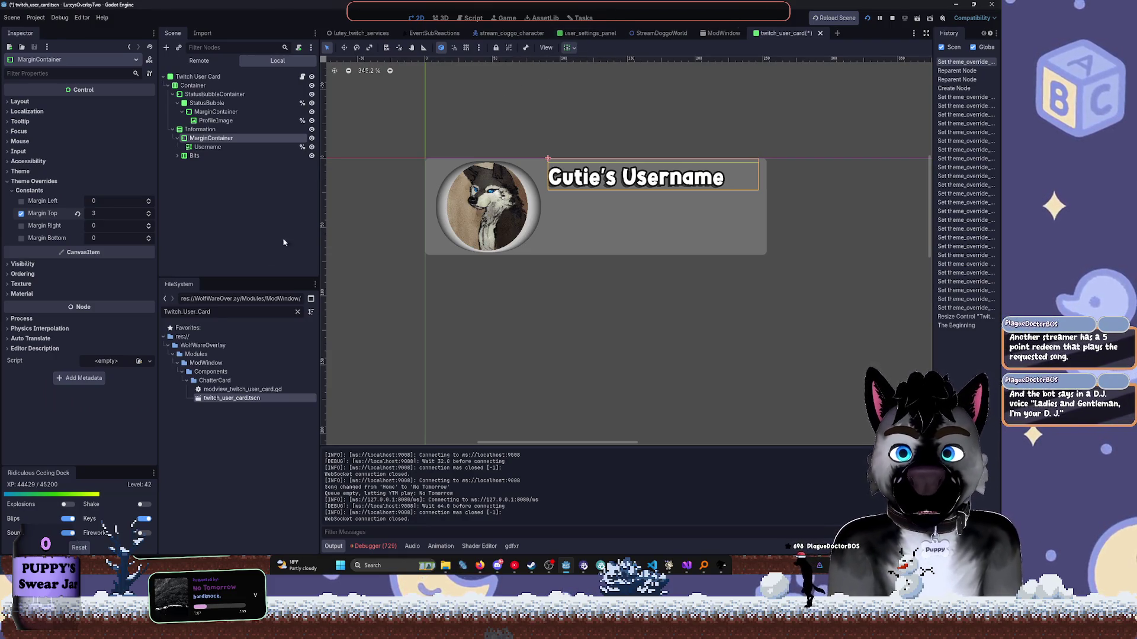
Filter the FileSystem for 'swea' and open Captioning_Swearing.gd.
{"action": "left_click", "coordinate": [298, 312]}
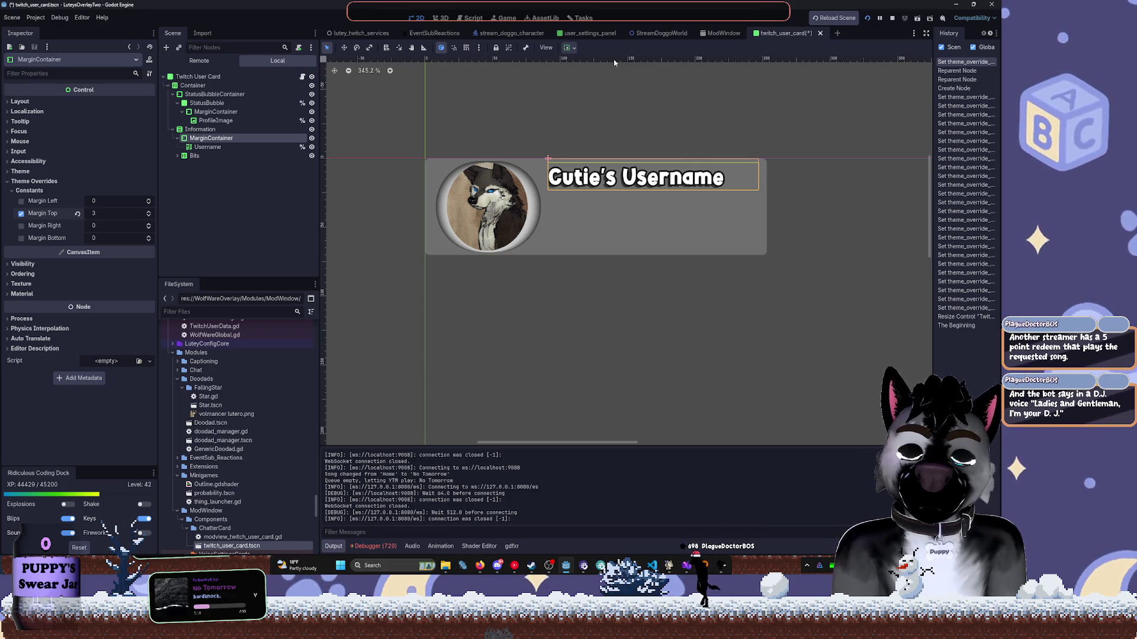
{"action": "type", "text": "swea"}
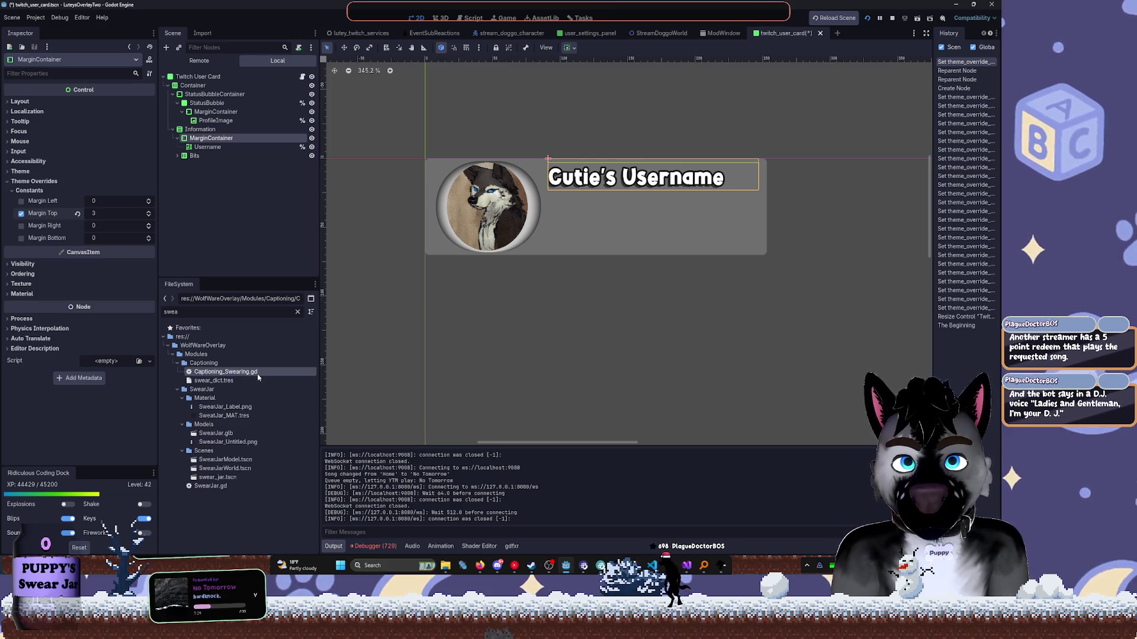
{"action": "double_click", "coordinate": [224, 372]}
Widen the script editor and select OBSText.txt in line 8's path.
{"action": "scroll", "coordinate": [572, 172], "scroll_direction": "up", "scroll_amount": 3}
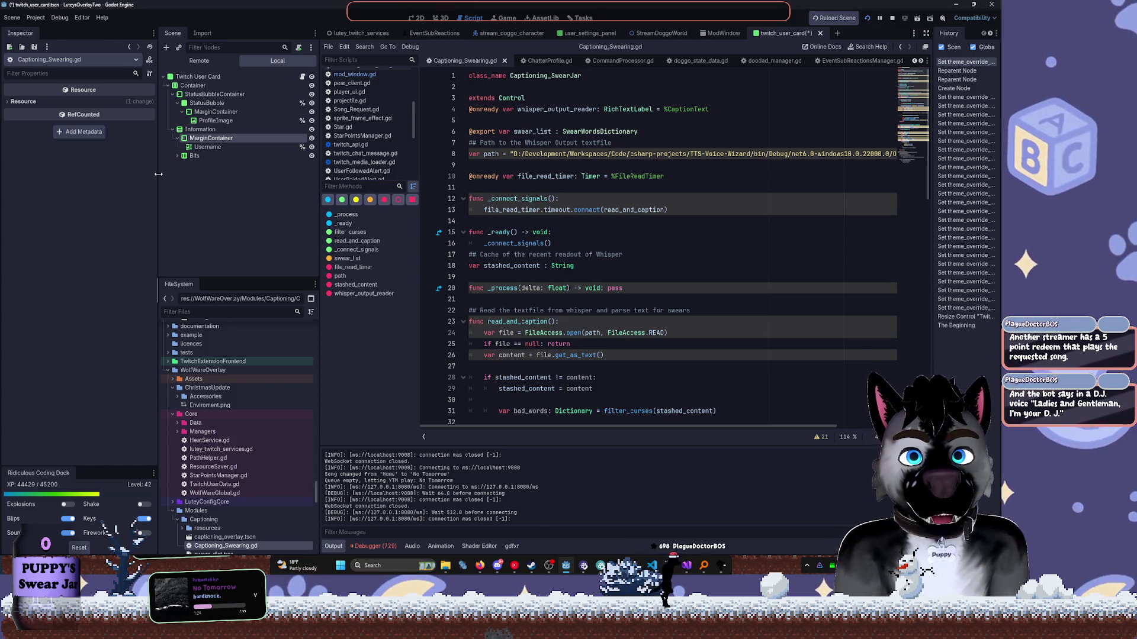
{"action": "left_click_drag", "start_coordinate": [158, 193], "coordinate": [117, 192]}
{"action": "left_click_drag", "start_coordinate": [319, 202], "coordinate": [209, 202]}
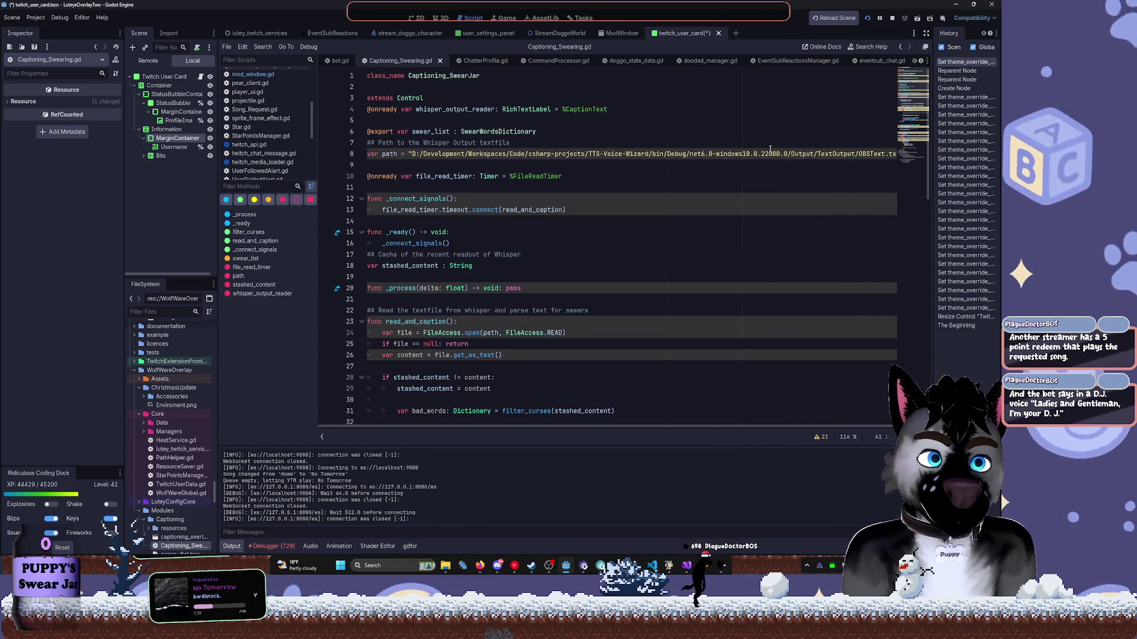
{"action": "scroll", "coordinate": [807, 407], "scroll_direction": "right", "scroll_amount": 1}
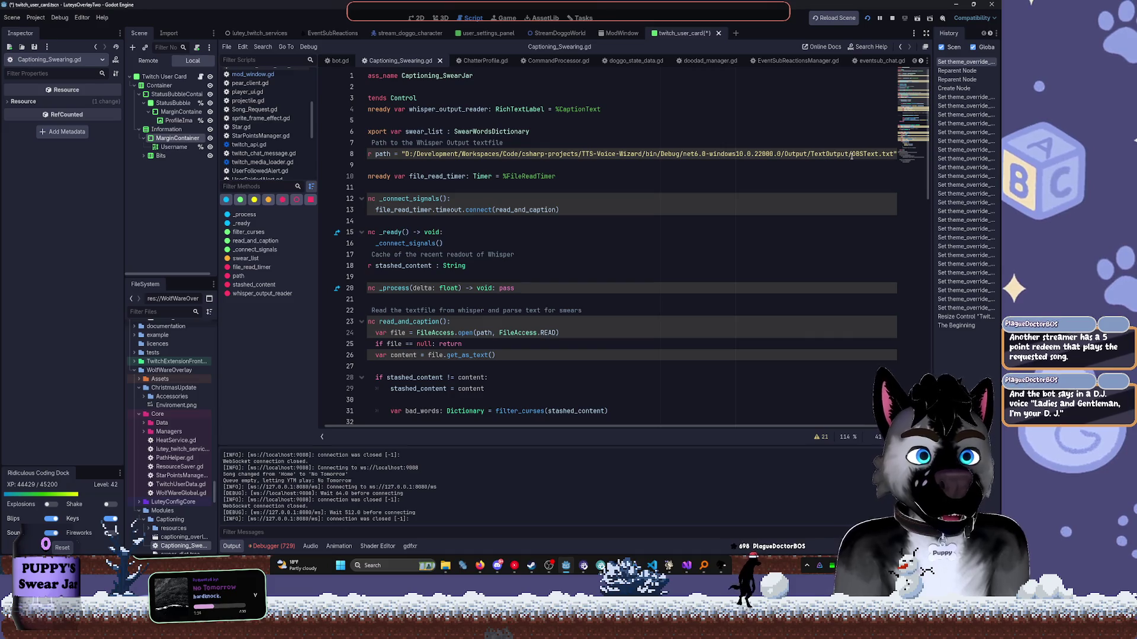
{"action": "left_click_drag", "start_coordinate": [852, 154], "coordinate": [895, 154]}
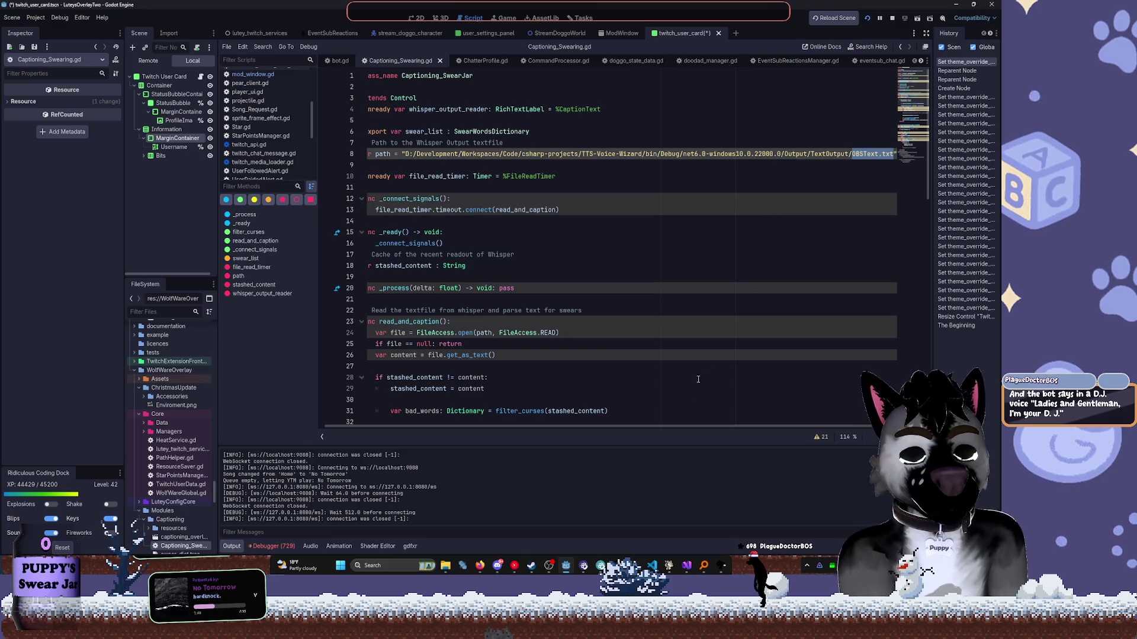
{"action": "key", "text": "alt+Tab"}
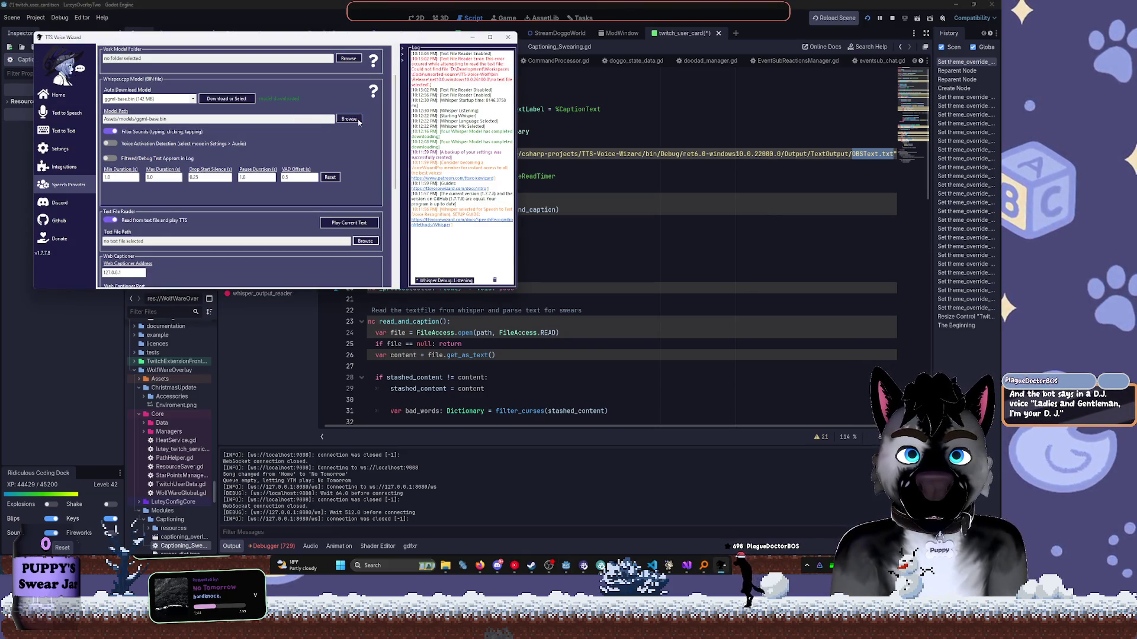
Cancel the Text File Path browser, then select the build folder path in the log's error.
{"action": "left_click", "coordinate": [366, 241]}
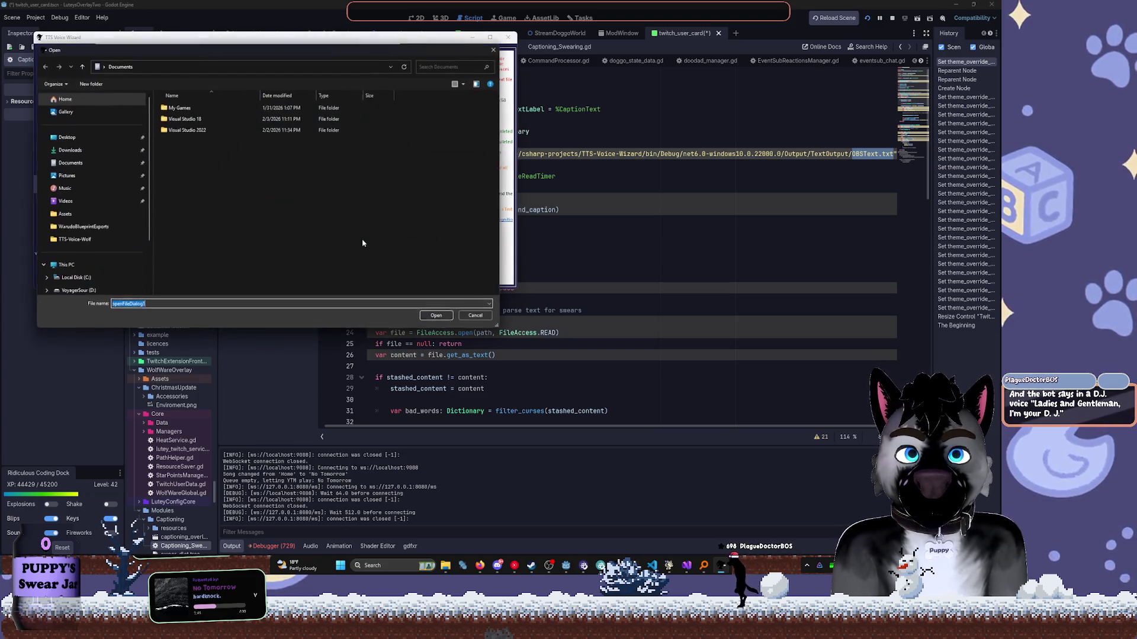
{"action": "mouse_move", "coordinate": [415, 57]}
{"action": "left_mouse_down"}
{"action": "mouse_move", "coordinate": [517, 180]}
{"action": "mouse_move", "coordinate": [609, 182]}
{"action": "left_mouse_up"}
{"action": "left_click", "coordinate": [687, 175]}
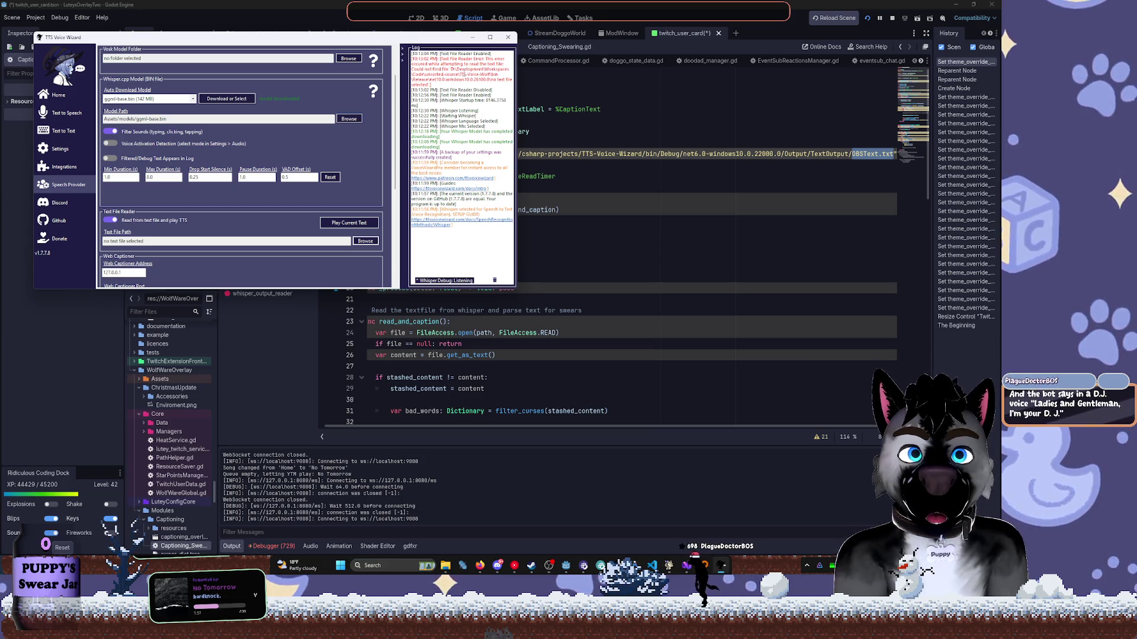
{"action": "mouse_move", "coordinate": [451, 69]}
{"action": "left_mouse_down"}
{"action": "mouse_move", "coordinate": [511, 82]}
{"action": "mouse_move", "coordinate": [490, 81]}
{"action": "left_mouse_up"}
{"action": "key", "text": "ctrl+c"}
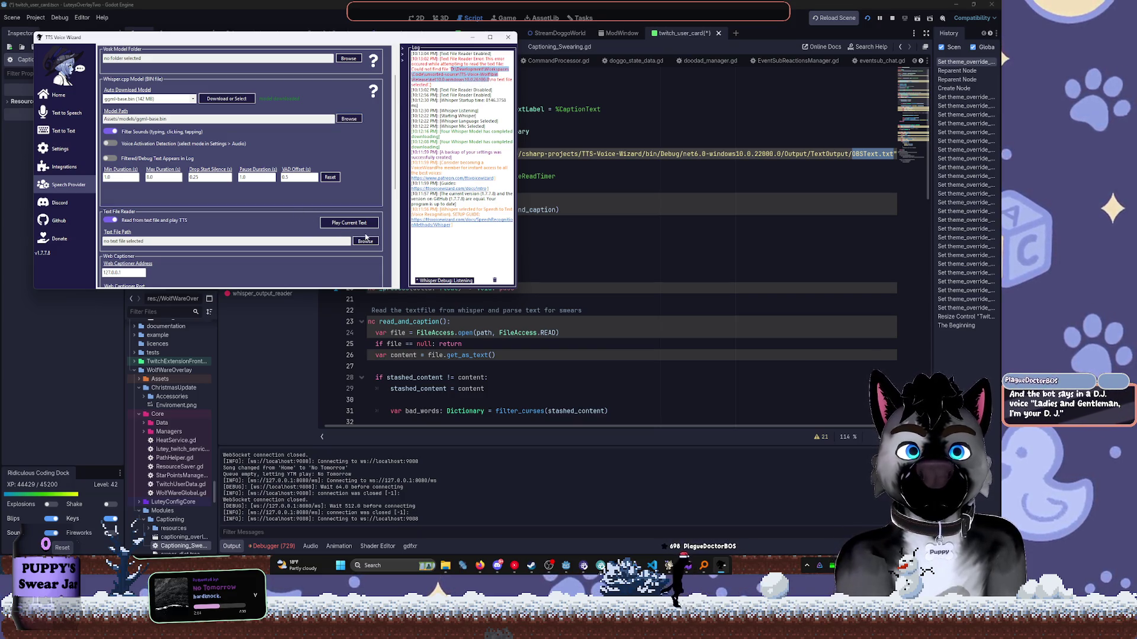
Open File Explorer at the build's Release folder by pasting and trimming the copied path.
{"action": "left_click", "coordinate": [414, 229]}
{"action": "key", "text": "super+e"}
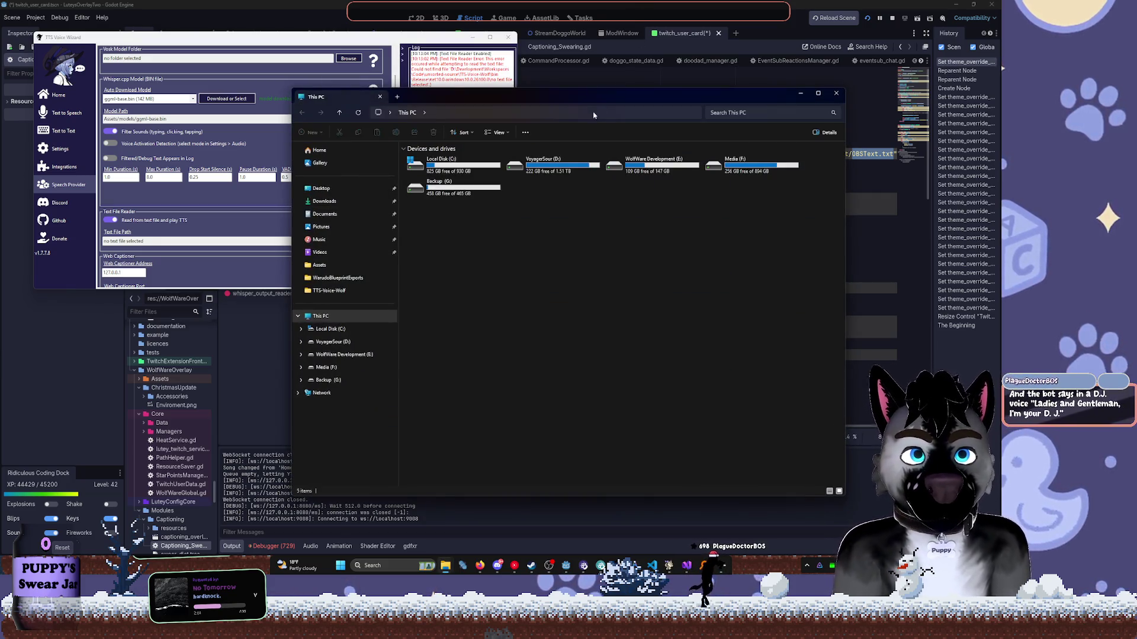
{"action": "left_click", "coordinate": [594, 112]}
{"action": "key", "text": "ctrl+v"}
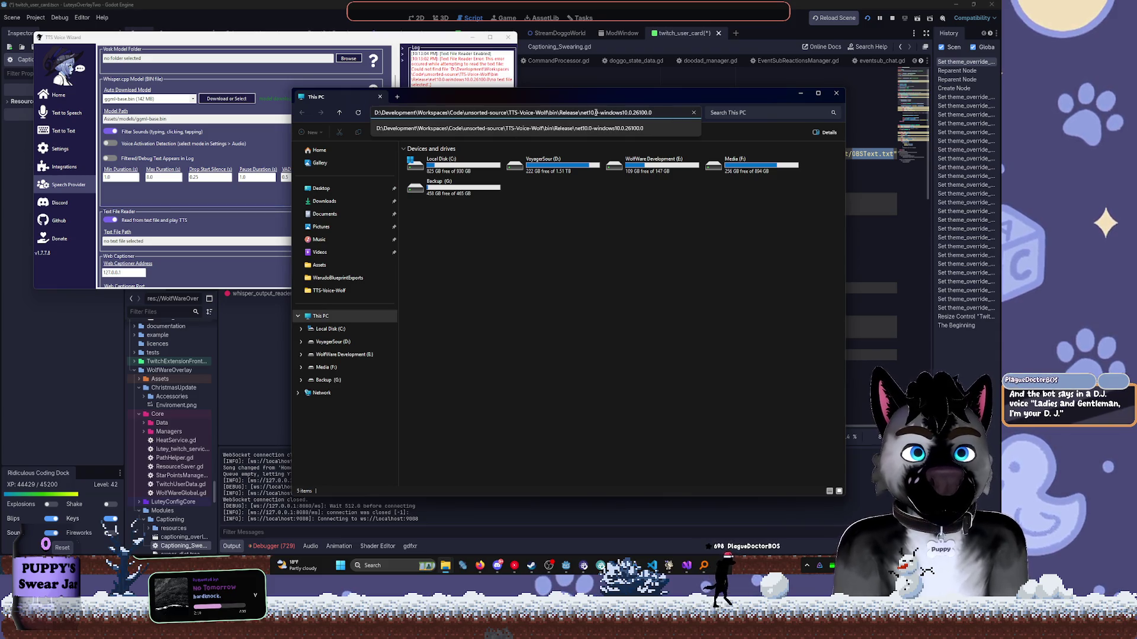
{"action": "left_click_drag", "start_coordinate": [579, 112], "coordinate": [651, 112]}
{"action": "key", "text": "BackSpace"}
{"action": "key", "text": "Return"}
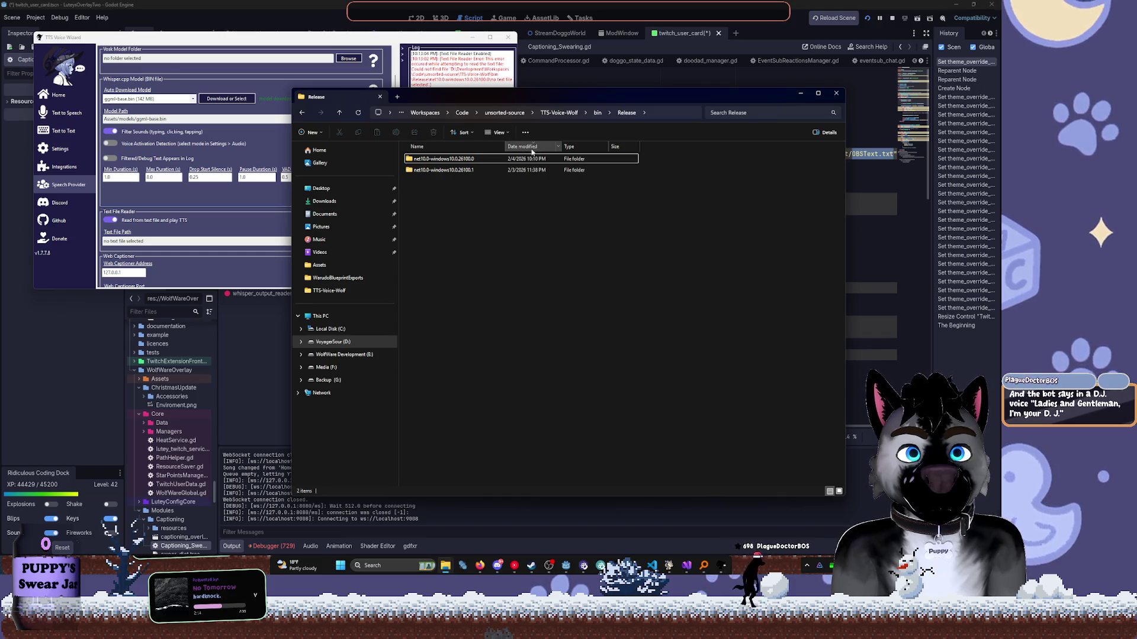
Open net10.0-windows10.0.26100.0 > Output > TextOutput and select the OBSText file.
{"action": "double_click", "coordinate": [486, 161]}
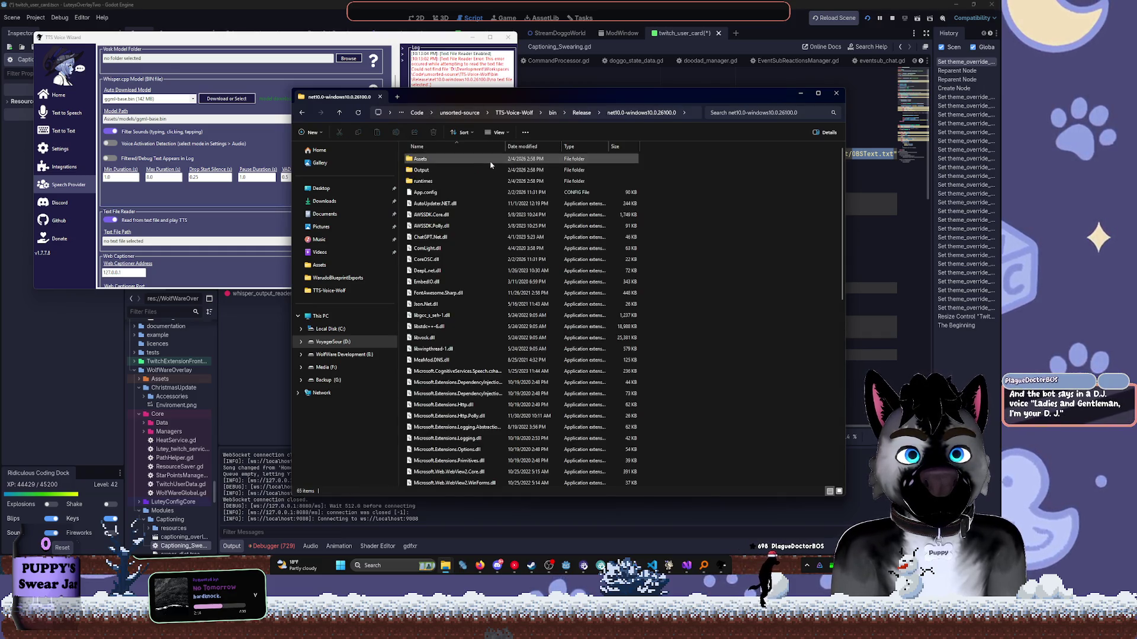
{"action": "key", "text": "alt+Left"}
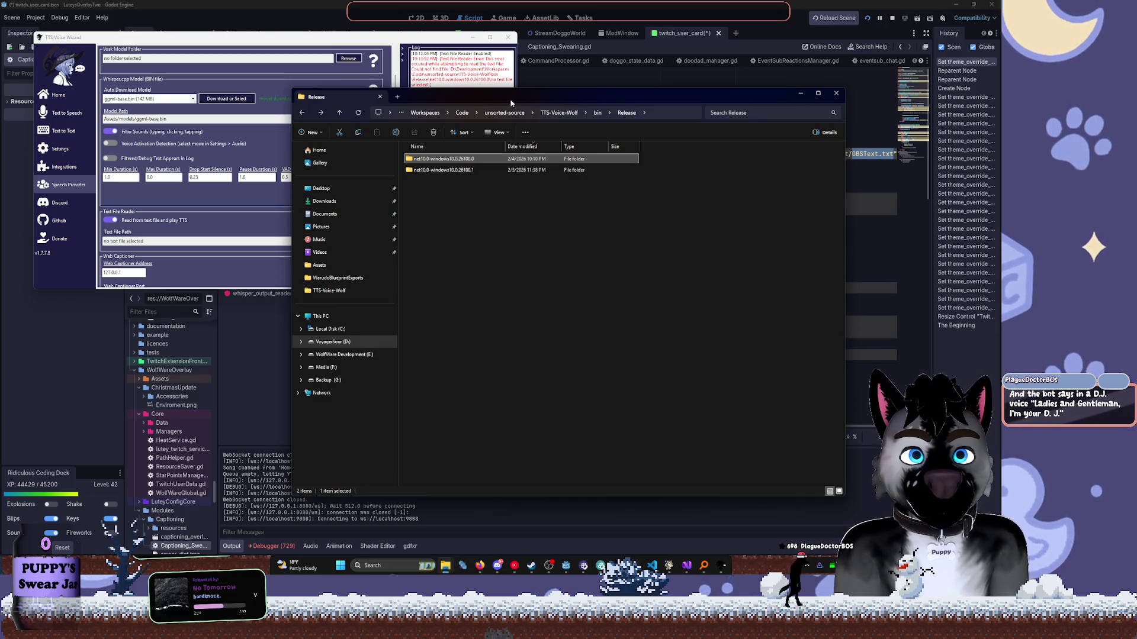
{"action": "double_click", "coordinate": [474, 159]}
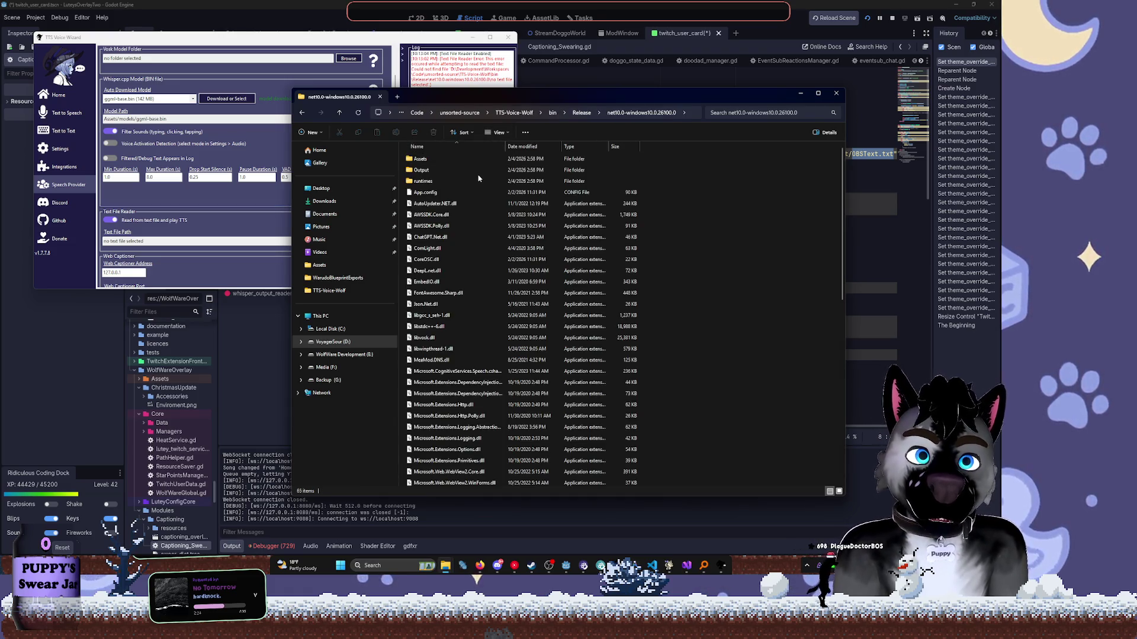
{"action": "double_click", "coordinate": [467, 170]}
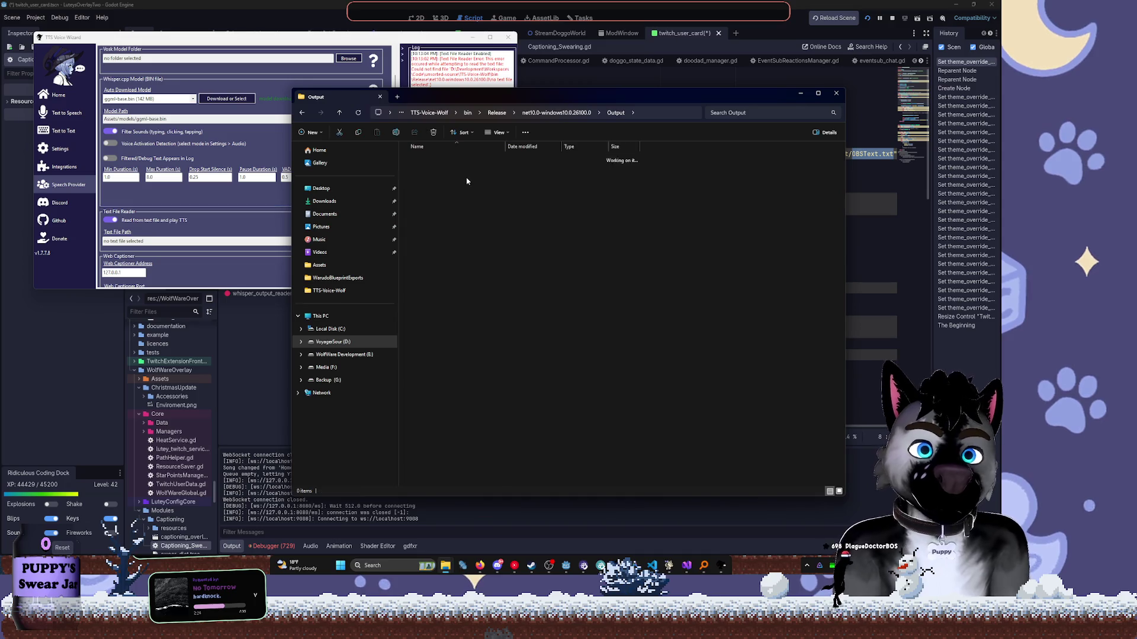
{"action": "double_click", "coordinate": [469, 181]}
{"action": "left_click", "coordinate": [547, 172]}
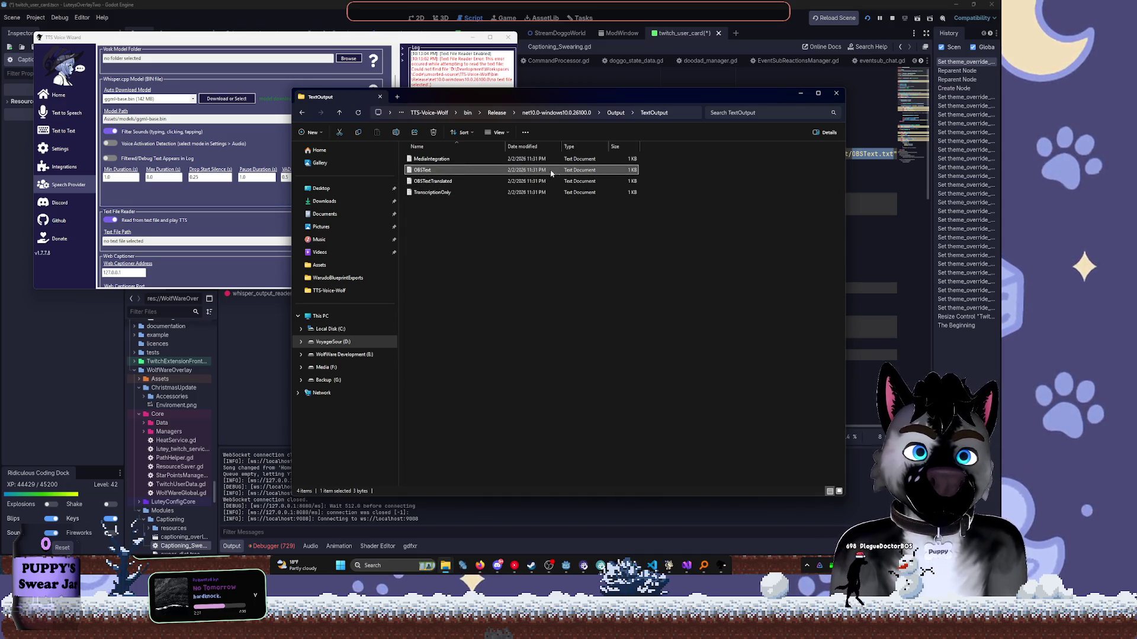
{"action": "left_click", "coordinate": [686, 117]}
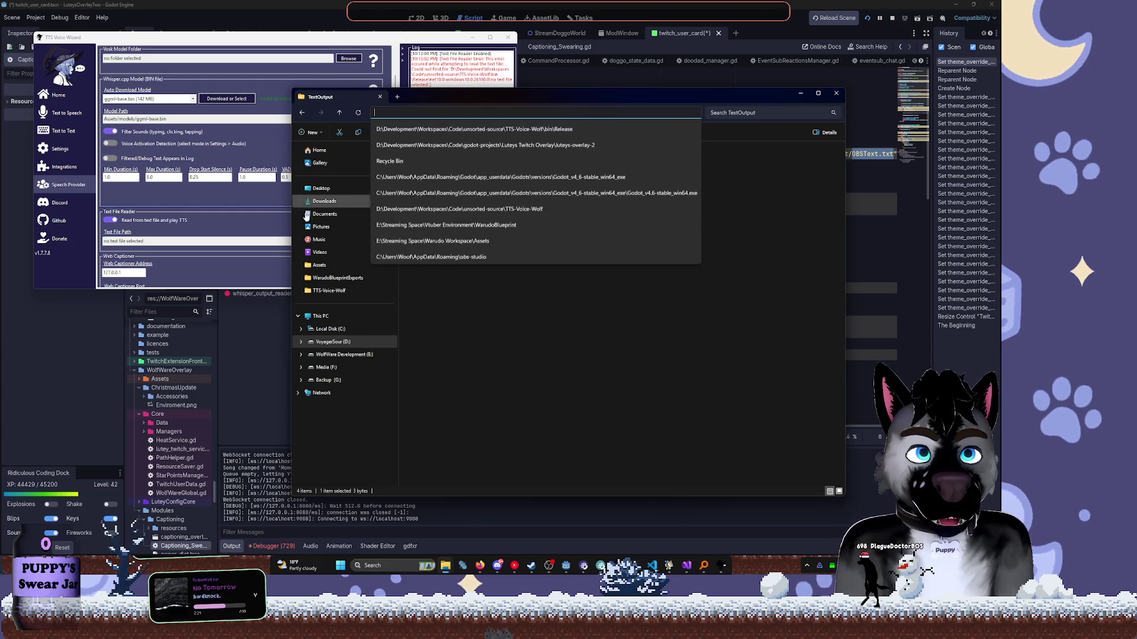
{"action": "left_click", "coordinate": [229, 256]}
{"action": "left_click", "coordinate": [280, 241]}
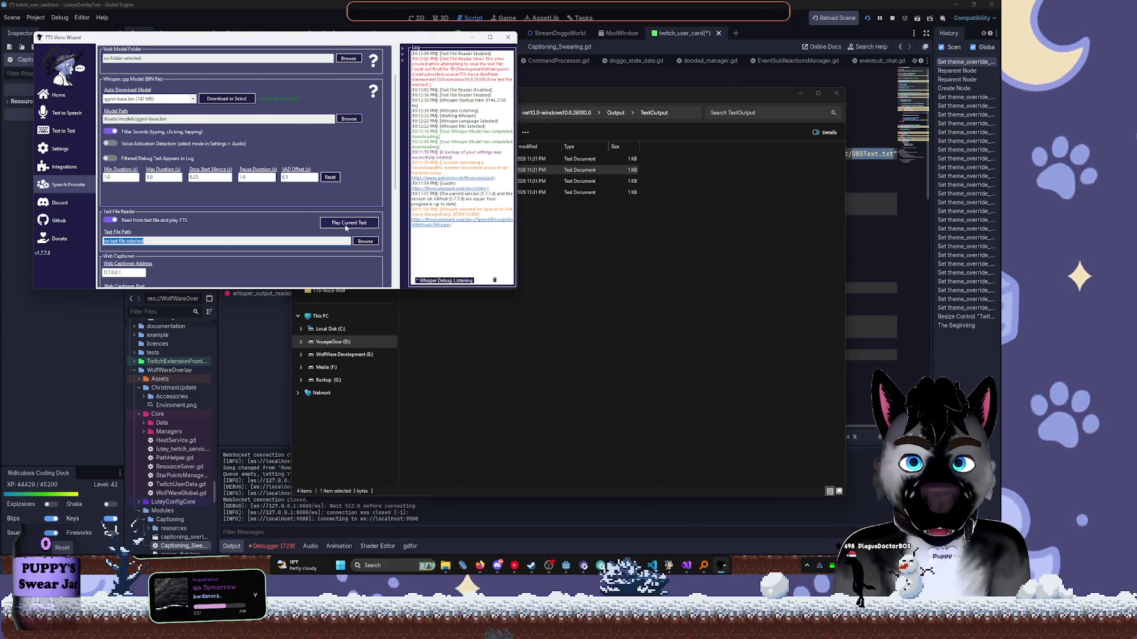
Set the Text File Path to OBSText in the TextOutput folder, then go back to Home.
{"action": "left_click", "coordinate": [362, 240]}
{"action": "left_click", "coordinate": [496, 191]}
{"action": "type", "text": "D:\\Development\\Workspaces\\Code\\unsorted-source\\TTS-Voice-Wolf\\bin\\Release\\net10.0-windows10.0.26100.0\\Output\\TextOutput"}
{"action": "key", "text": "Return"}
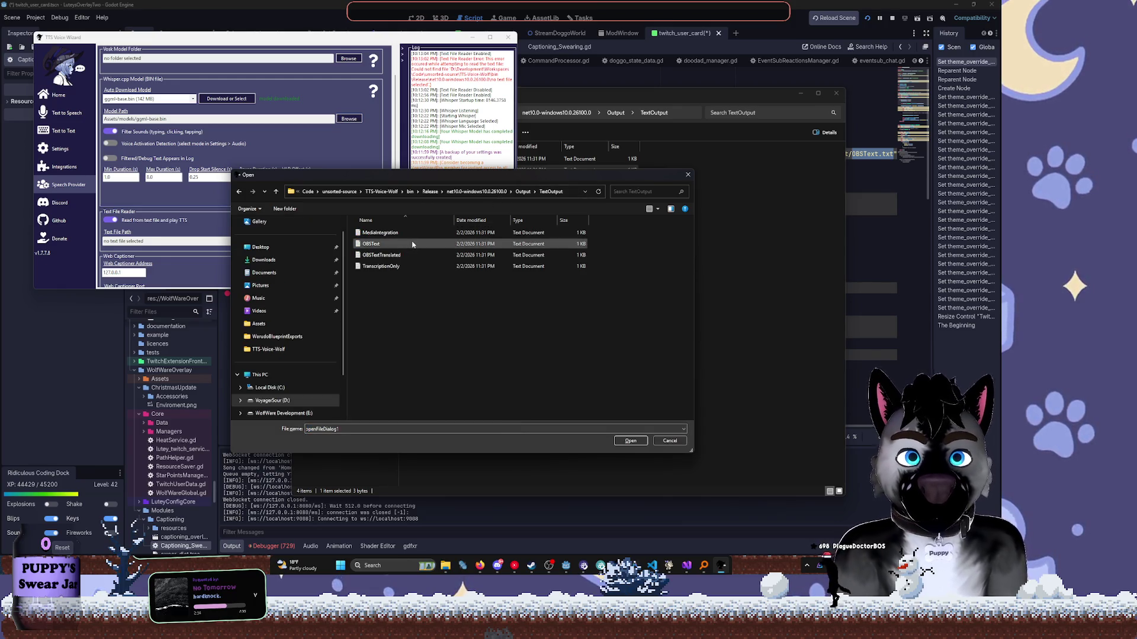
{"action": "double_click", "coordinate": [412, 244]}
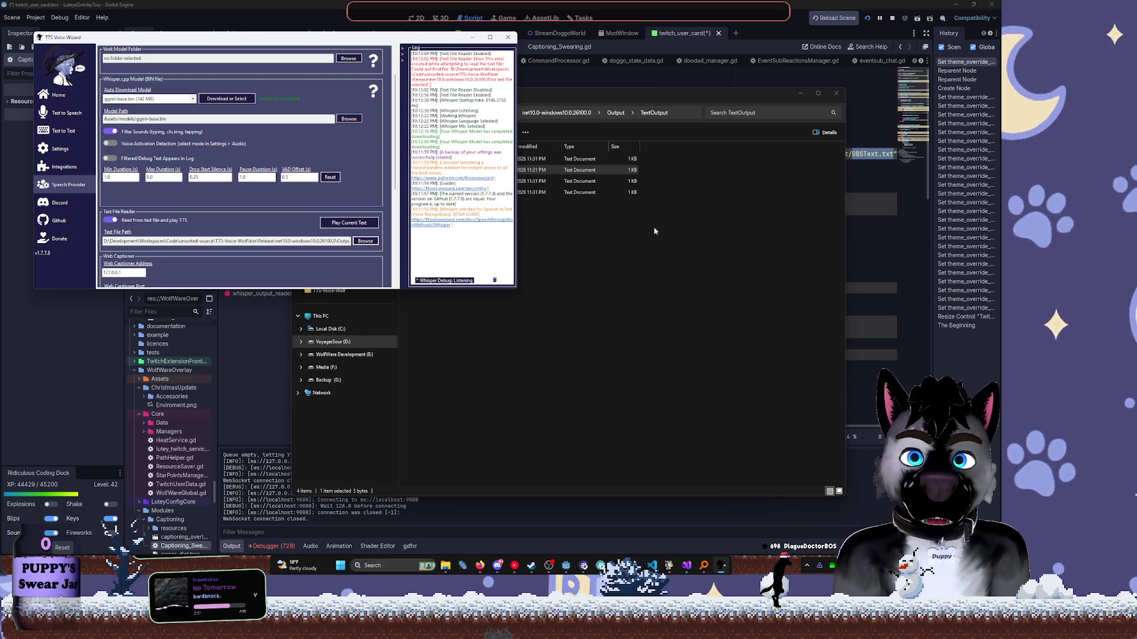
{"action": "left_click", "coordinate": [87, 104]}
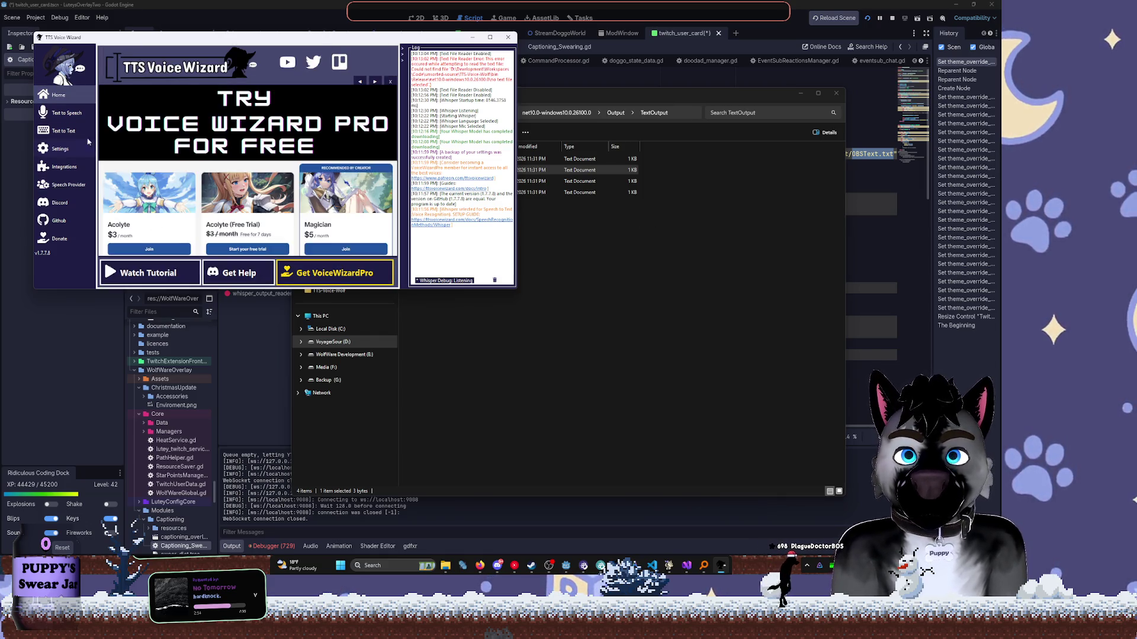
Toggle Speech to Text to Speech off and on, and copy the TextOutput folder path.
{"action": "left_click", "coordinate": [67, 112]}
{"action": "left_click", "coordinate": [188, 271]}
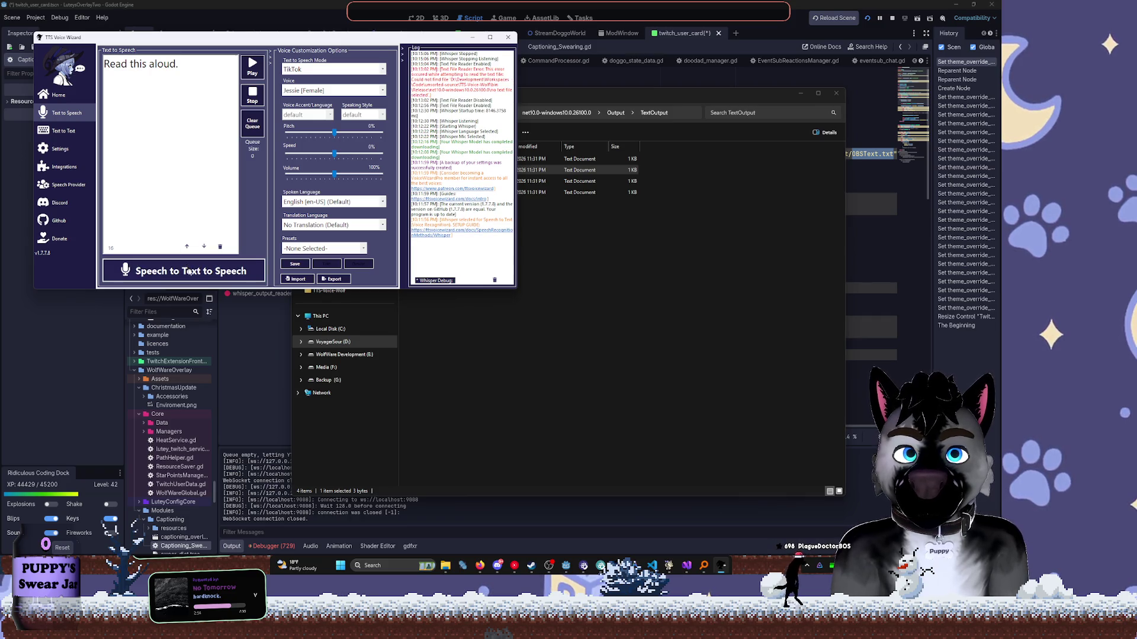
{"action": "left_click", "coordinate": [190, 277]}
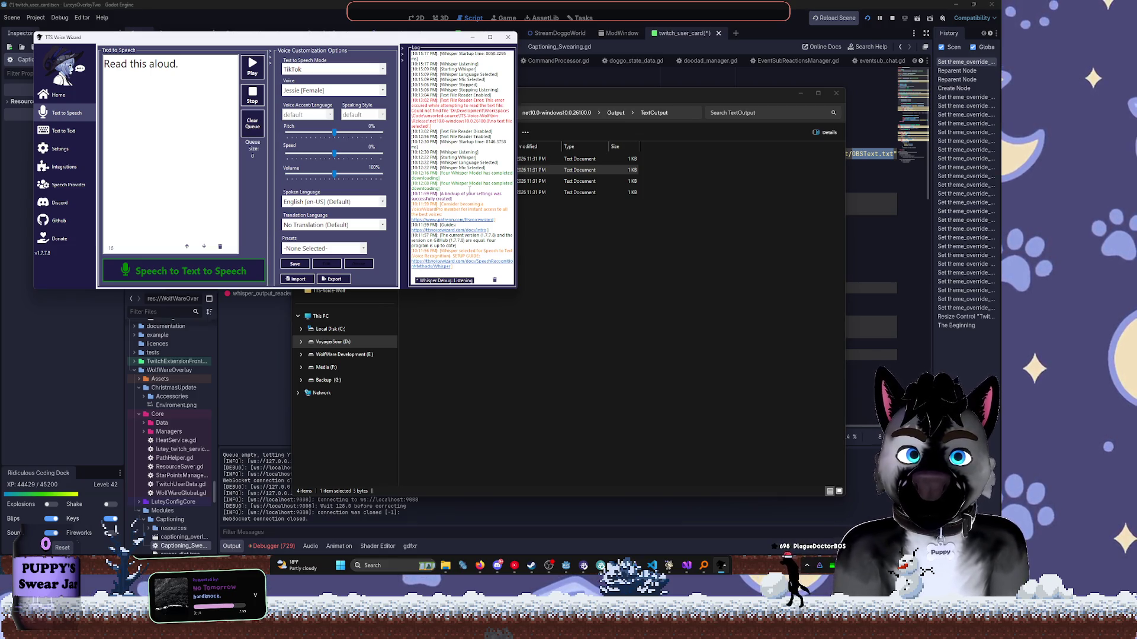
{"action": "left_click", "coordinate": [681, 113]}
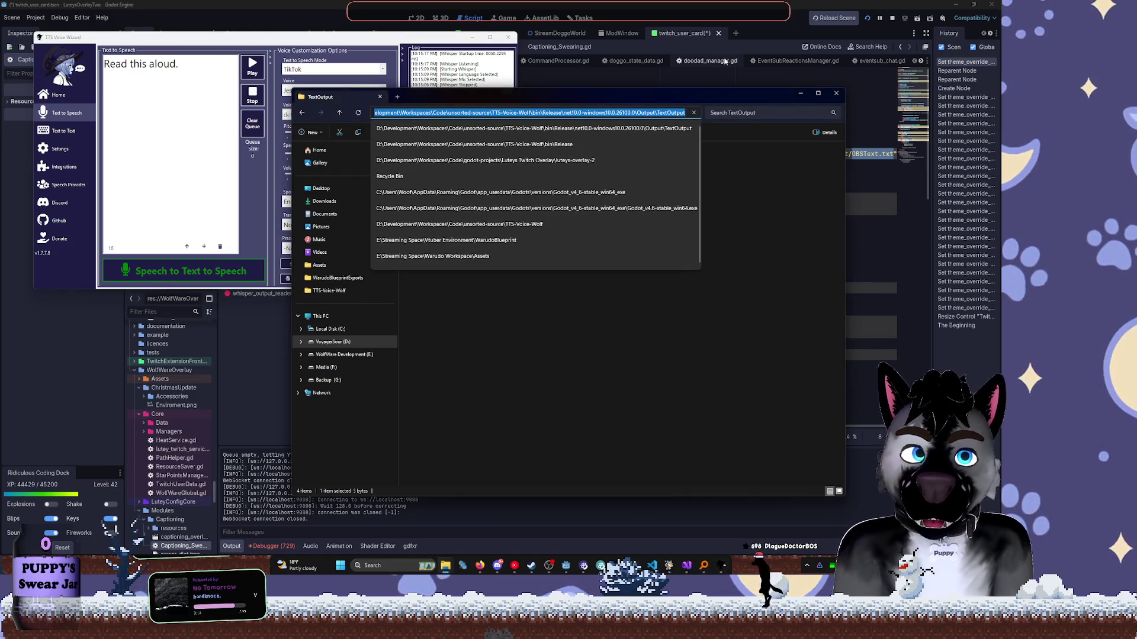
{"action": "left_click", "coordinate": [715, 139]}
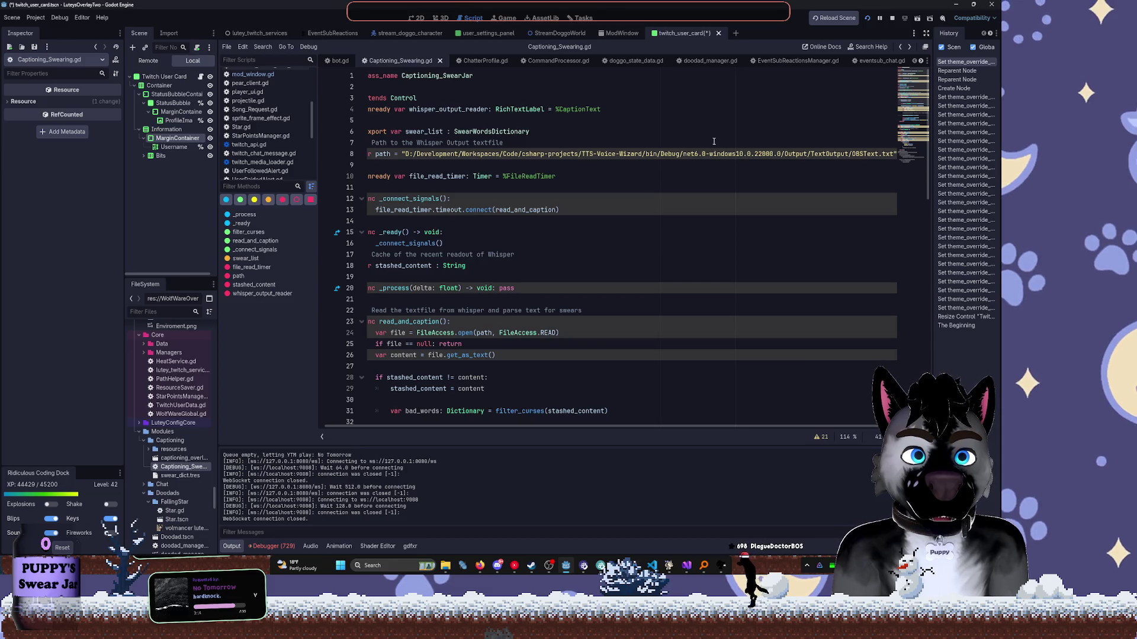
Add a new line 9 'var path = "' with the pasted TextOutput folder path.
{"action": "left_click", "coordinate": [401, 167]}
{"action": "type", "text": "var path"}
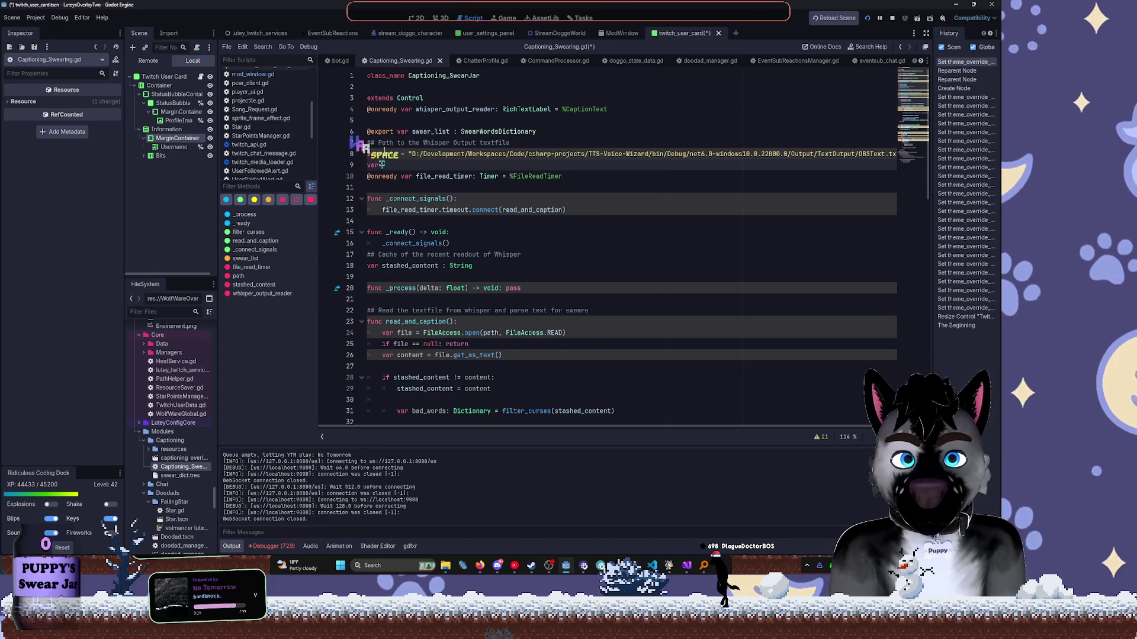
{"action": "key", "text": "Escape"}
{"action": "type", "text": "= \""}
{"action": "type", "text": "D:\\Development\\Workspaces\\Code\\unsorted-source\\TTS-Voice-Wolf\\bin\\Release\\net10.0-windows10.0.26100.0\\Output\\TextOutput"}
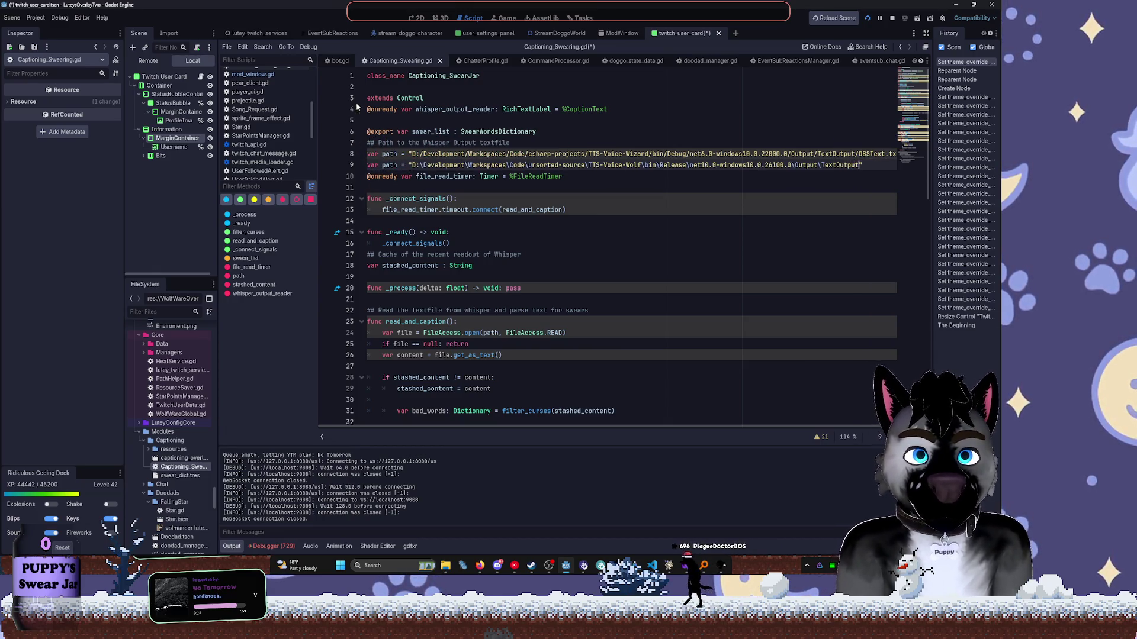
{"action": "scroll", "coordinate": [583, 430], "scroll_direction": "right", "scroll_amount": 2}
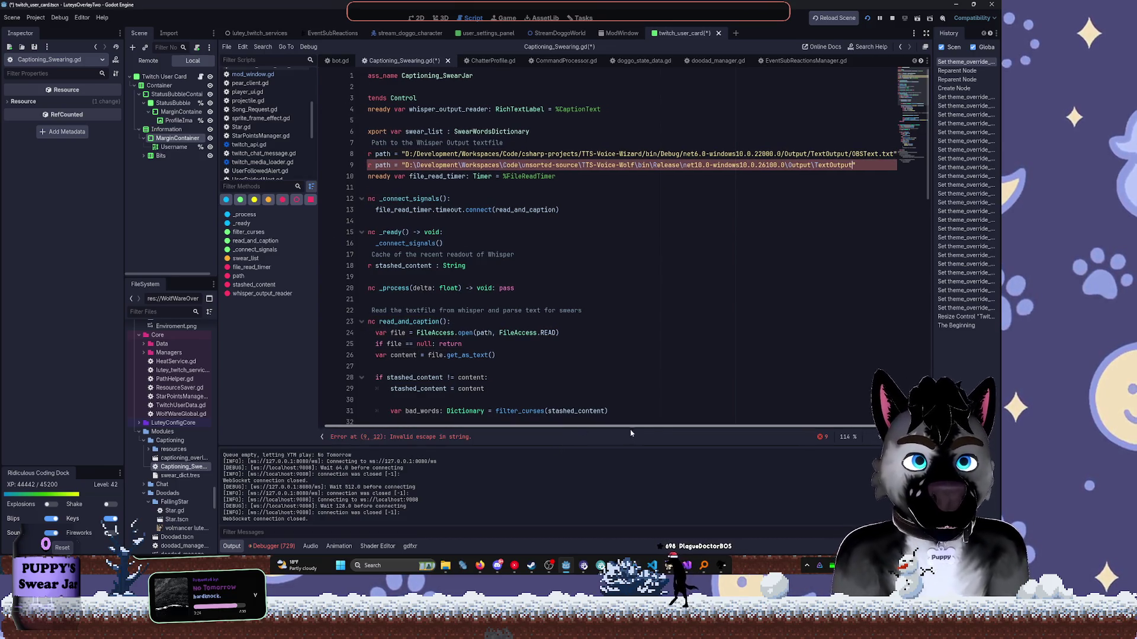
{"action": "left_click", "coordinate": [696, 154]}
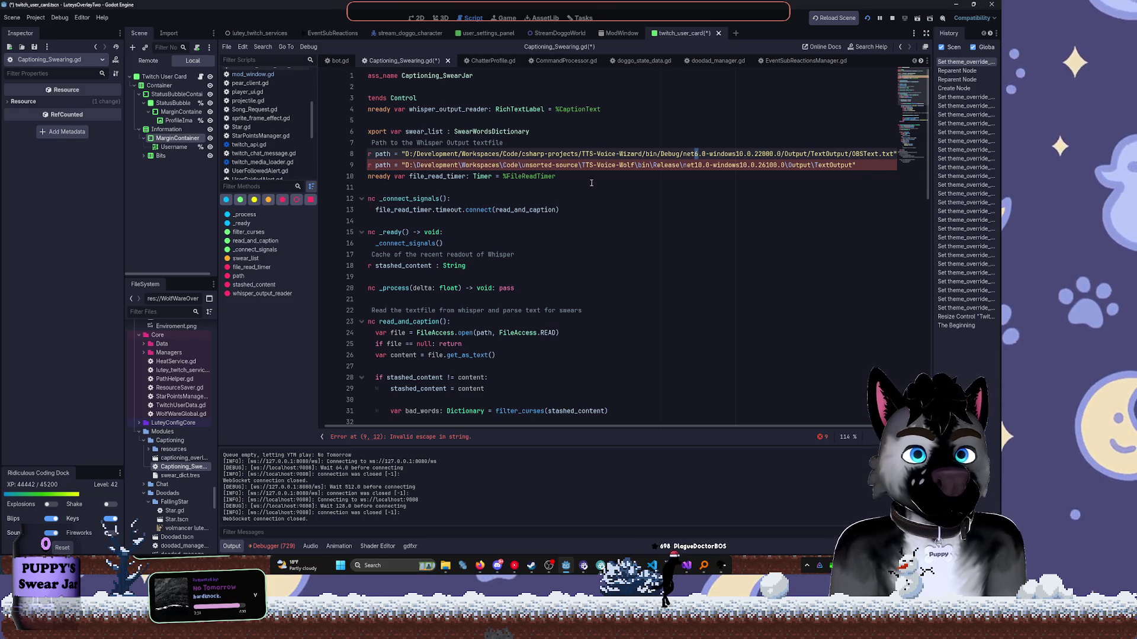
Fix the path slashes, move OBSText.txt onto it, delete old line 8, and save.
{"action": "left_click", "coordinate": [415, 165]}
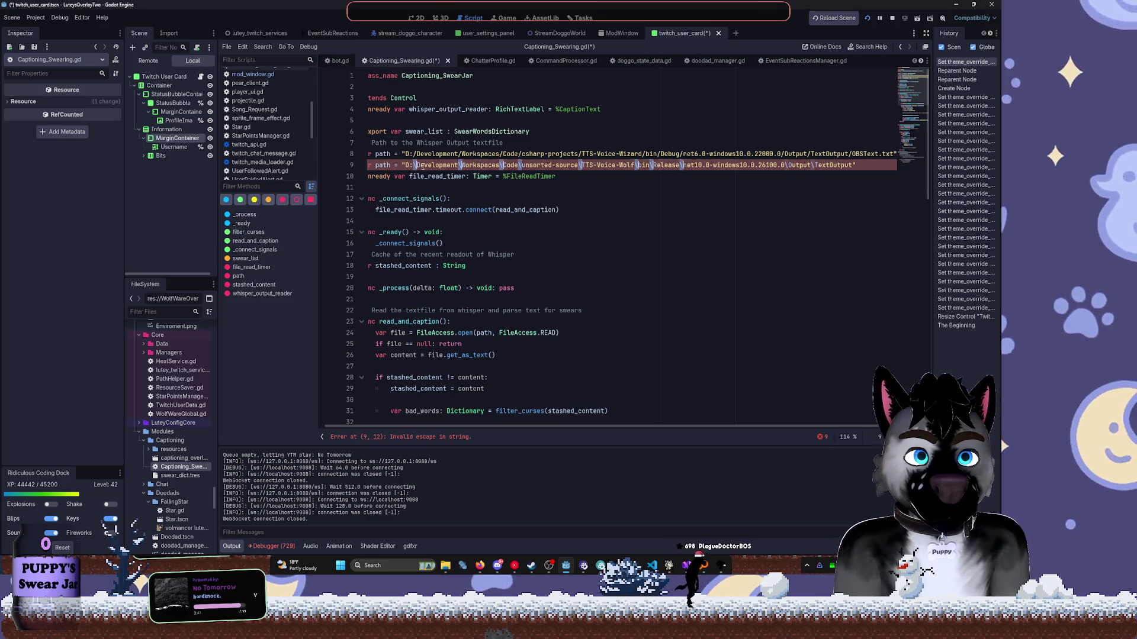
{"action": "type", "text": "\\"}
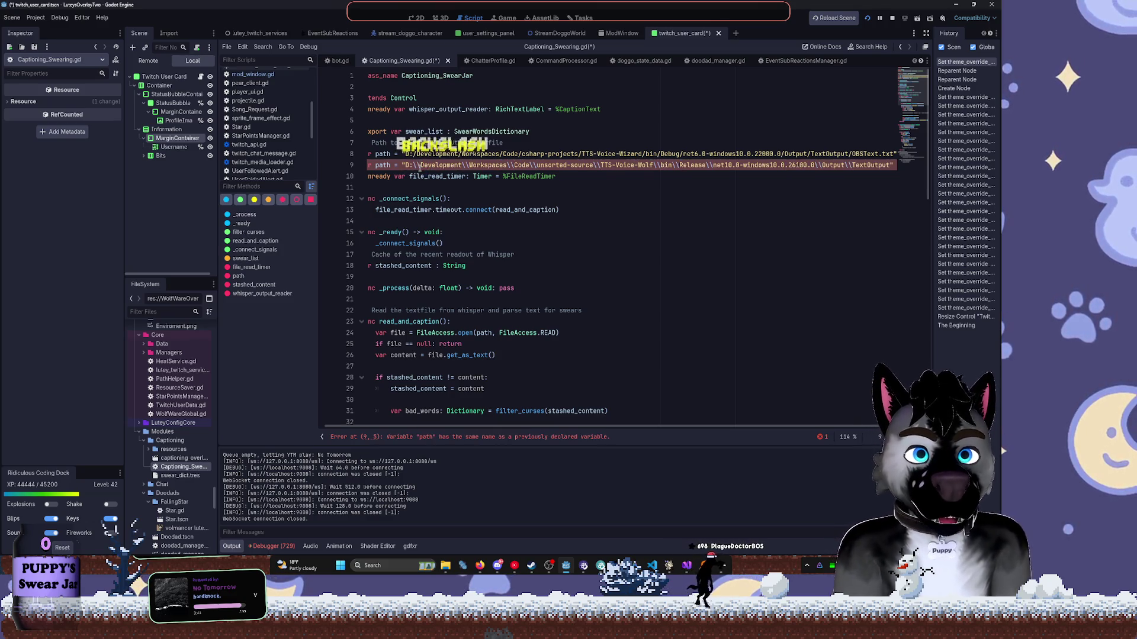
{"action": "type", "text": "/"}
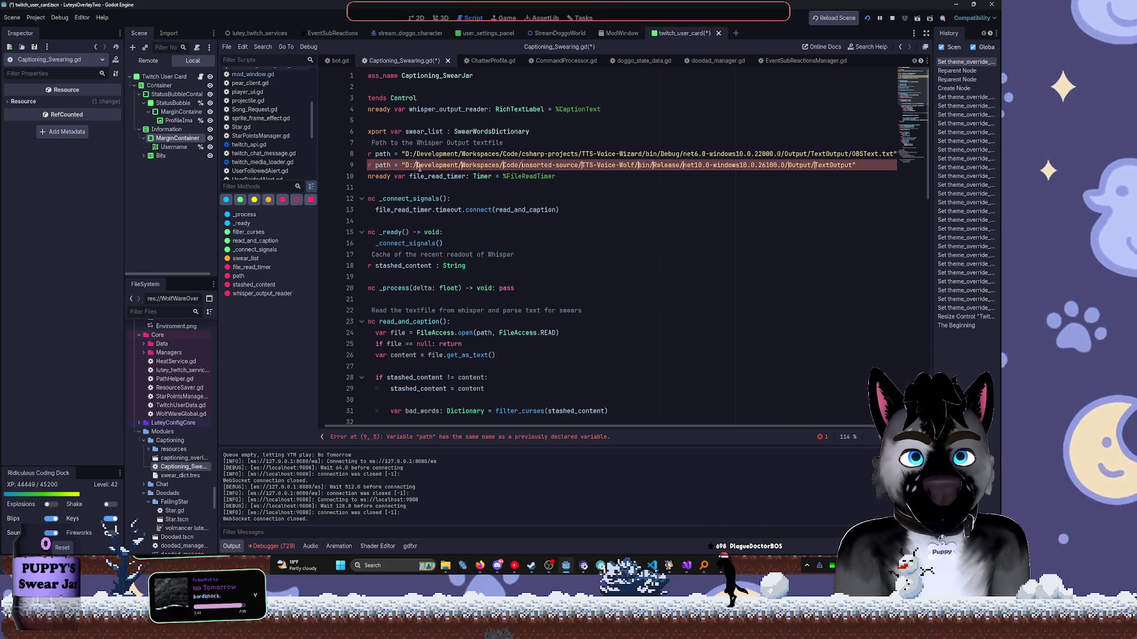
{"action": "key", "text": "Up"}
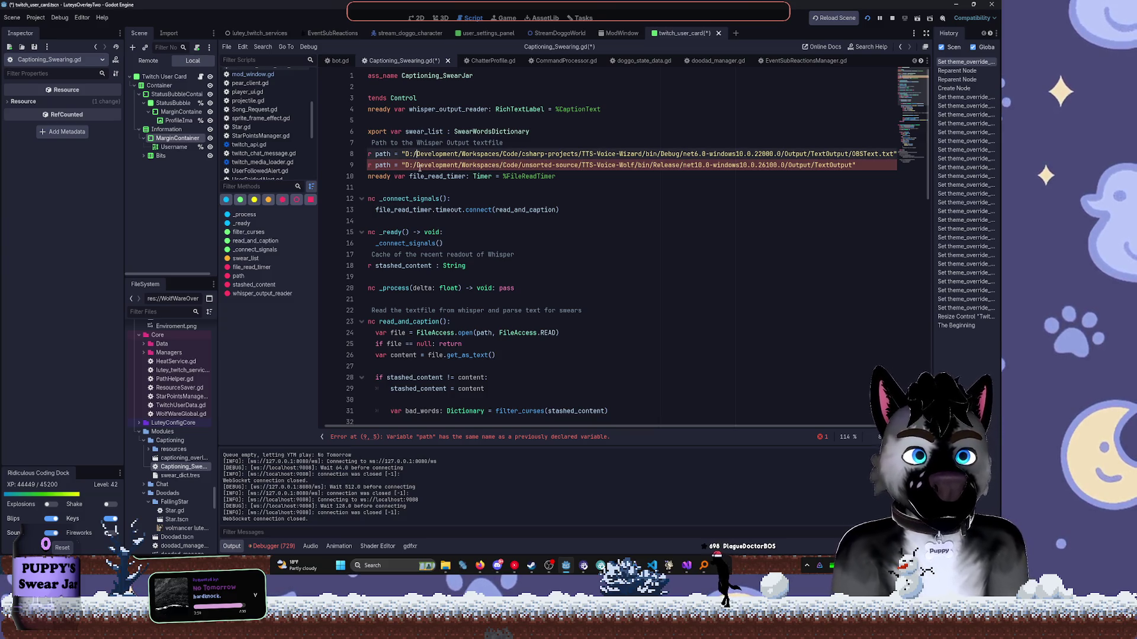
{"action": "key", "text": "BackSpace"}
{"action": "key", "text": "BackSpace"}
{"action": "key", "text": "BackSpace"}
{"action": "key", "text": "Down"}
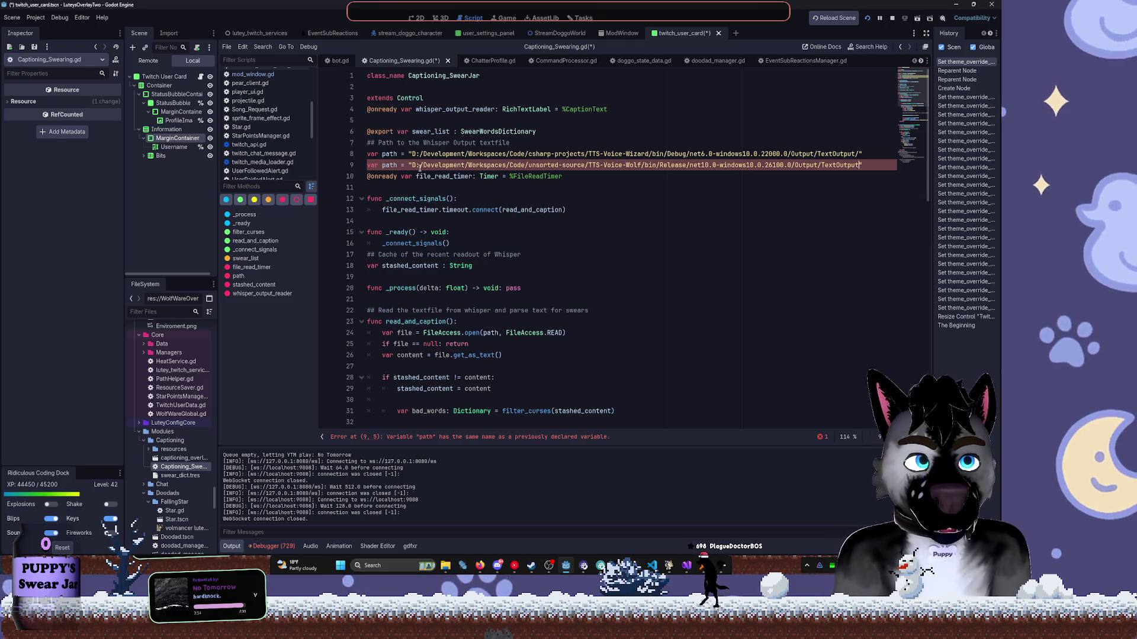
{"action": "key", "text": "ctrl+z"}
{"action": "key", "text": "ctrl+z"}
{"action": "key", "text": "ctrl+z"}
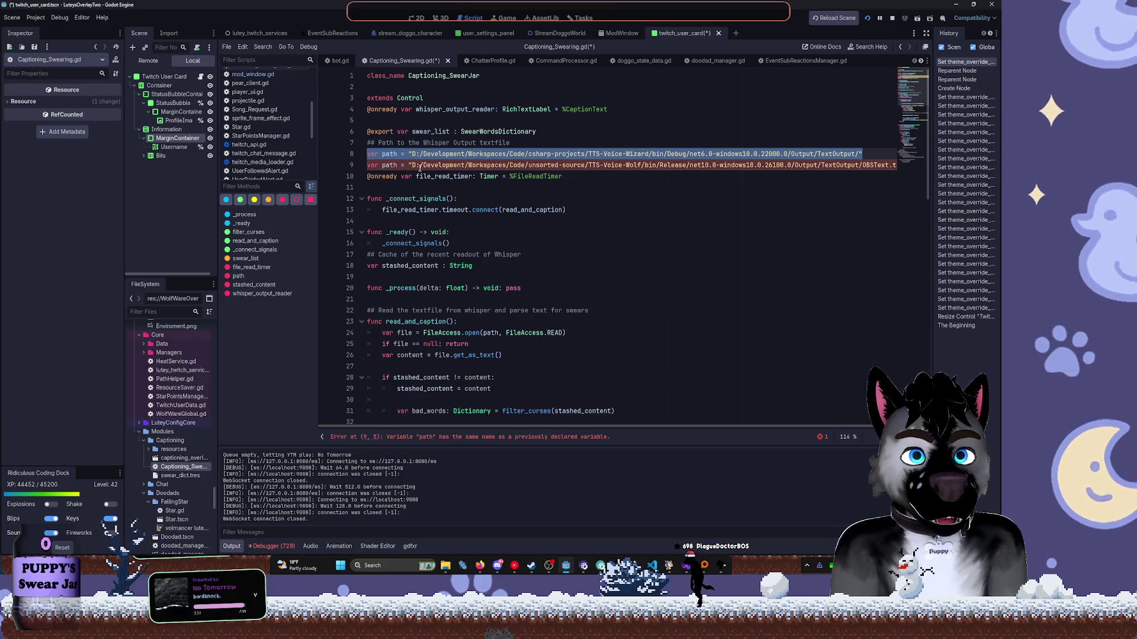
{"action": "key", "text": "BackSpace"}
{"action": "key", "text": "ctrl+s"}
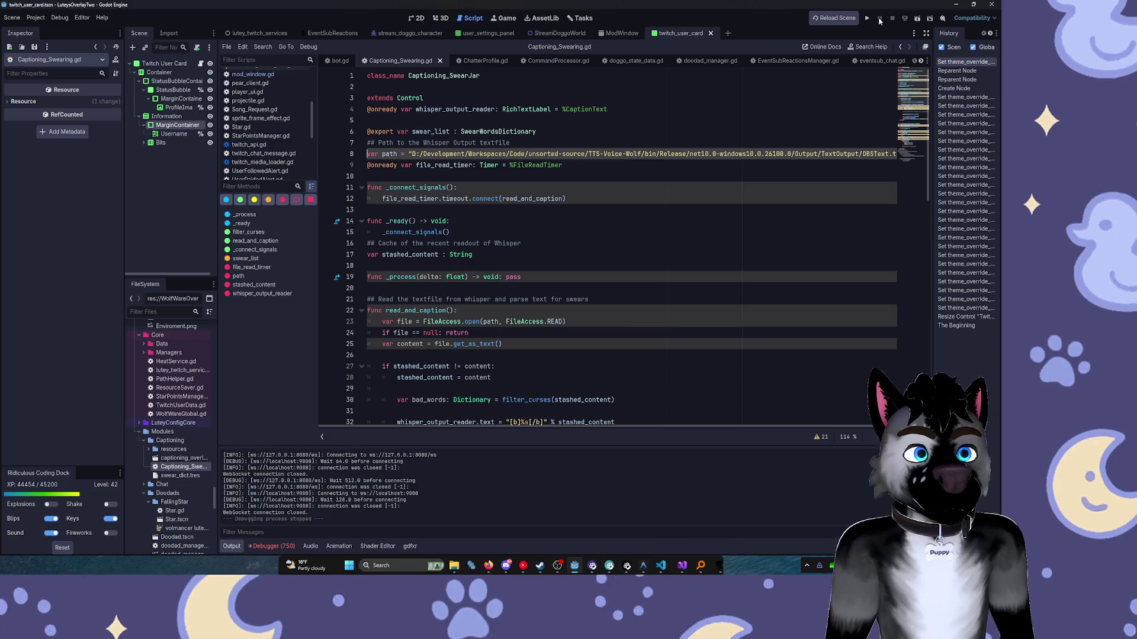
Reload the running swear-jar overlay project from the top-right toolbar.
{"action": "left_click", "coordinate": [866, 19]}
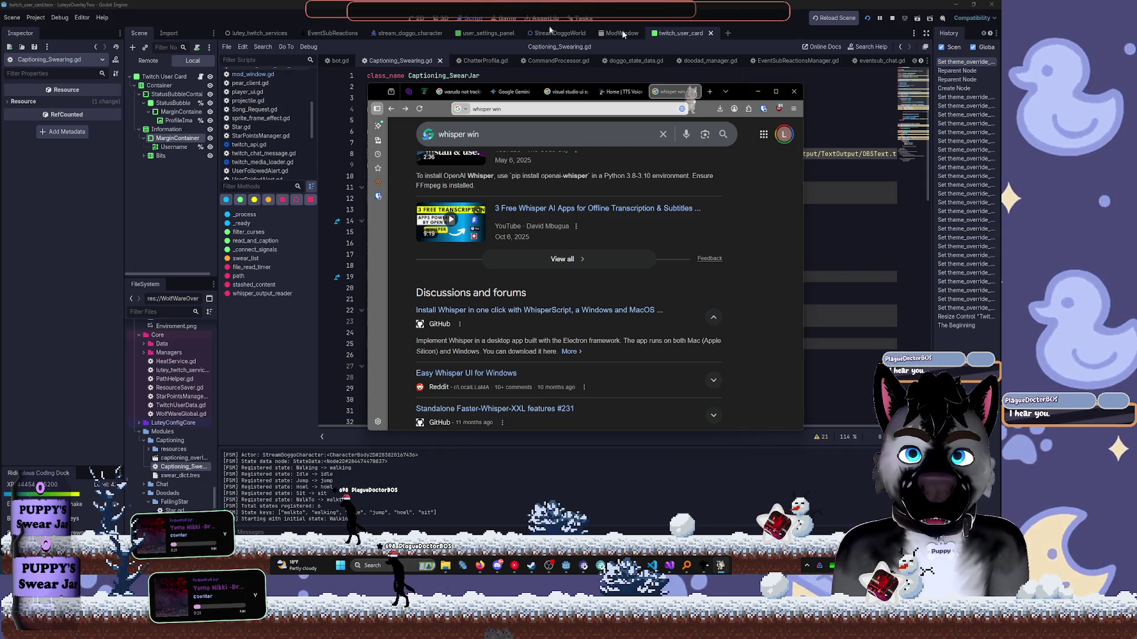
Bring TTS Voice Wizard, then the TextOutput folder window, back to the front.
{"action": "left_click", "coordinate": [702, 563]}
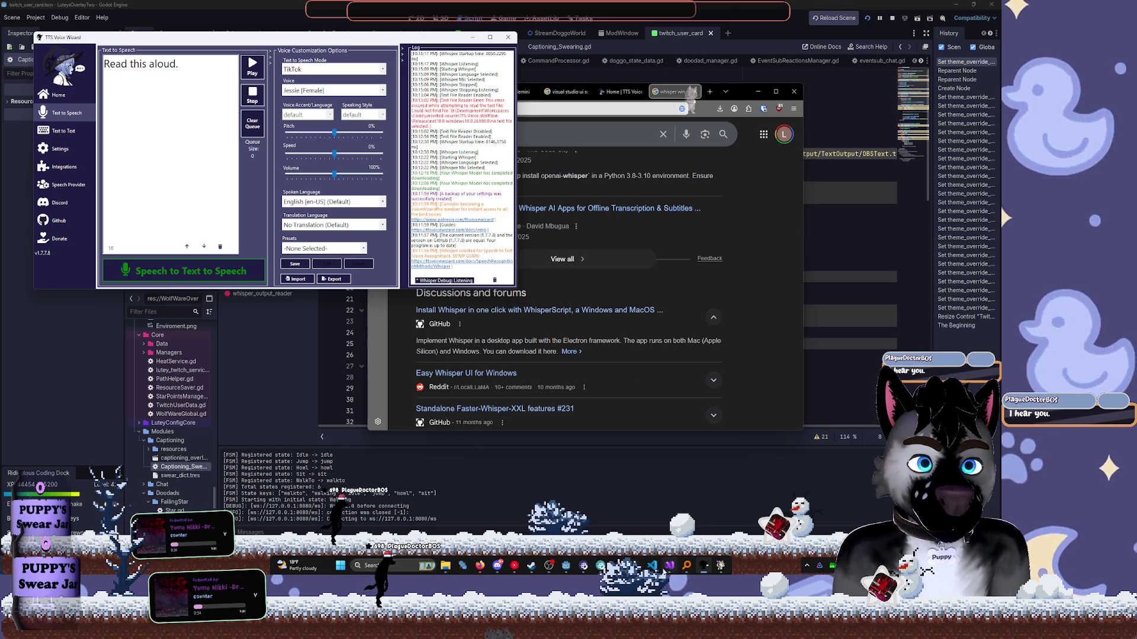
{"action": "left_click", "coordinate": [561, 521]}
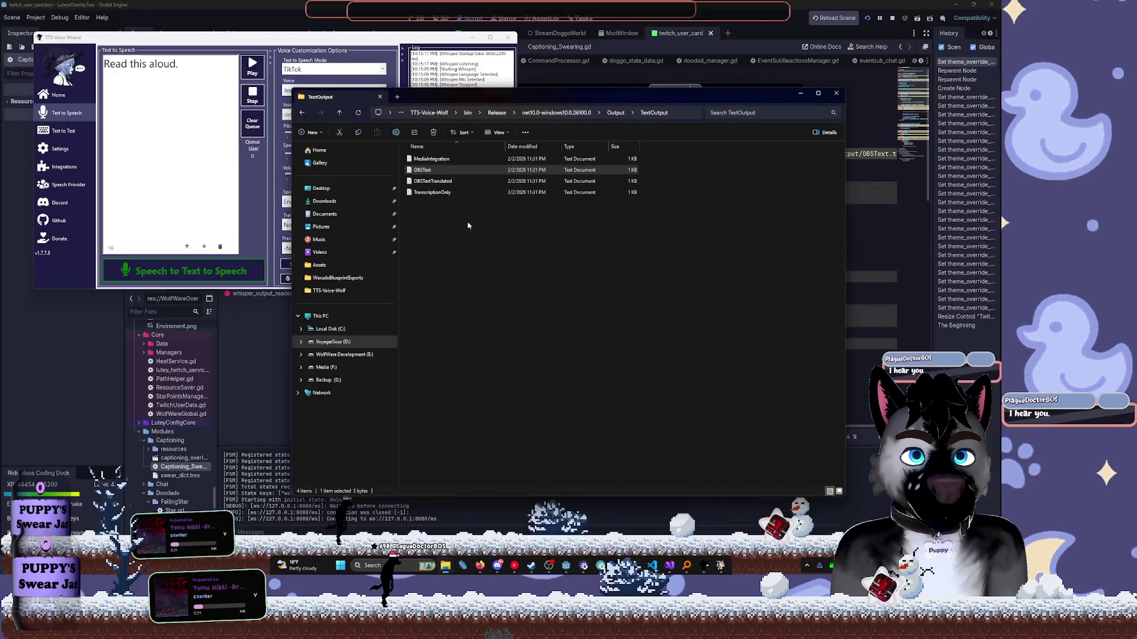
Open OBSText in Visual Studio Code, always using it for .txt files.
{"action": "double_click", "coordinate": [443, 171]}
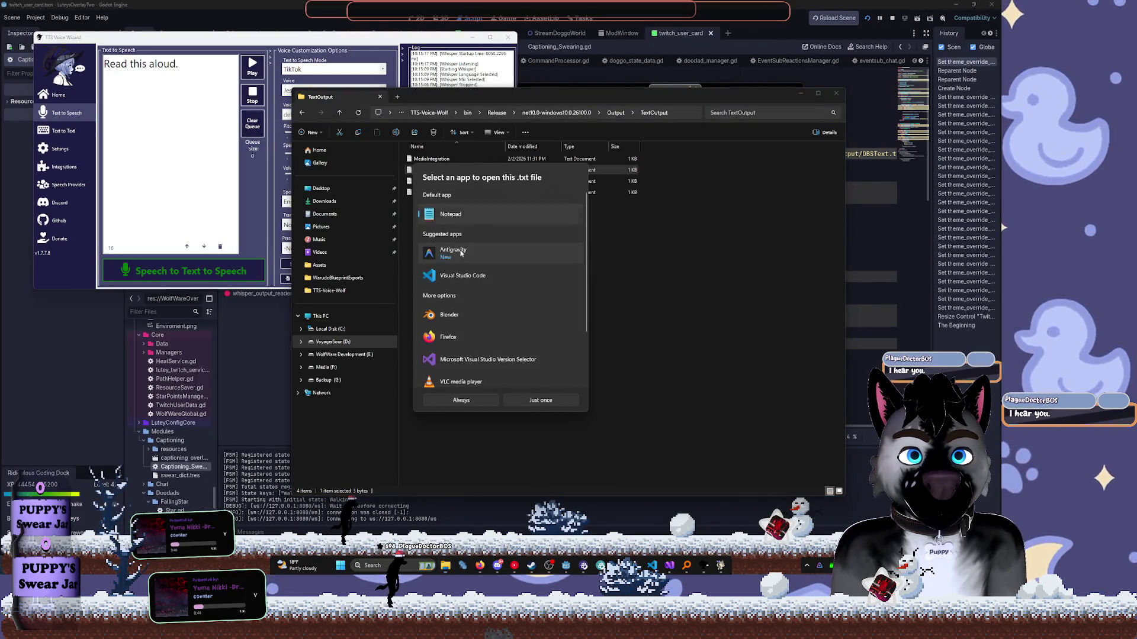
{"action": "left_click", "coordinate": [484, 282]}
{"action": "left_click", "coordinate": [478, 402]}
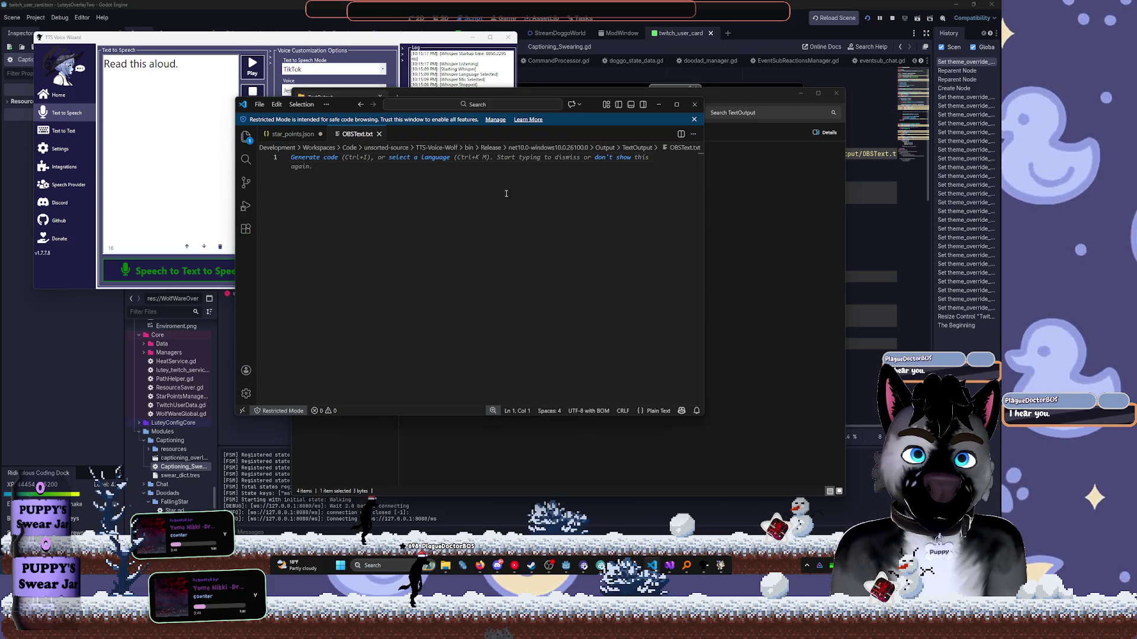
{"action": "left_click", "coordinate": [64, 131]}
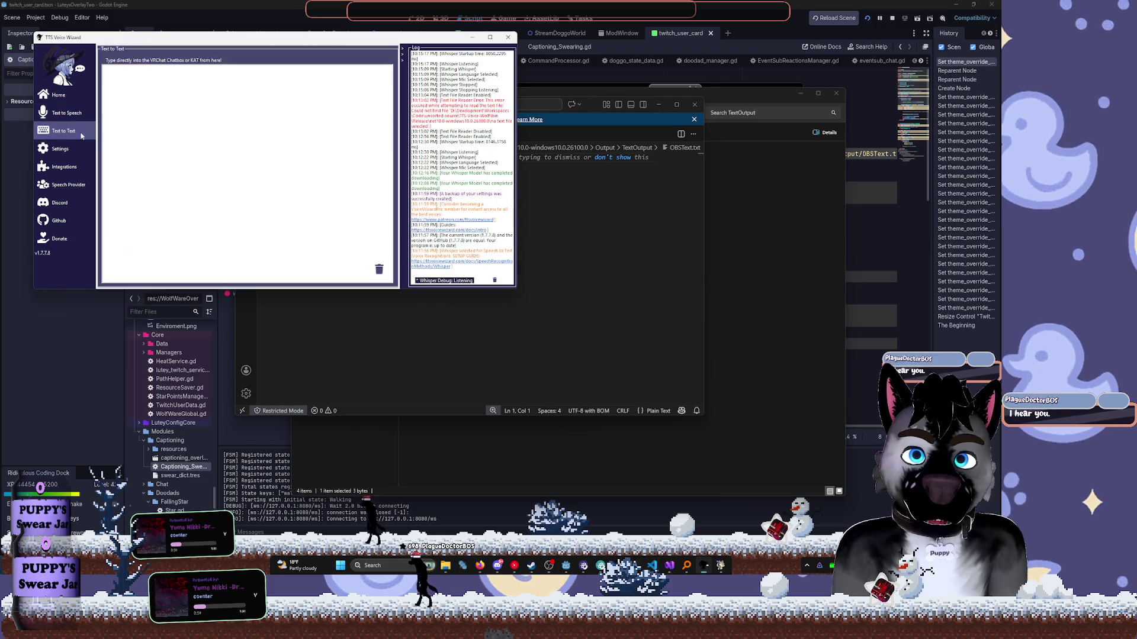
Review the Local Whisper speech provider settings.
{"action": "left_click", "coordinate": [59, 148]}
{"action": "scroll", "coordinate": [247, 182], "scroll_direction": "down", "scroll_amount": 5}
{"action": "left_click", "coordinate": [66, 185]}
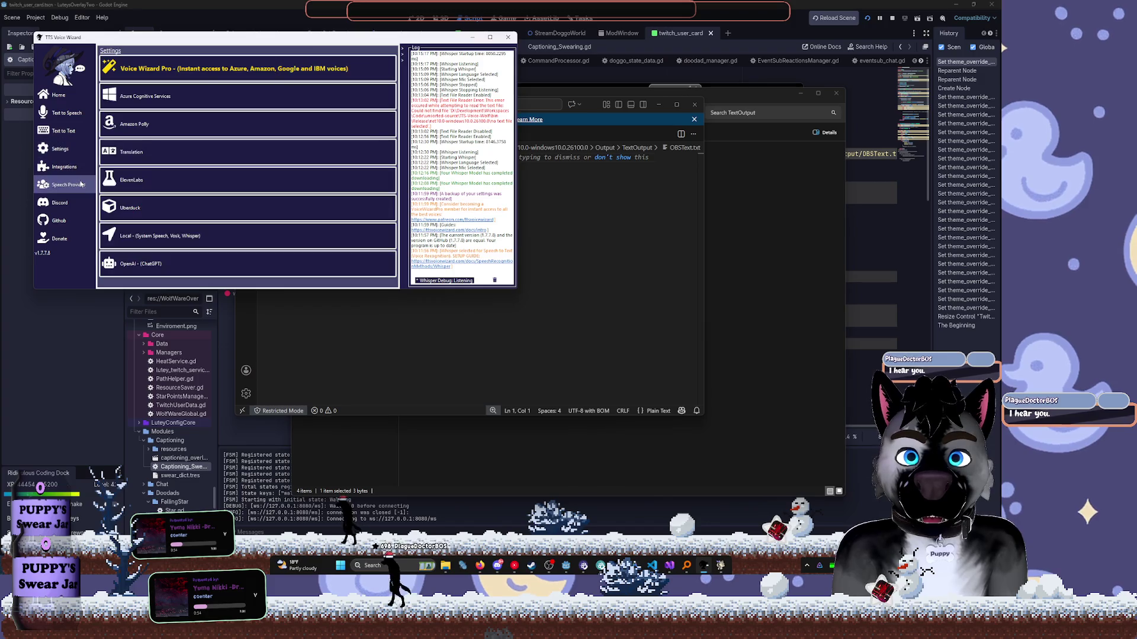
{"action": "left_click", "coordinate": [244, 237]}
{"action": "scroll", "coordinate": [259, 206], "scroll_direction": "down", "scroll_amount": 2}
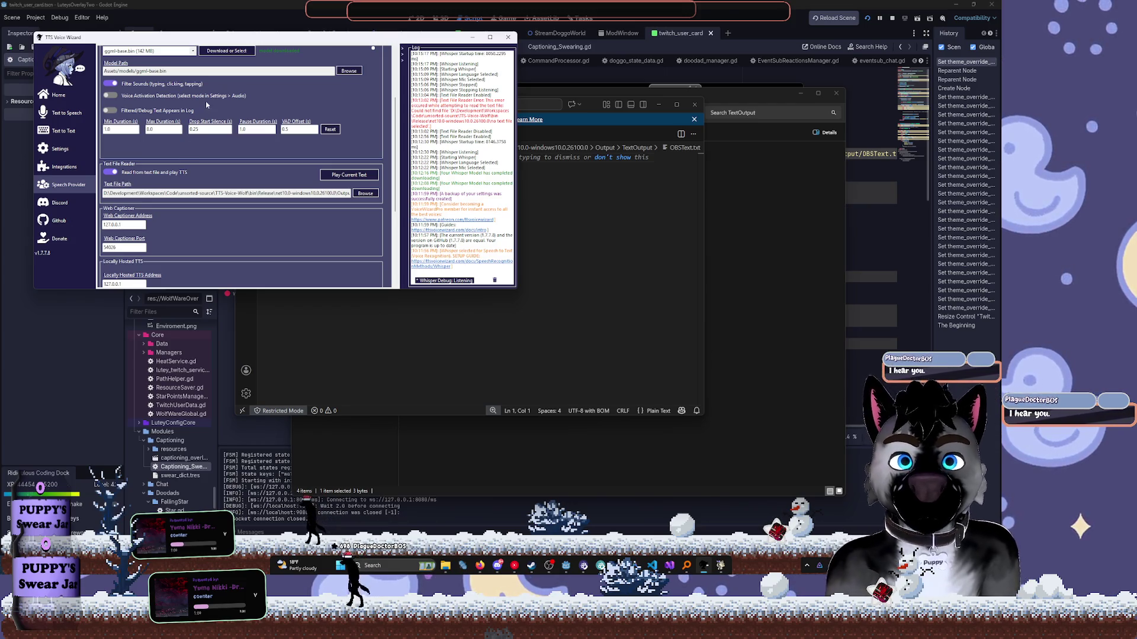
{"action": "scroll", "coordinate": [208, 225], "scroll_direction": "up", "scroll_amount": 4}
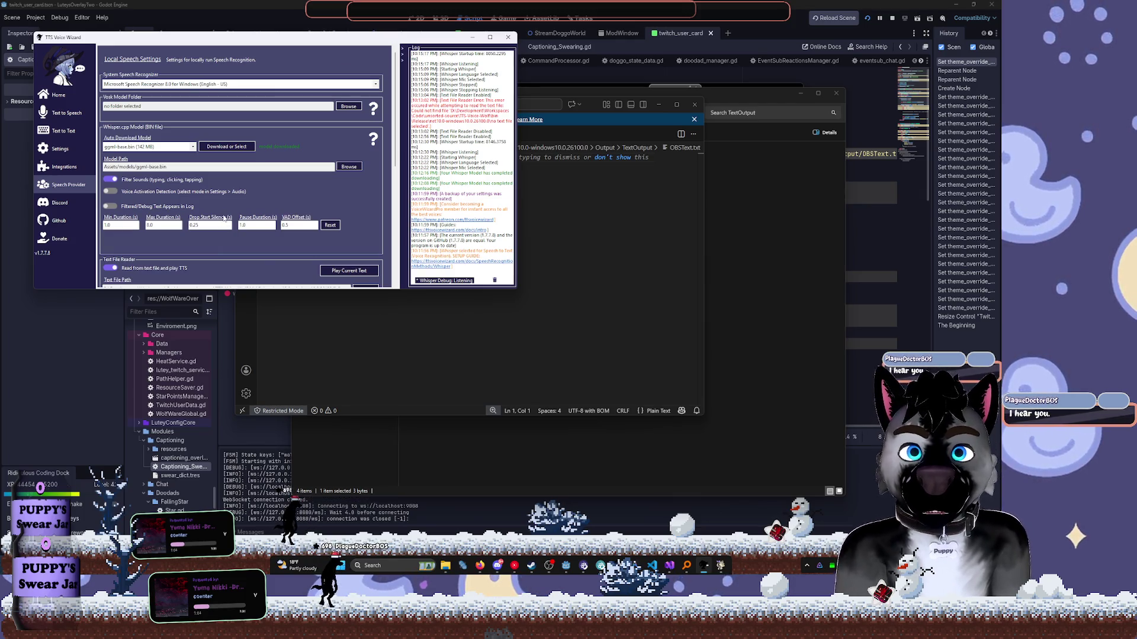
{"action": "scroll", "coordinate": [230, 201], "scroll_direction": "down", "scroll_amount": 2}
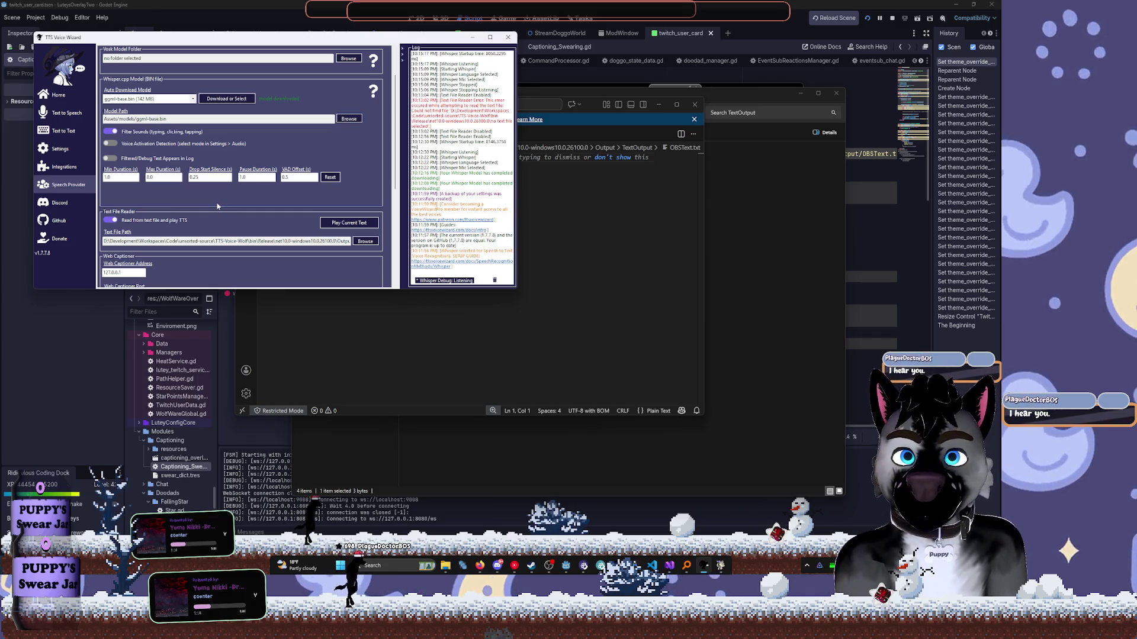
Look over the addon integrations list, then scroll through the general Settings page.
{"action": "left_click", "coordinate": [60, 168]}
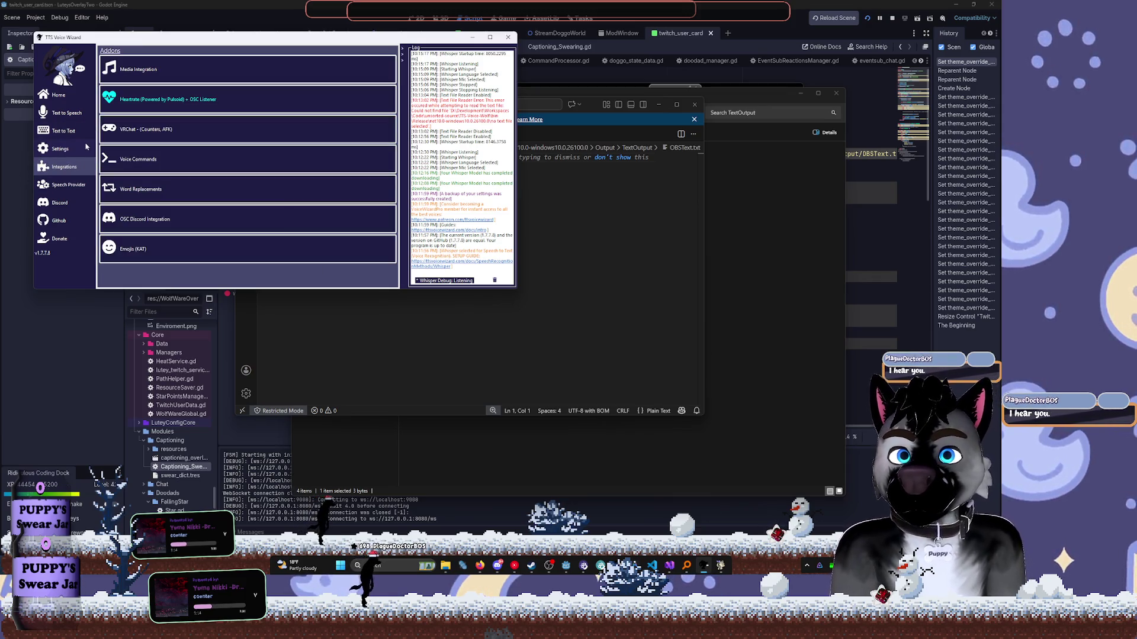
{"action": "left_click", "coordinate": [77, 149]}
{"action": "scroll", "coordinate": [258, 160], "scroll_direction": "up", "scroll_amount": 5}
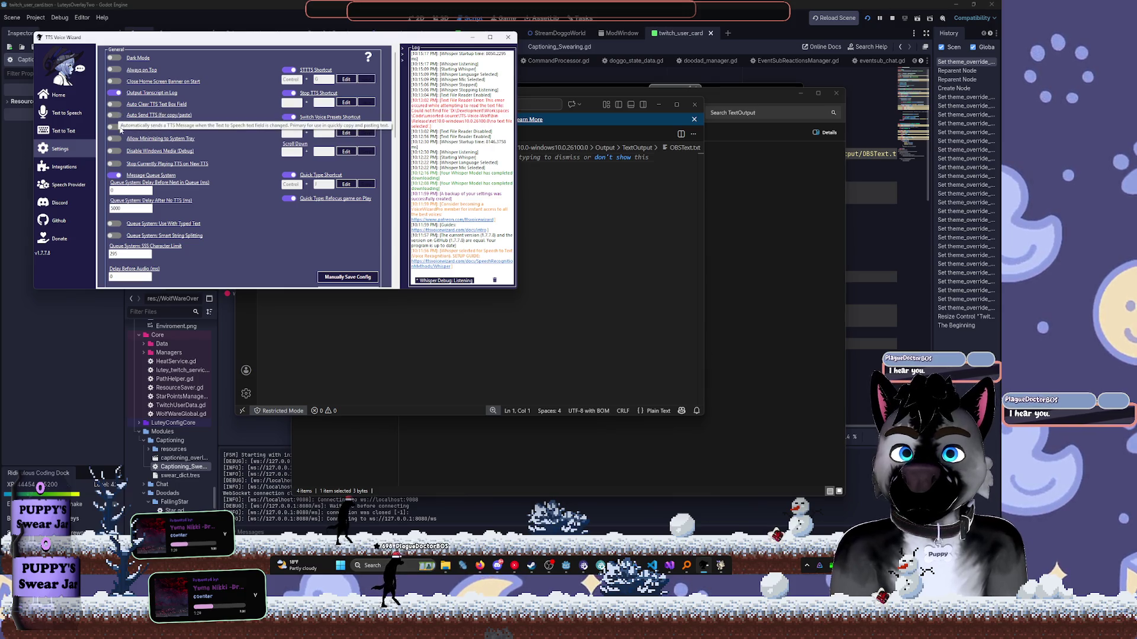
{"action": "scroll", "coordinate": [257, 218], "scroll_direction": "down", "scroll_amount": 2}
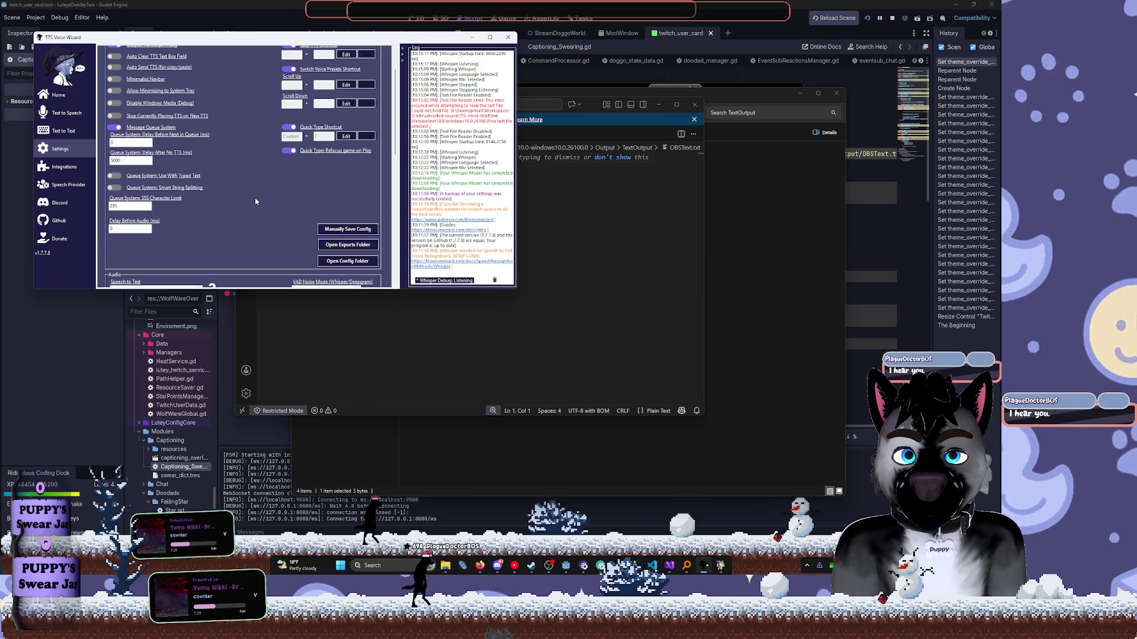
{"action": "scroll", "coordinate": [255, 202], "scroll_direction": "down", "scroll_amount": 4}
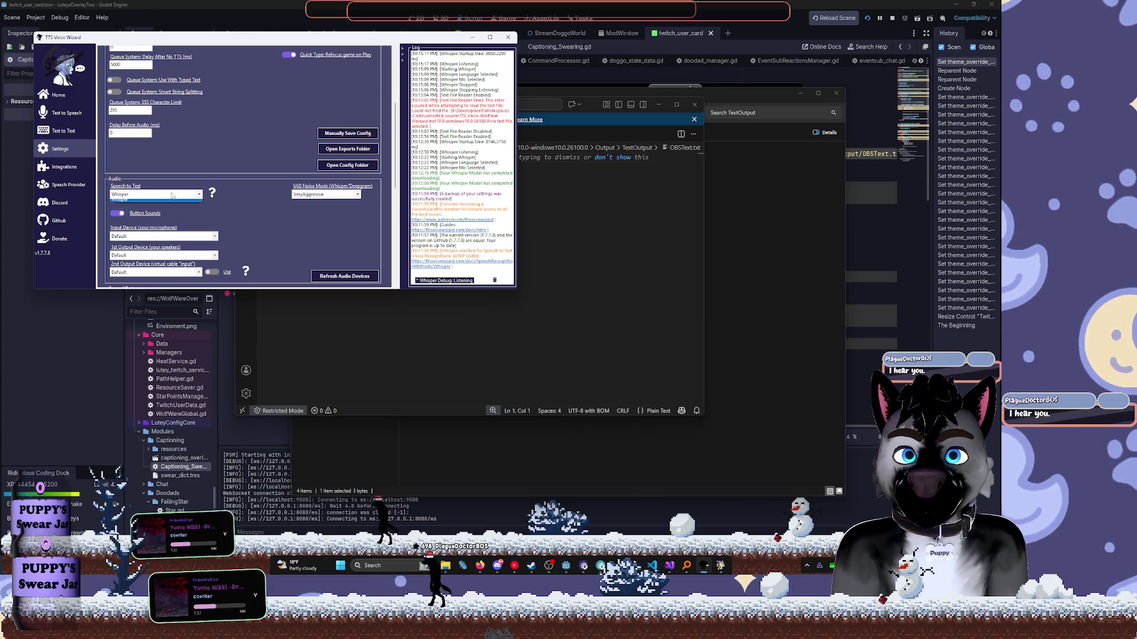
Keep Whisper for speech to text and select Microphone (fifine Microphone) as input after refreshing devices.
{"action": "left_click", "coordinate": [172, 195]}
{"action": "left_click", "coordinate": [237, 193]}
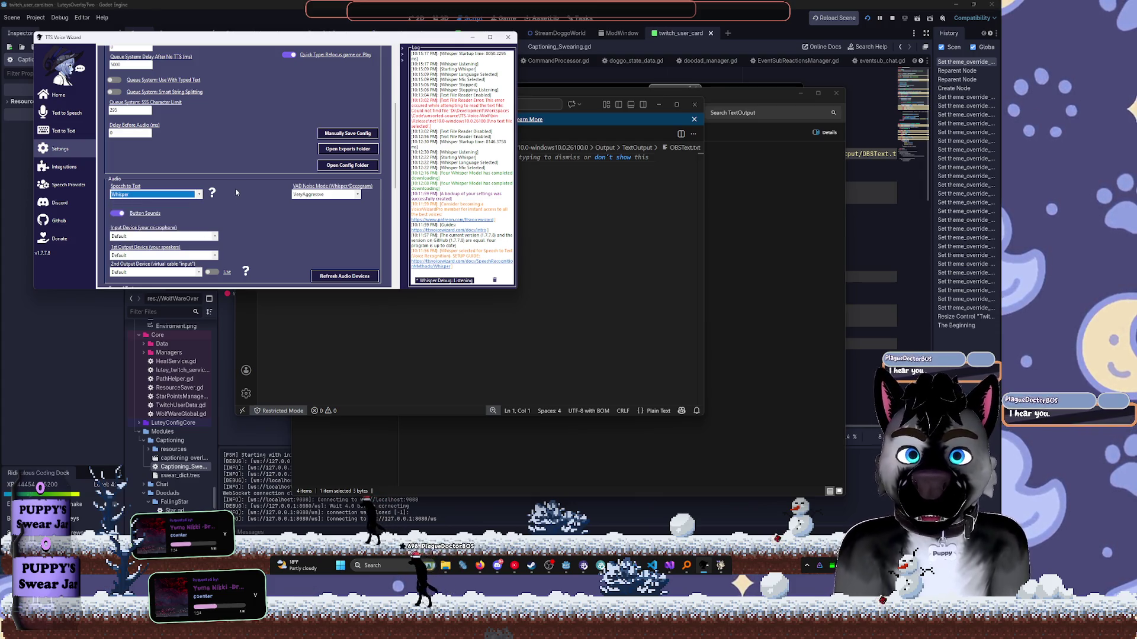
{"action": "scroll", "coordinate": [232, 216], "scroll_direction": "down", "scroll_amount": 2}
{"action": "left_click", "coordinate": [200, 189]}
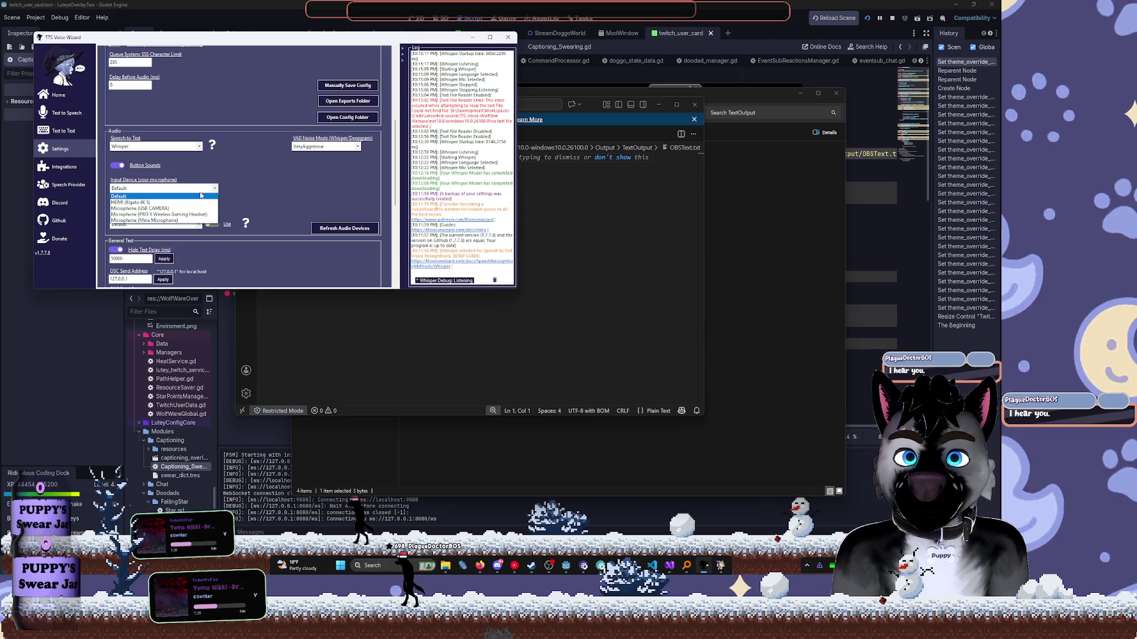
{"action": "left_click", "coordinate": [191, 221]}
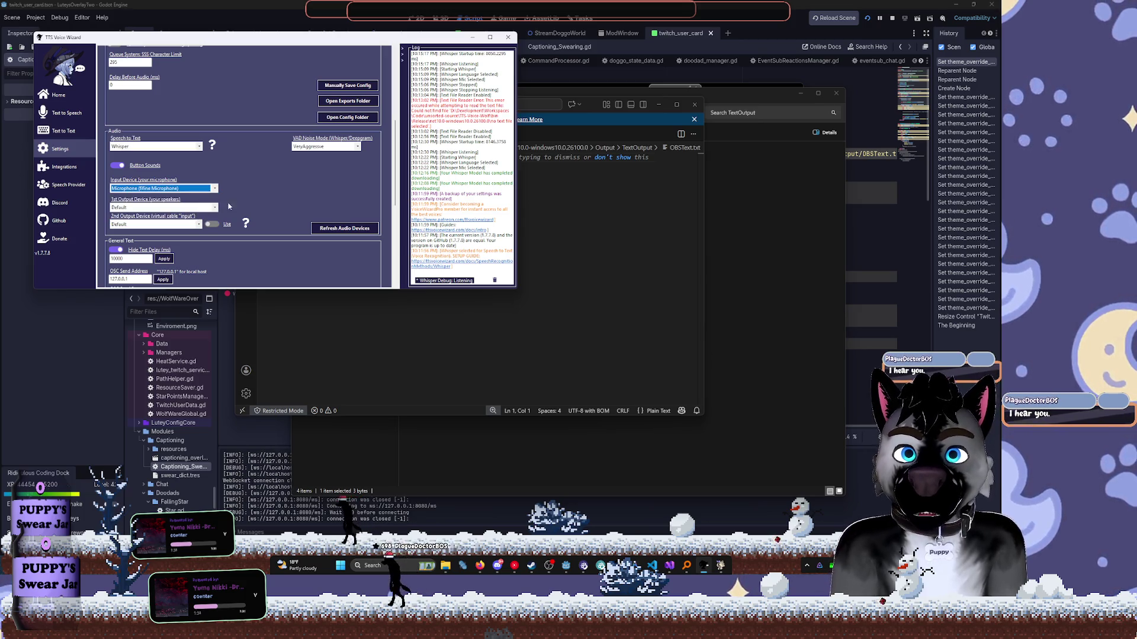
{"action": "left_click", "coordinate": [326, 229]}
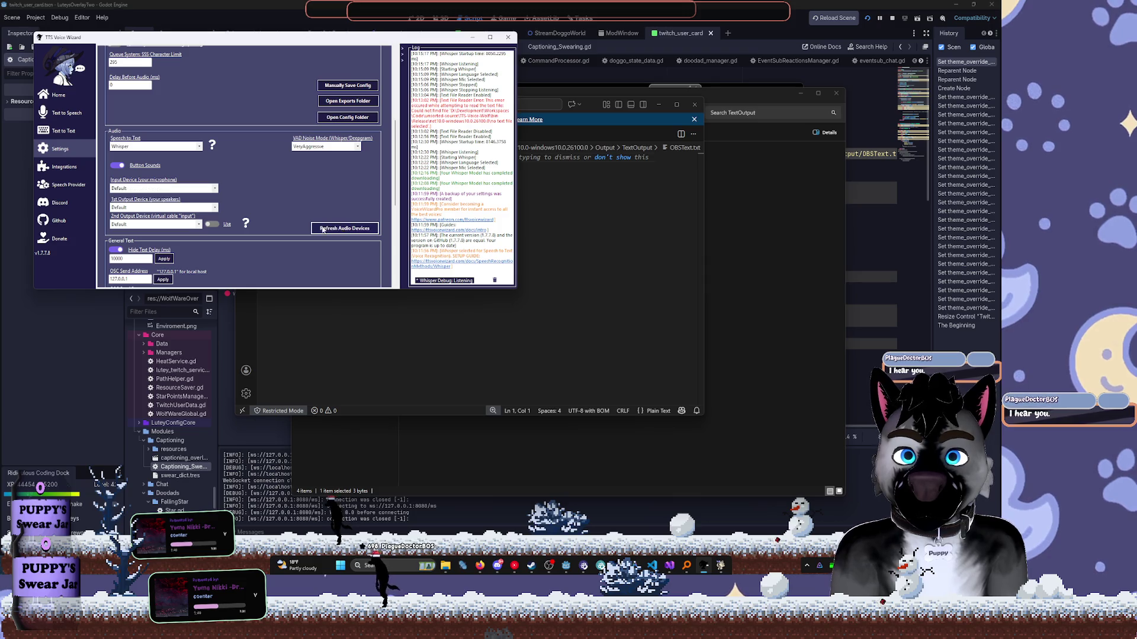
{"action": "left_click", "coordinate": [181, 190]}
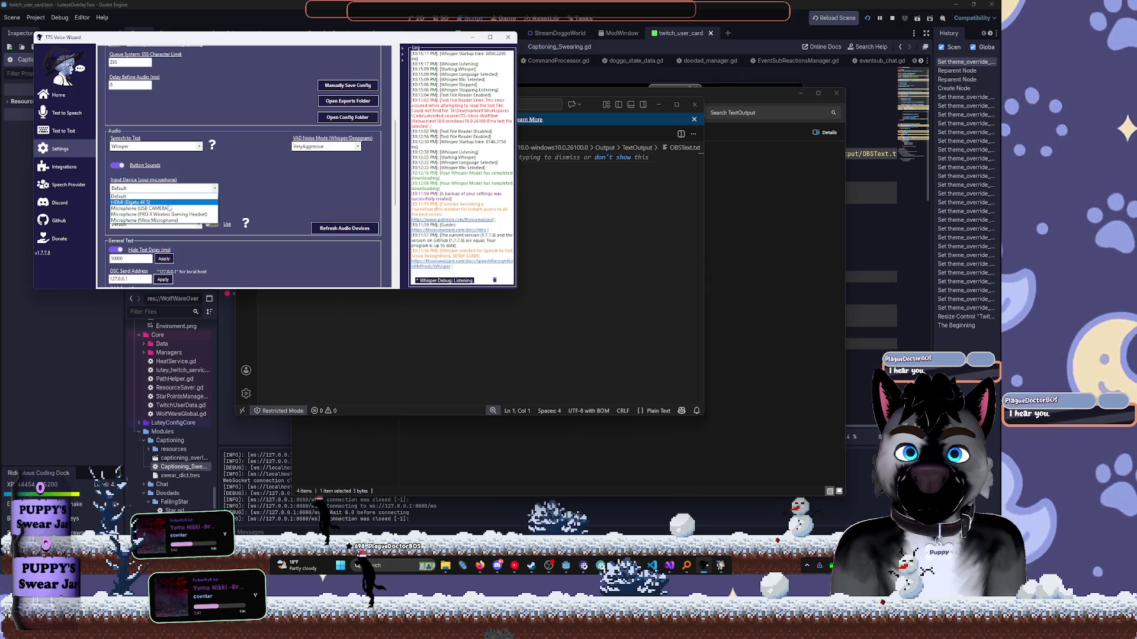
{"action": "left_click", "coordinate": [175, 220]}
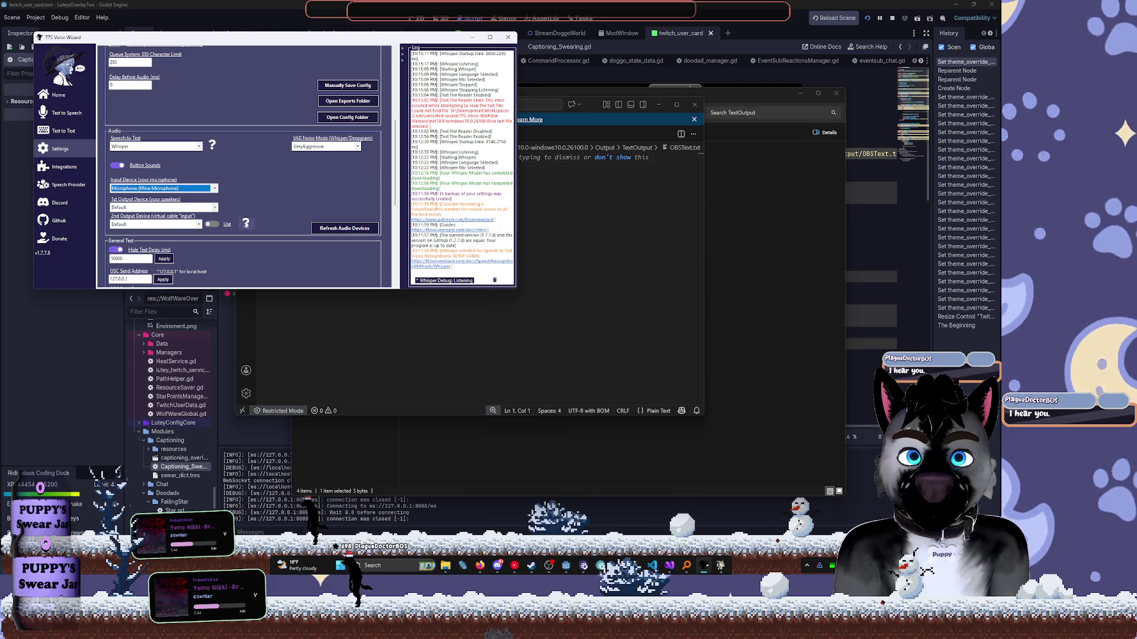
{"action": "scroll", "coordinate": [256, 240], "scroll_direction": "down", "scroll_amount": 2}
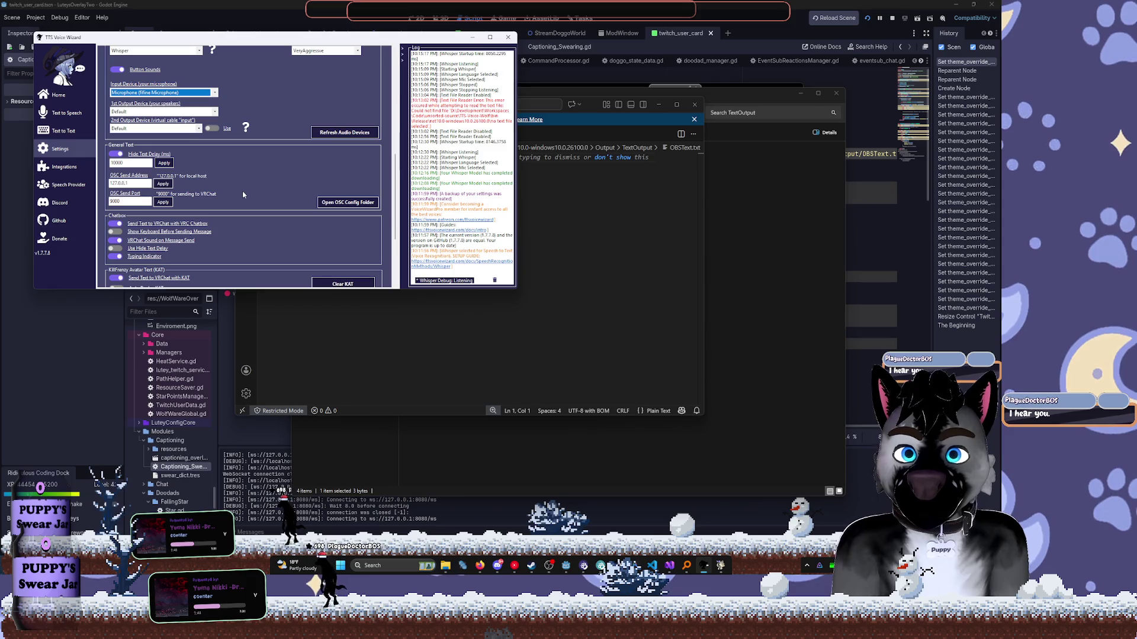
{"action": "scroll", "coordinate": [237, 200], "scroll_direction": "down", "scroll_amount": 1}
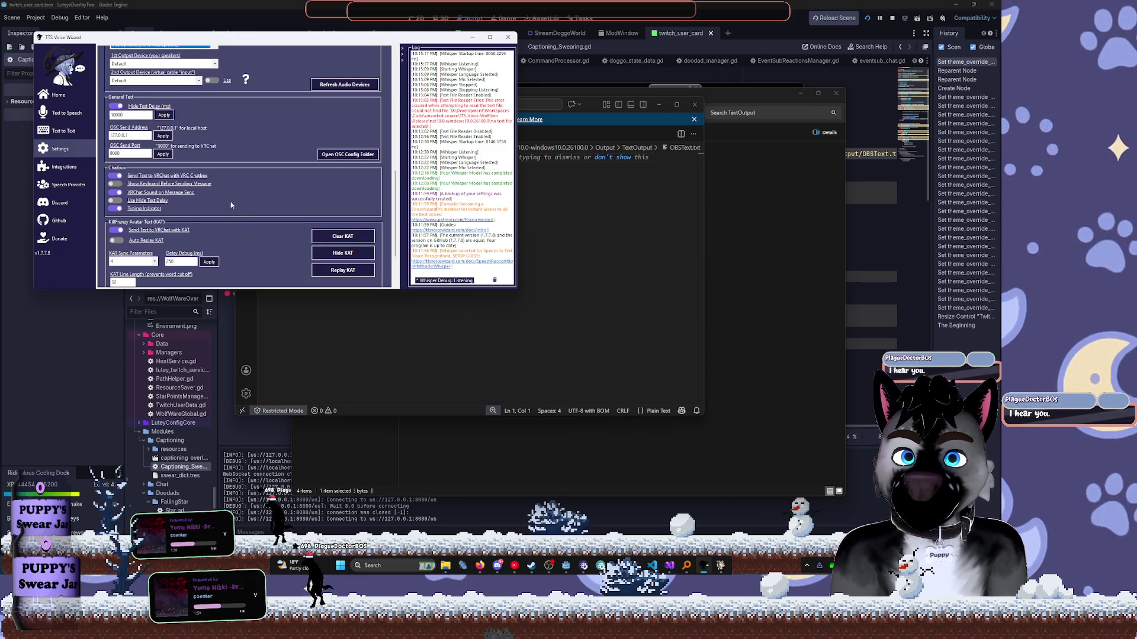
{"action": "scroll", "coordinate": [166, 233], "scroll_direction": "down", "scroll_amount": 2}
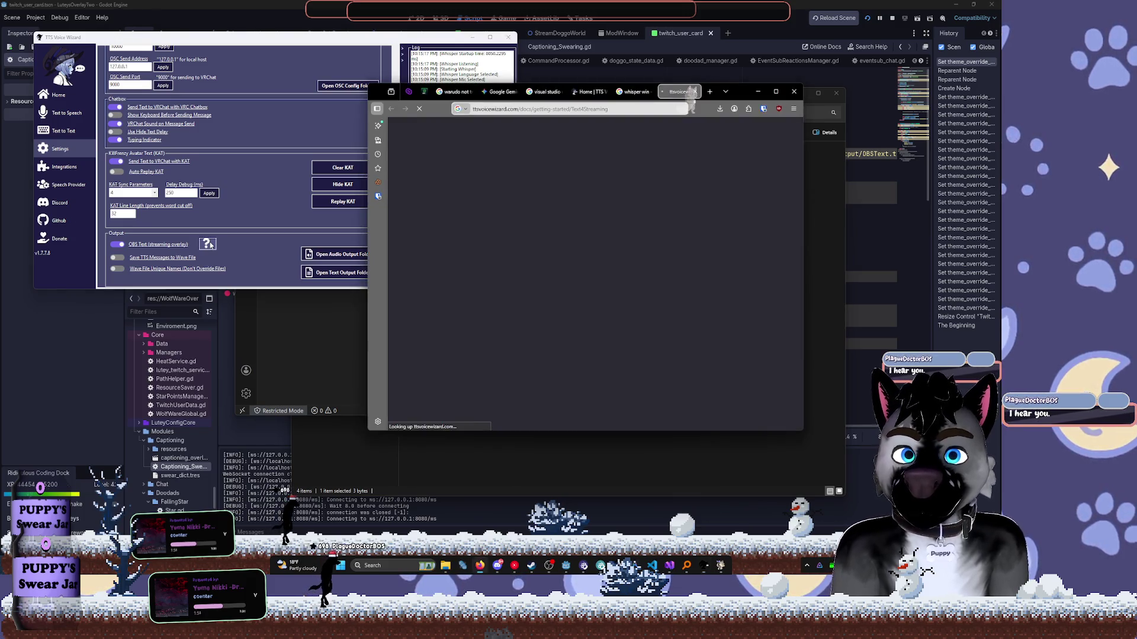
{"action": "scroll", "coordinate": [650, 209], "scroll_direction": "down", "scroll_amount": 10}
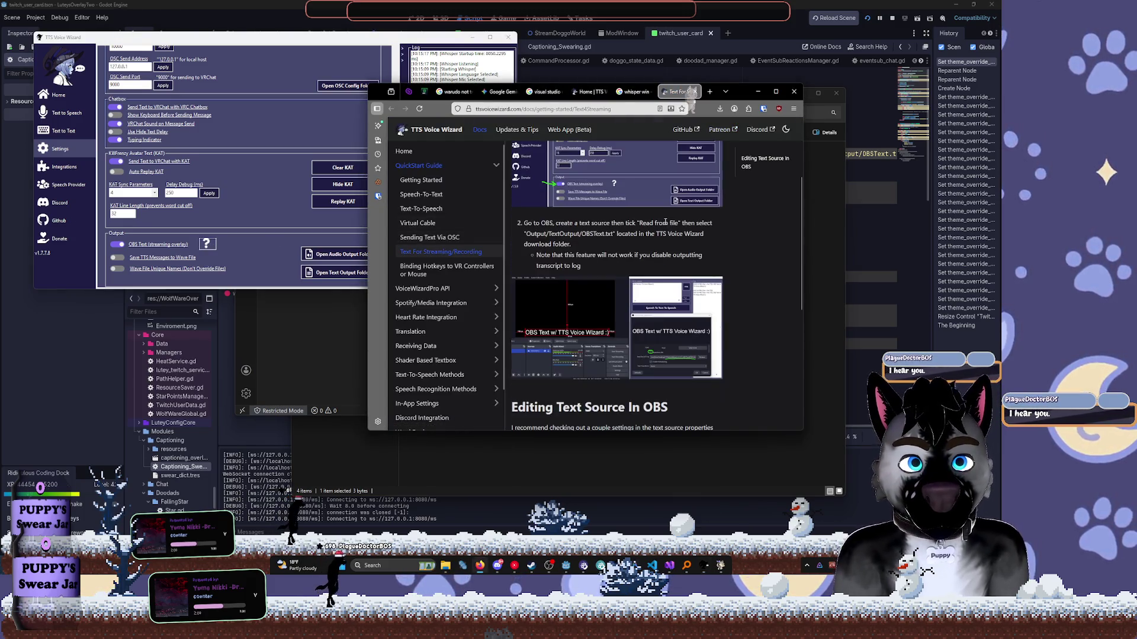
{"action": "scroll", "coordinate": [657, 270], "scroll_direction": "up", "scroll_amount": 3}
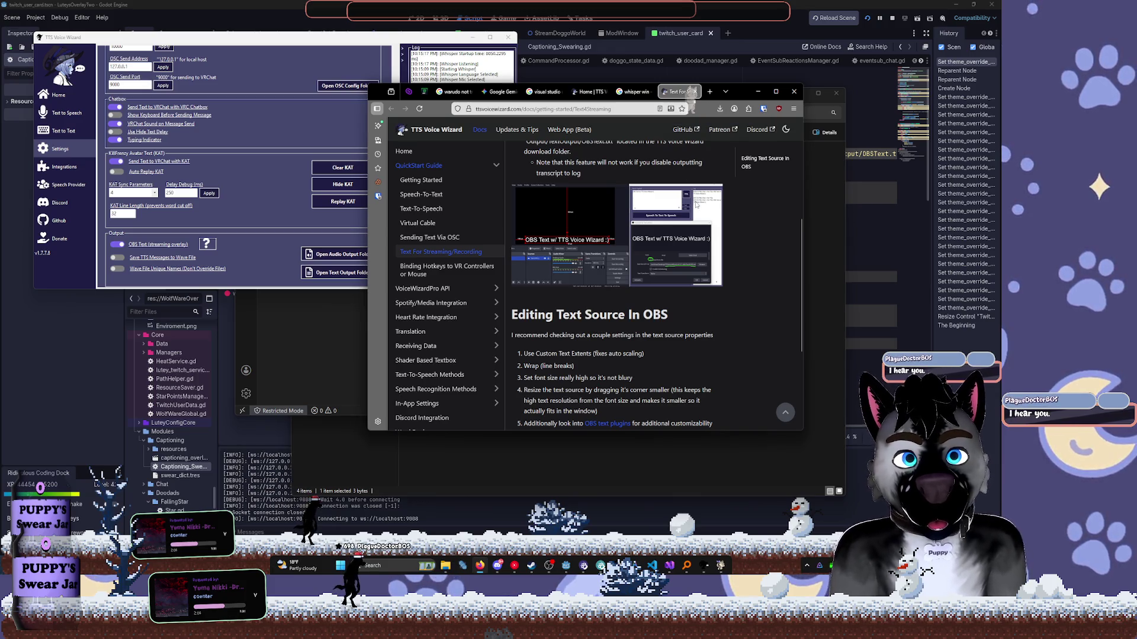
{"action": "scroll", "coordinate": [698, 202], "scroll_direction": "up", "scroll_amount": 3}
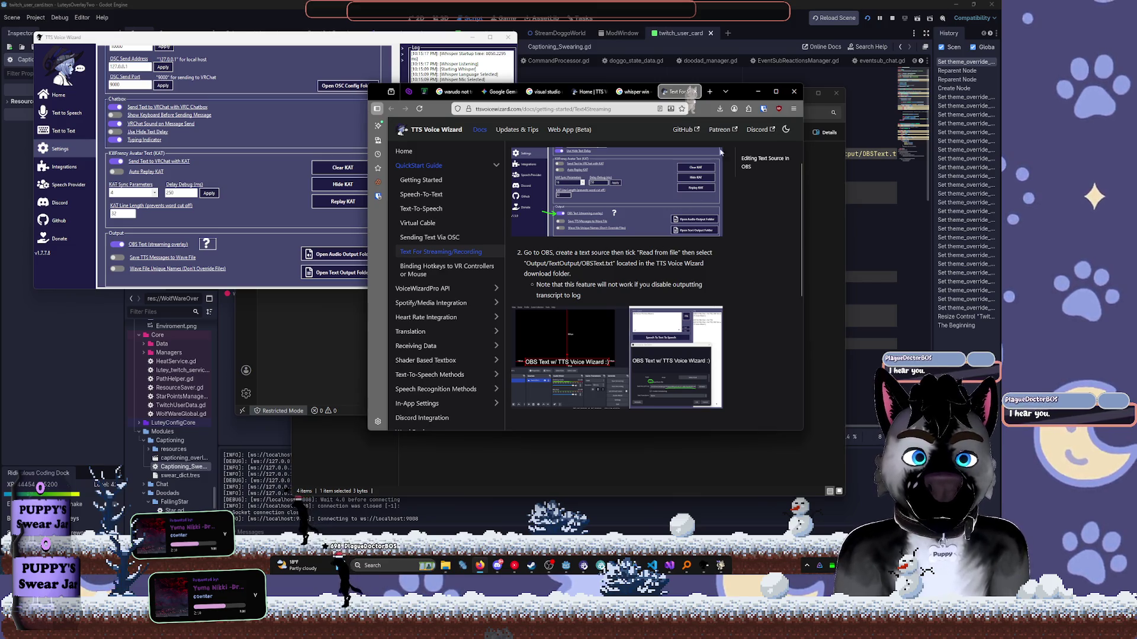
{"action": "left_click", "coordinate": [776, 92]}
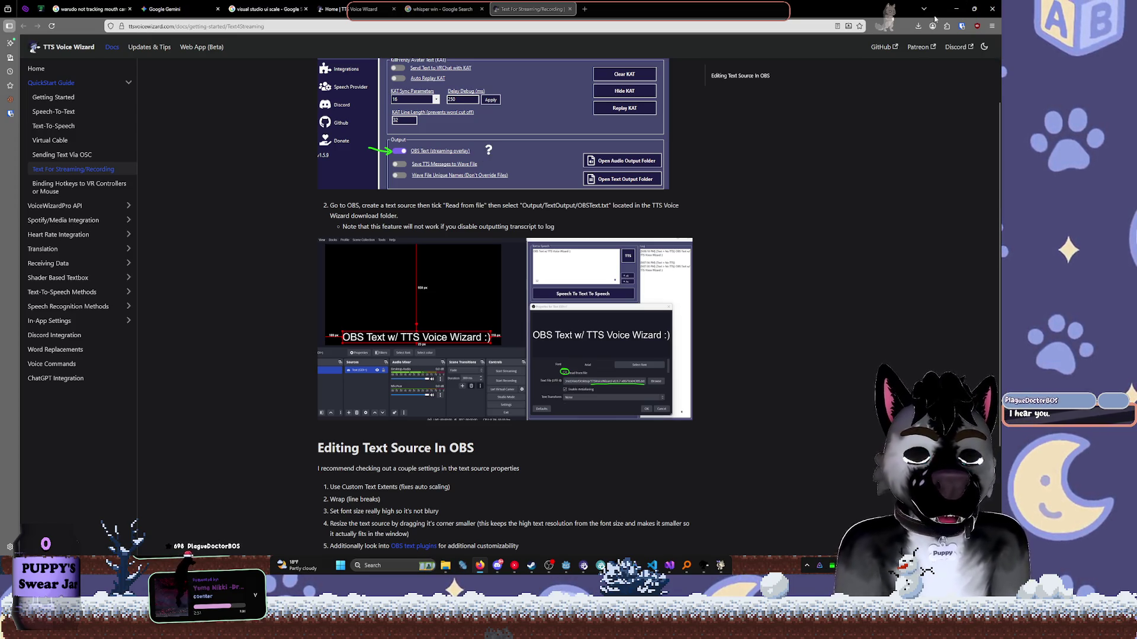
{"action": "left_click", "coordinate": [955, 9]}
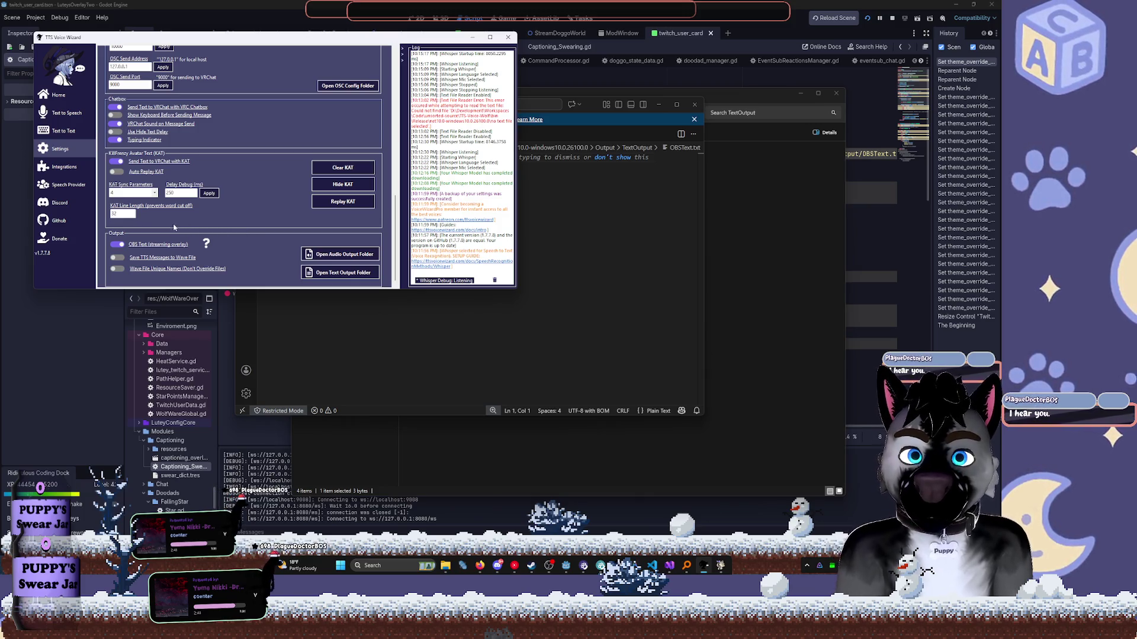
Open OBSText via Settings' Open Text Output Folder to inspect it in VS Code.
{"action": "left_click", "coordinate": [65, 166]}
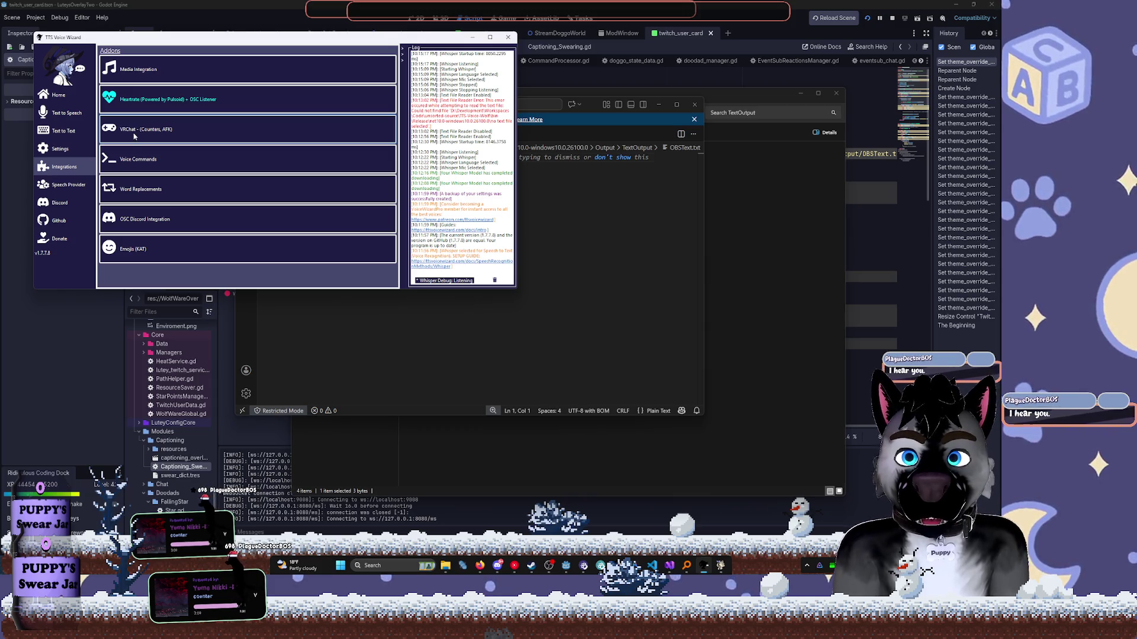
{"action": "left_click", "coordinate": [103, 142]}
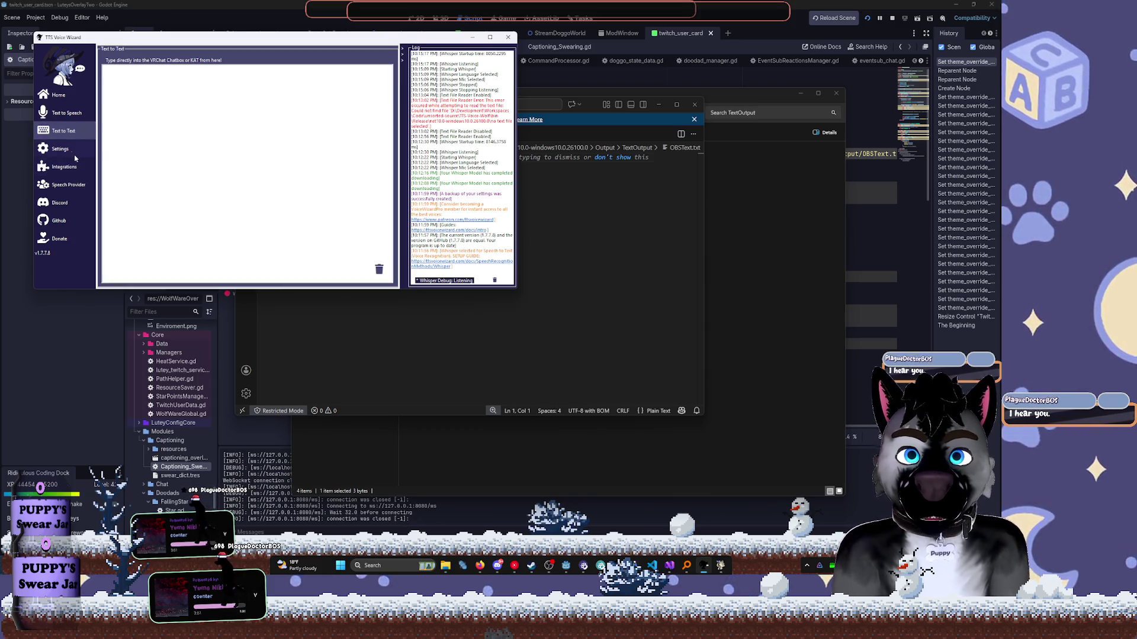
{"action": "left_click", "coordinate": [59, 148]}
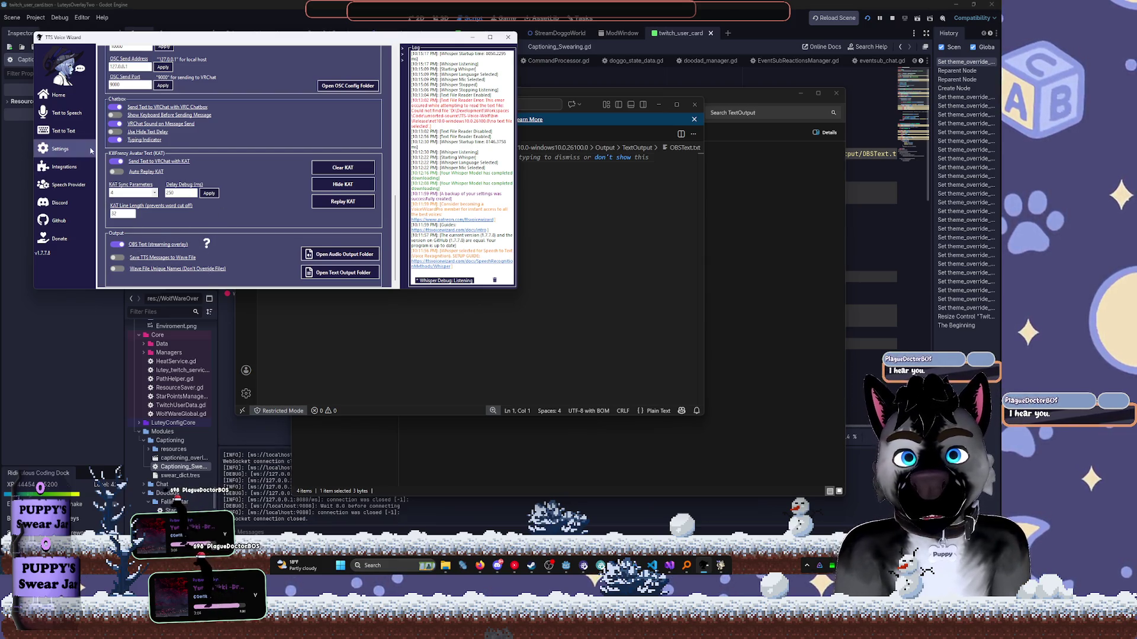
{"action": "left_click", "coordinate": [321, 273]}
{"action": "double_click", "coordinate": [433, 180]}
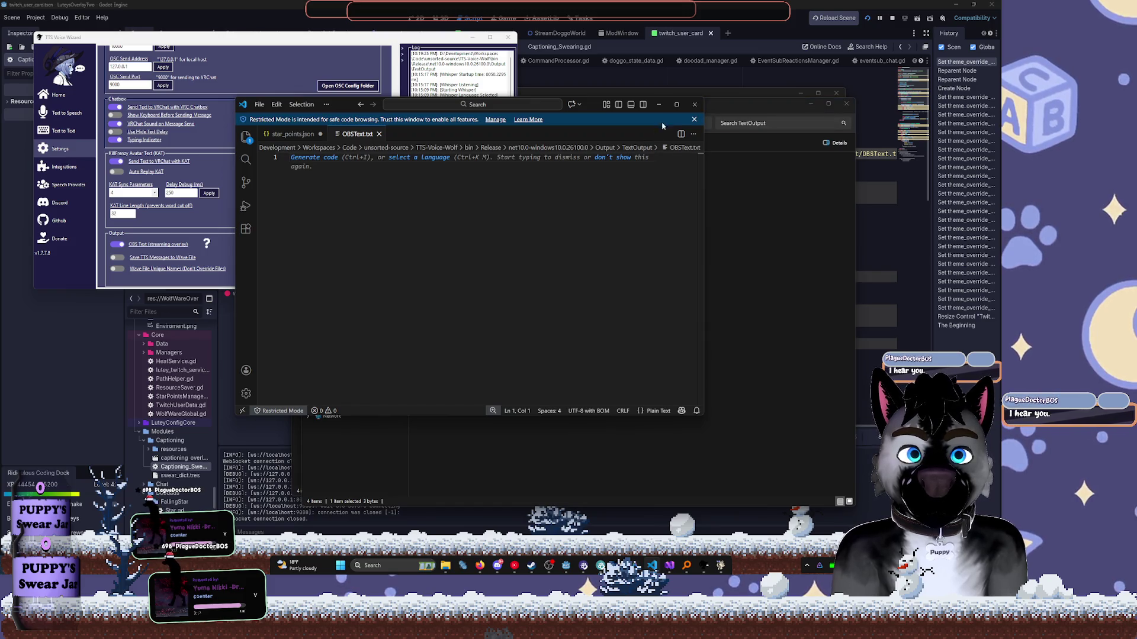
Close the OBSText file, move the TextOutput window aside, and close the extra folder window.
{"action": "left_click", "coordinate": [695, 104]}
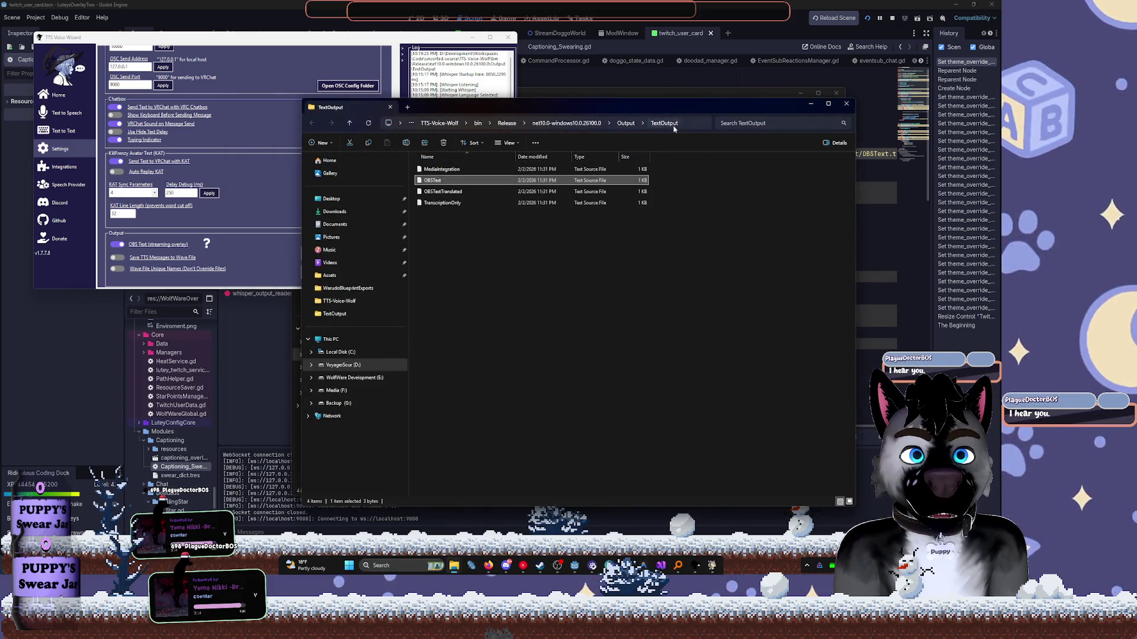
{"action": "left_click_drag", "start_coordinate": [661, 108], "coordinate": [655, 181]}
{"action": "left_click", "coordinate": [836, 94]}
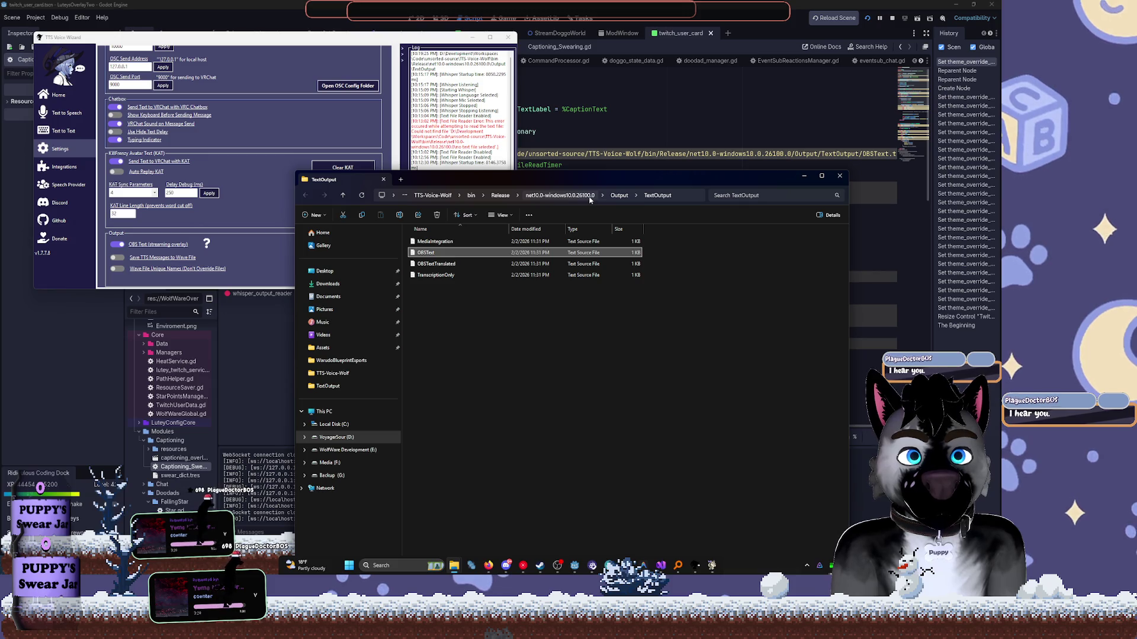
Go from Release into the net10.0-windows10.0.26100.0 build folder, then minimize Explorer.
{"action": "left_click", "coordinate": [500, 200]}
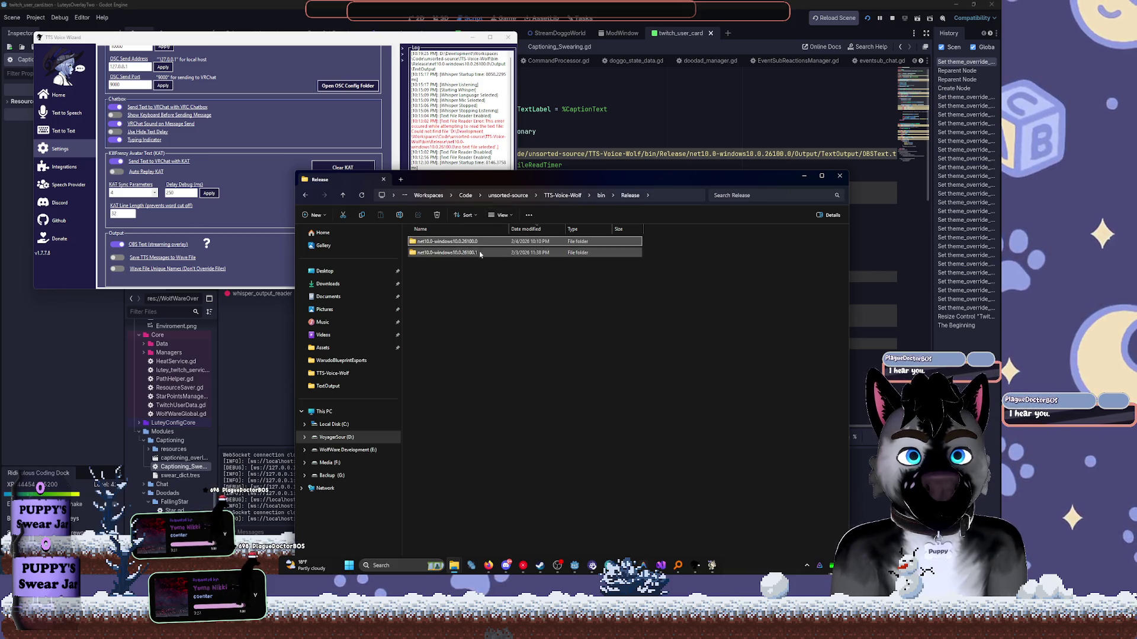
{"action": "double_click", "coordinate": [456, 242]}
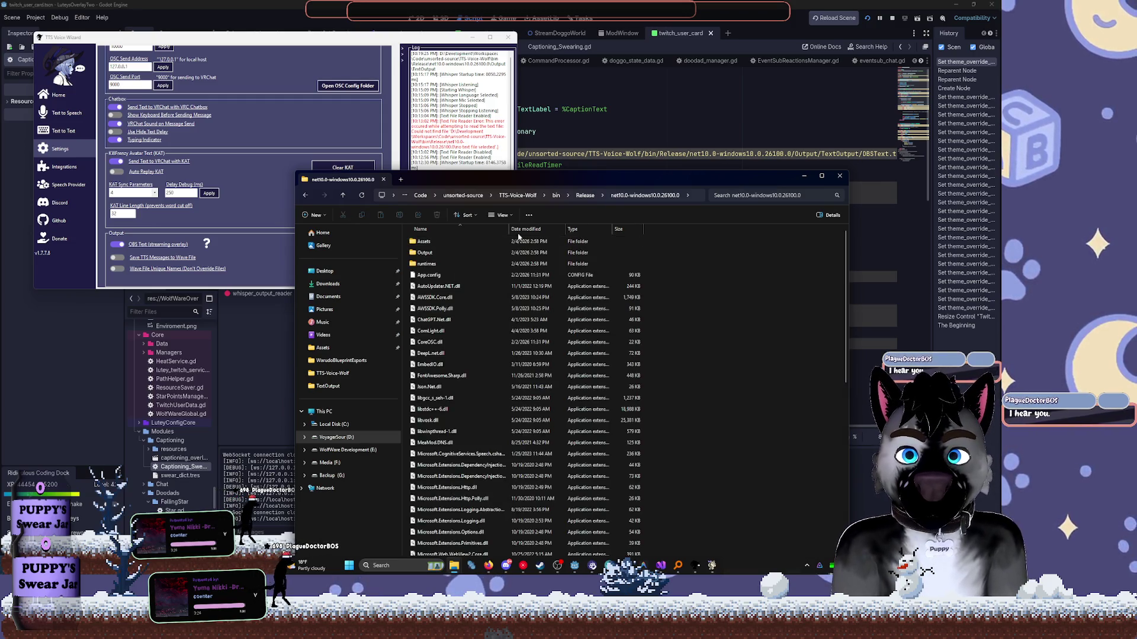
{"action": "left_click", "coordinate": [804, 175]}
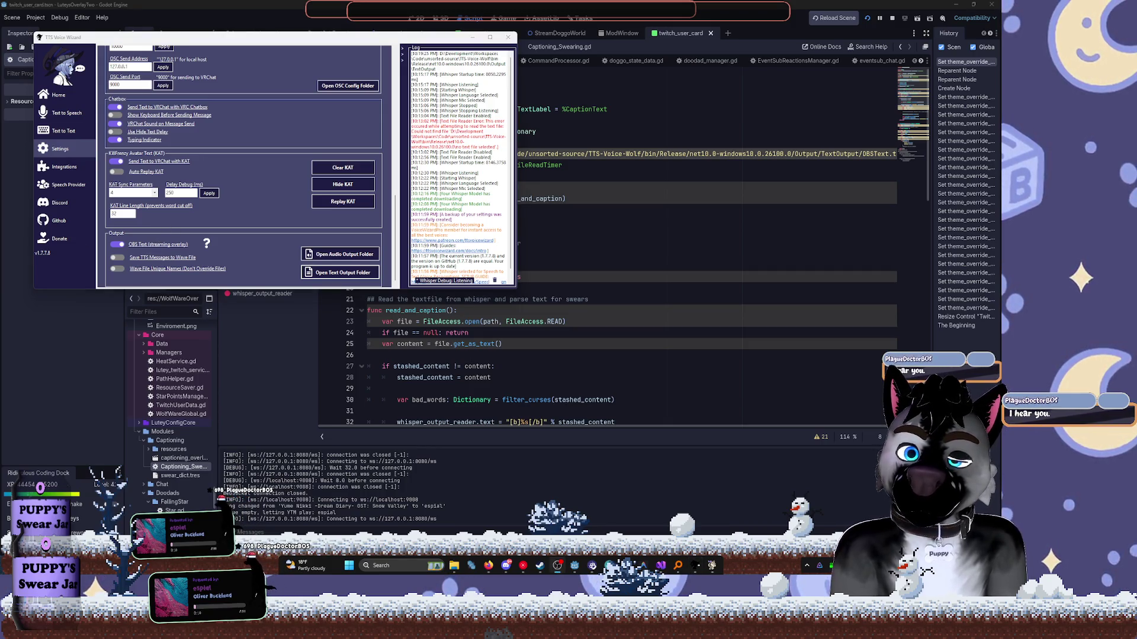
Check the speech providers, return to general settings, then list Integrations addons like Media Integration.
{"action": "scroll", "coordinate": [240, 198], "scroll_direction": "up", "scroll_amount": 1}
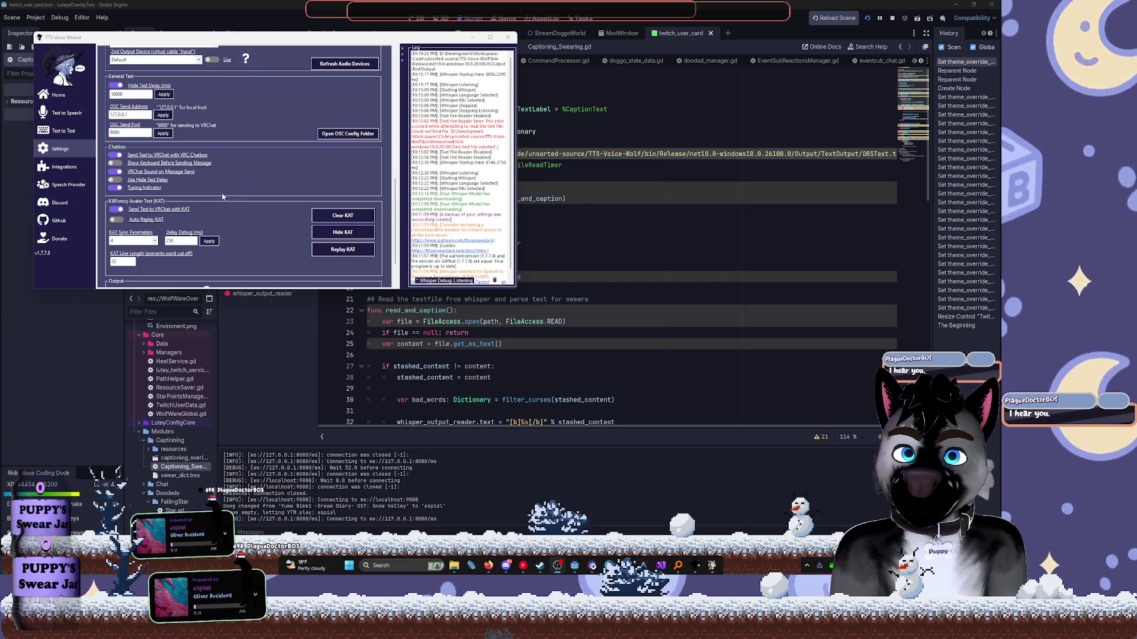
{"action": "left_click", "coordinate": [65, 185]}
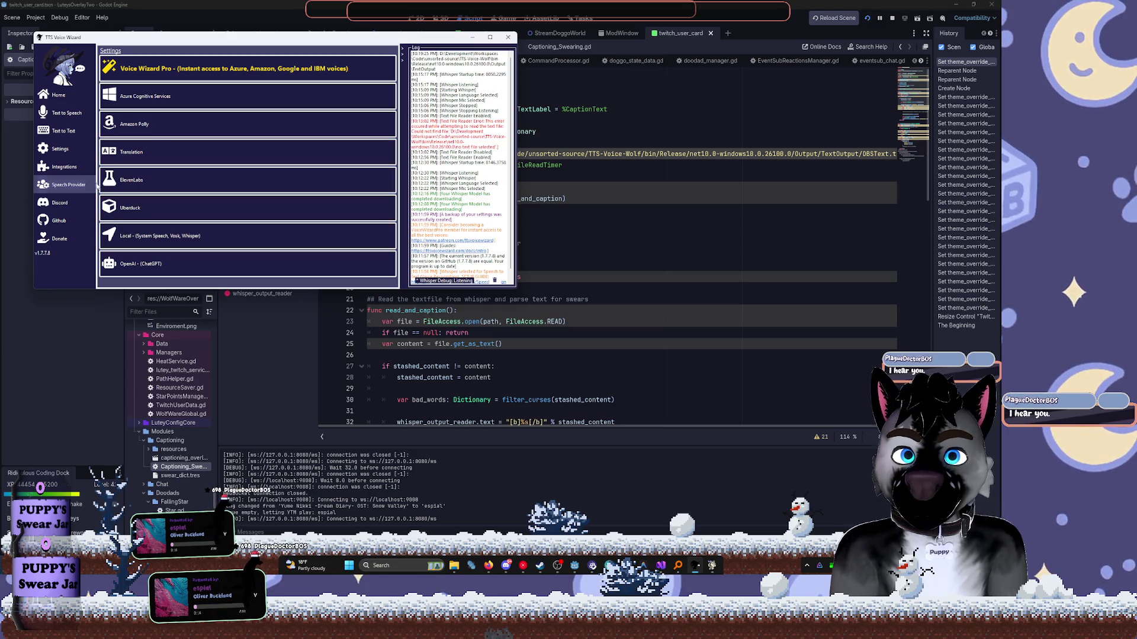
{"action": "left_click", "coordinate": [60, 148]}
{"action": "scroll", "coordinate": [228, 113], "scroll_direction": "down", "scroll_amount": 2}
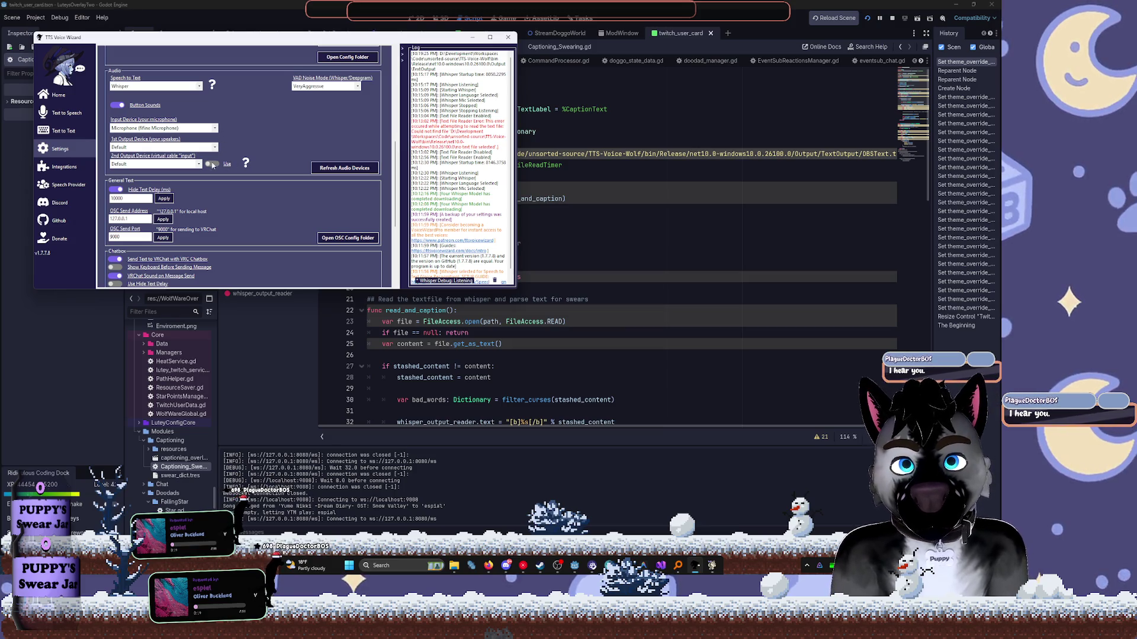
{"action": "scroll", "coordinate": [276, 142], "scroll_direction": "up", "scroll_amount": 2}
{"action": "scroll", "coordinate": [272, 151], "scroll_direction": "up", "scroll_amount": 2}
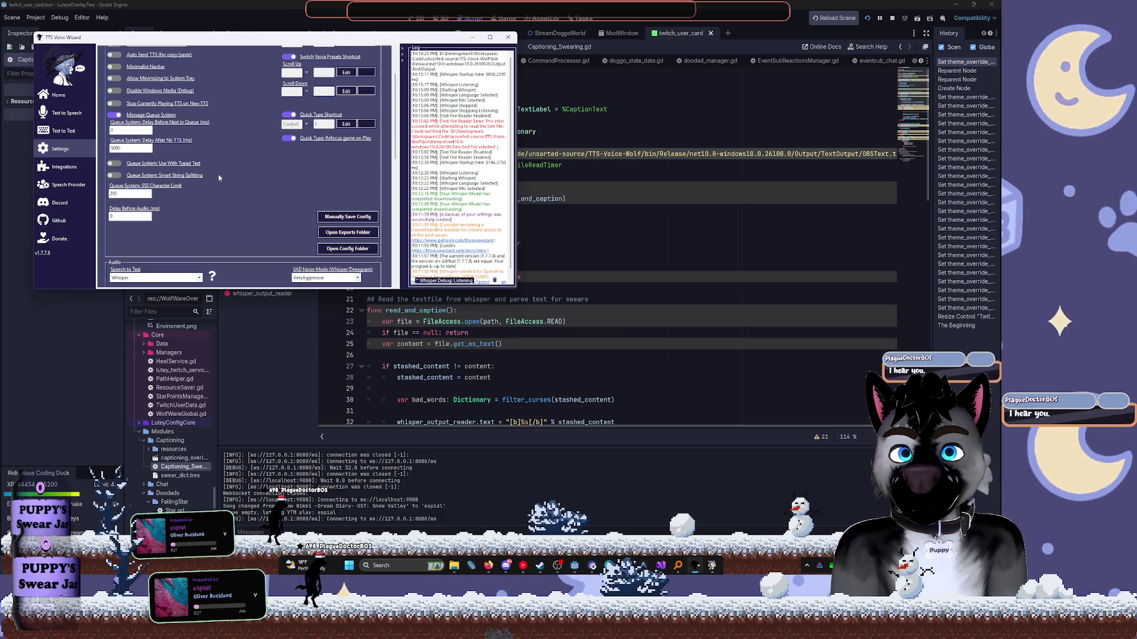
{"action": "scroll", "coordinate": [218, 176], "scroll_direction": "up", "scroll_amount": 1}
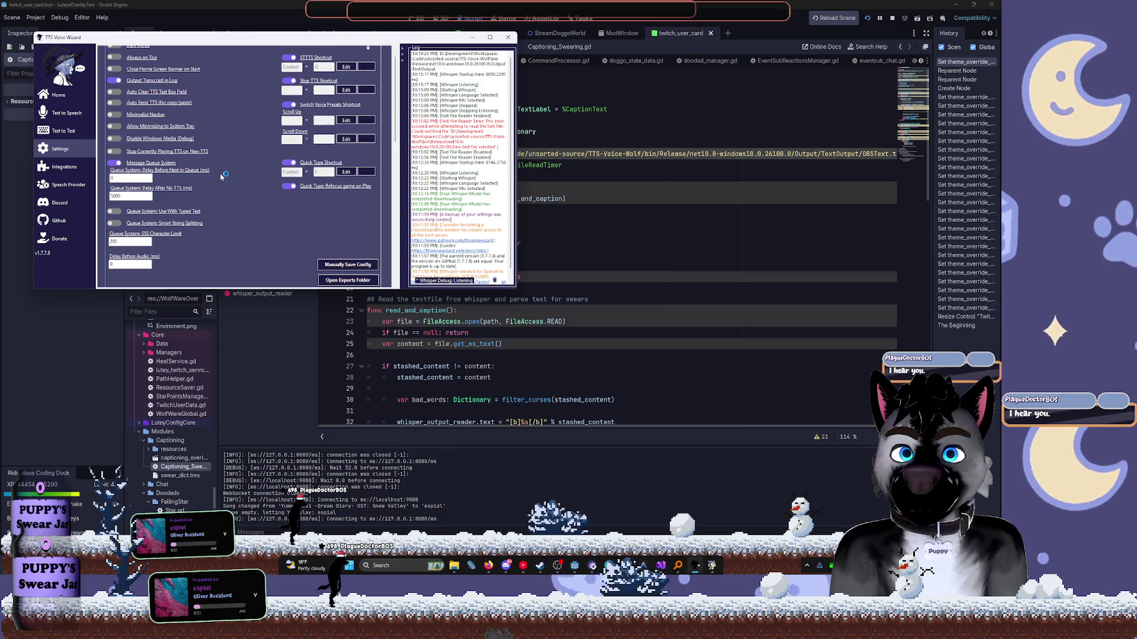
{"action": "scroll", "coordinate": [221, 176], "scroll_direction": "up", "scroll_amount": 1}
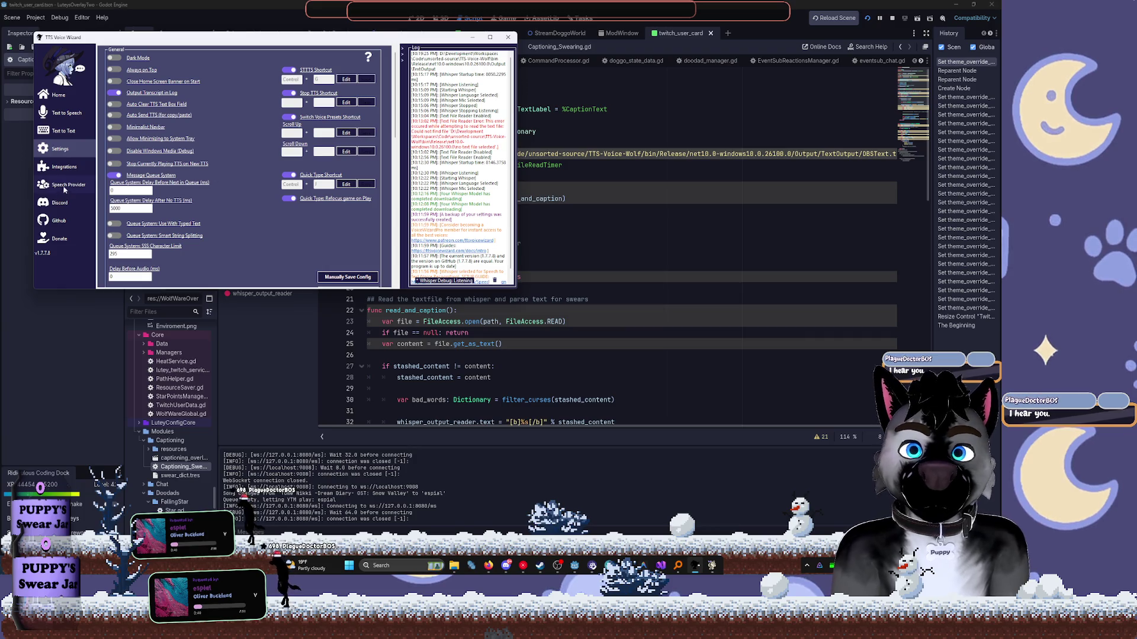
{"action": "left_click", "coordinate": [64, 167]}
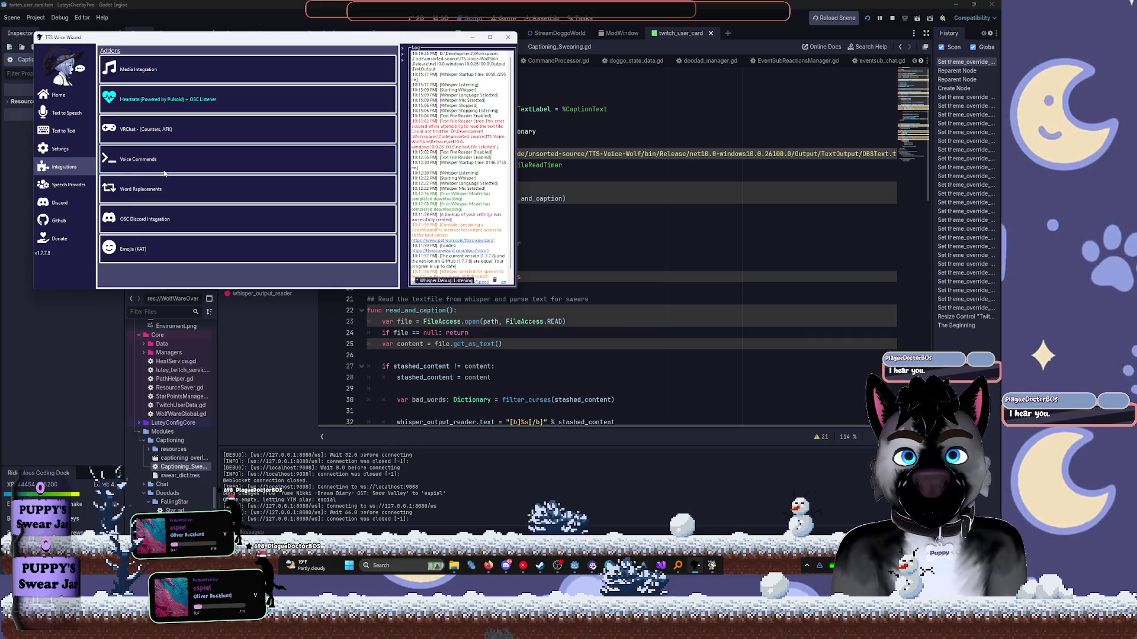
Enable Output for OBS Text File in the Media Integration settings.
{"action": "left_click", "coordinate": [164, 81]}
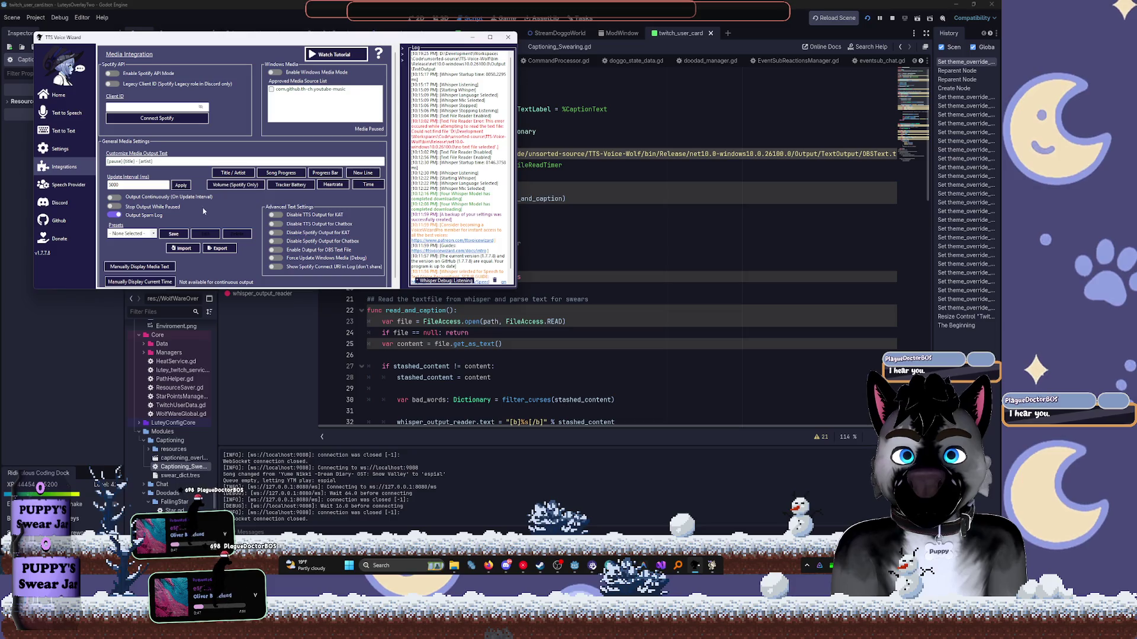
{"action": "scroll", "coordinate": [238, 261], "scroll_direction": "down", "scroll_amount": 1}
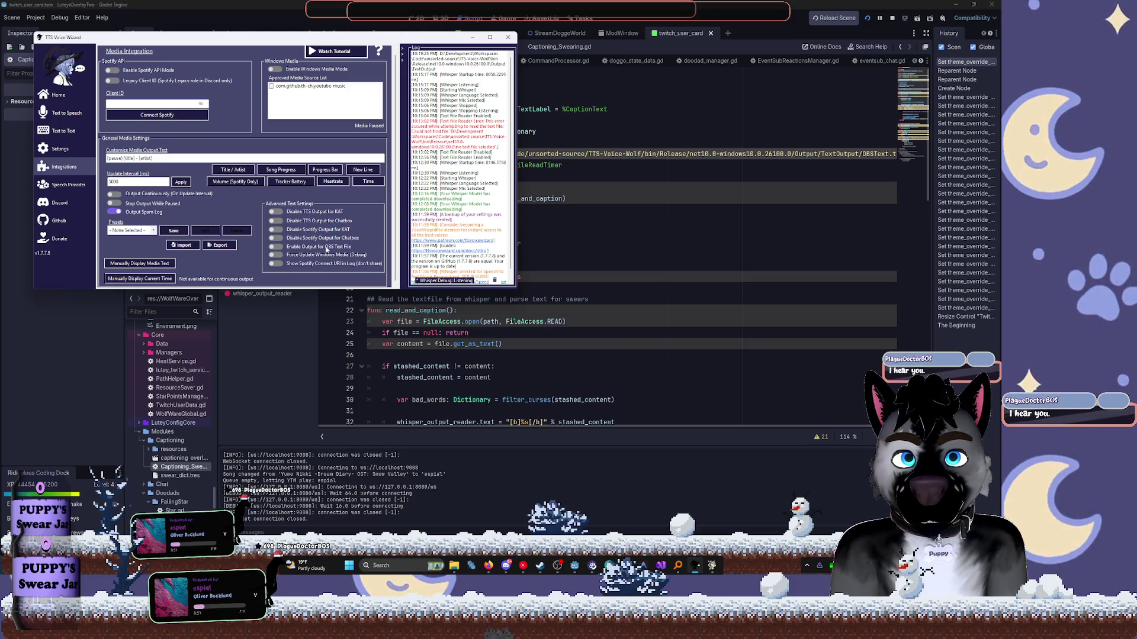
{"action": "left_click", "coordinate": [279, 247]}
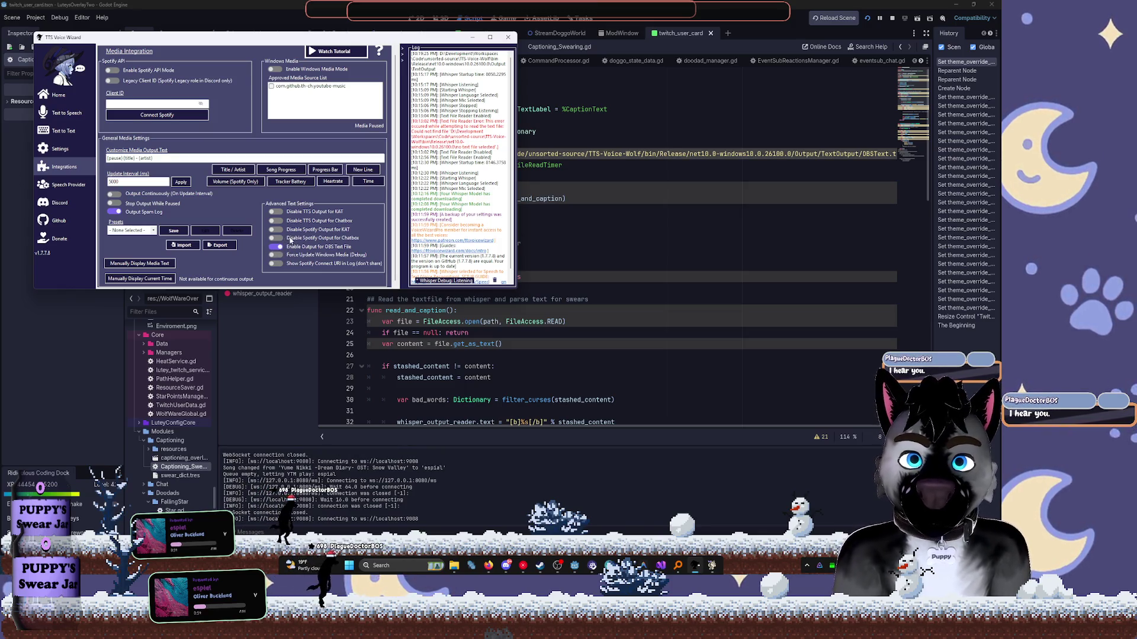
Turn on Activate Websocket Server on Start in Heartrate + OSC Listener, start it, then close the app.
{"action": "left_click", "coordinate": [67, 166]}
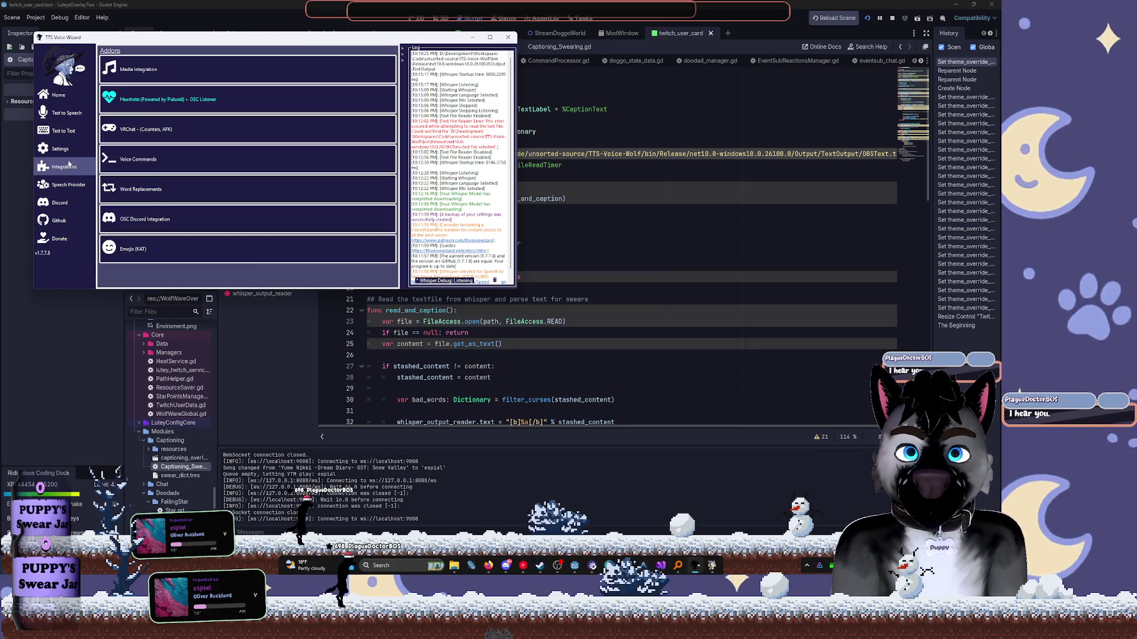
{"action": "left_click", "coordinate": [195, 99]}
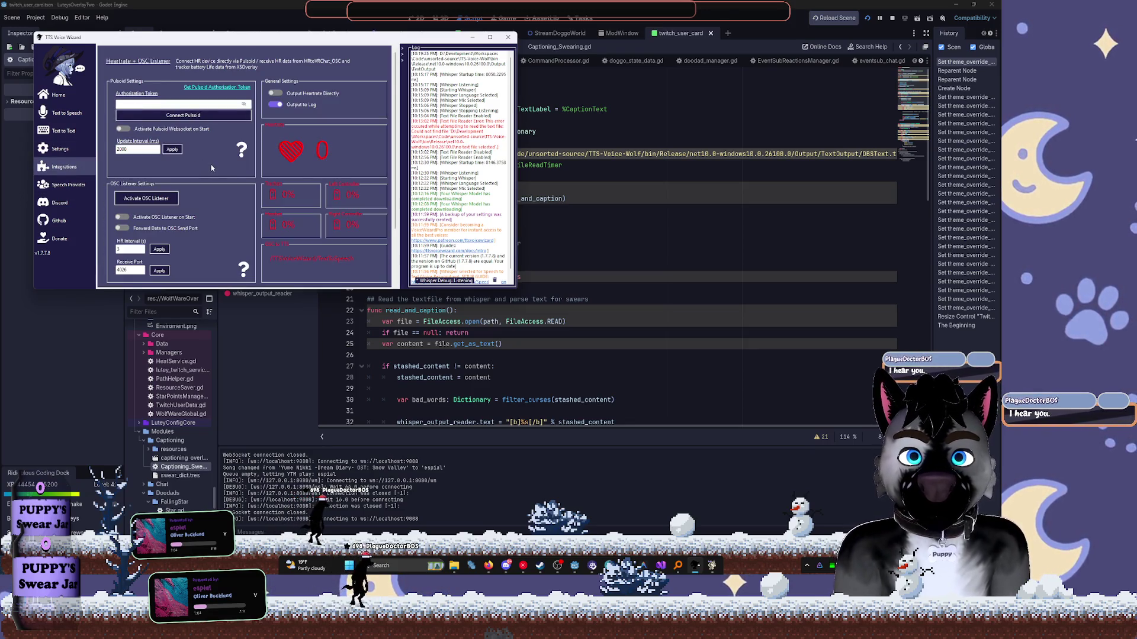
{"action": "scroll", "coordinate": [212, 168], "scroll_direction": "down", "scroll_amount": 2}
{"action": "left_click", "coordinate": [147, 251]}
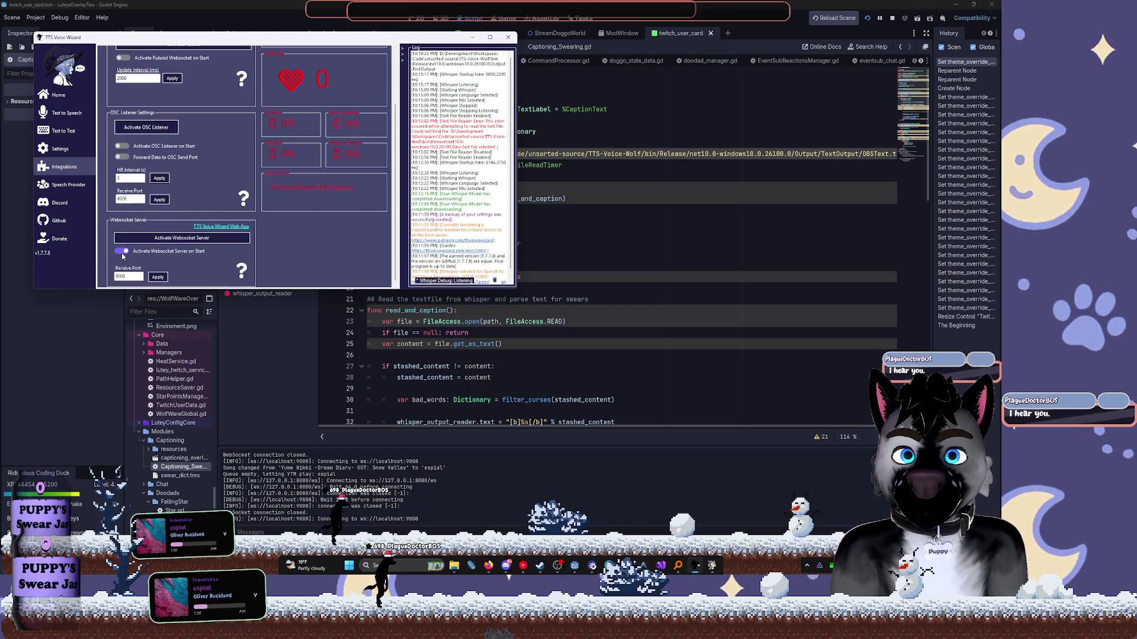
{"action": "left_click", "coordinate": [188, 240]}
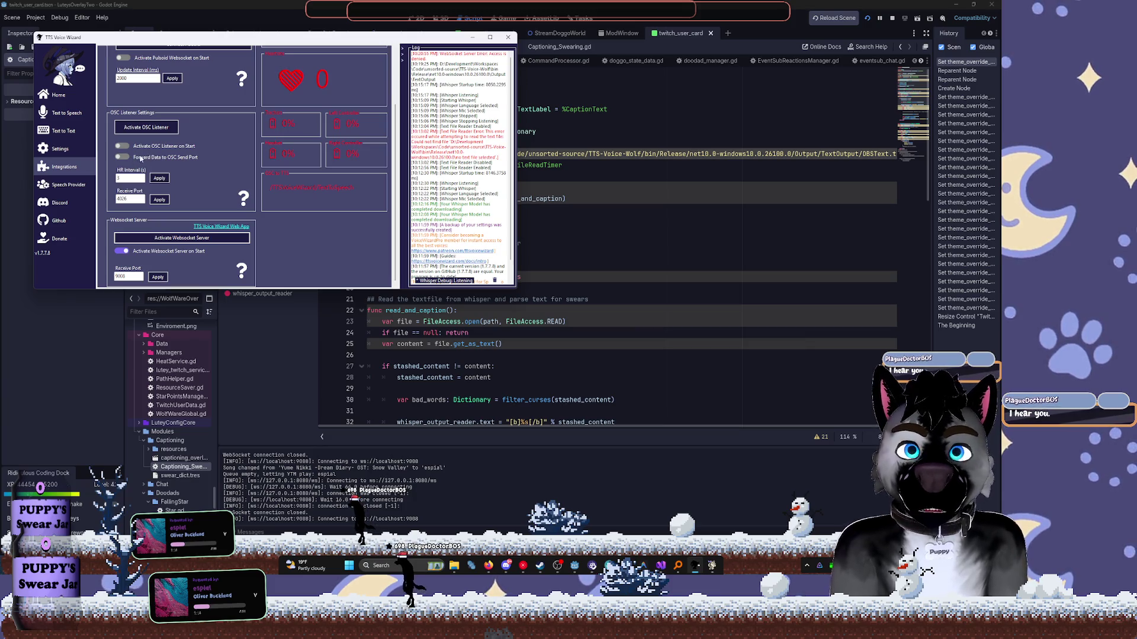
{"action": "left_click", "coordinate": [87, 187]}
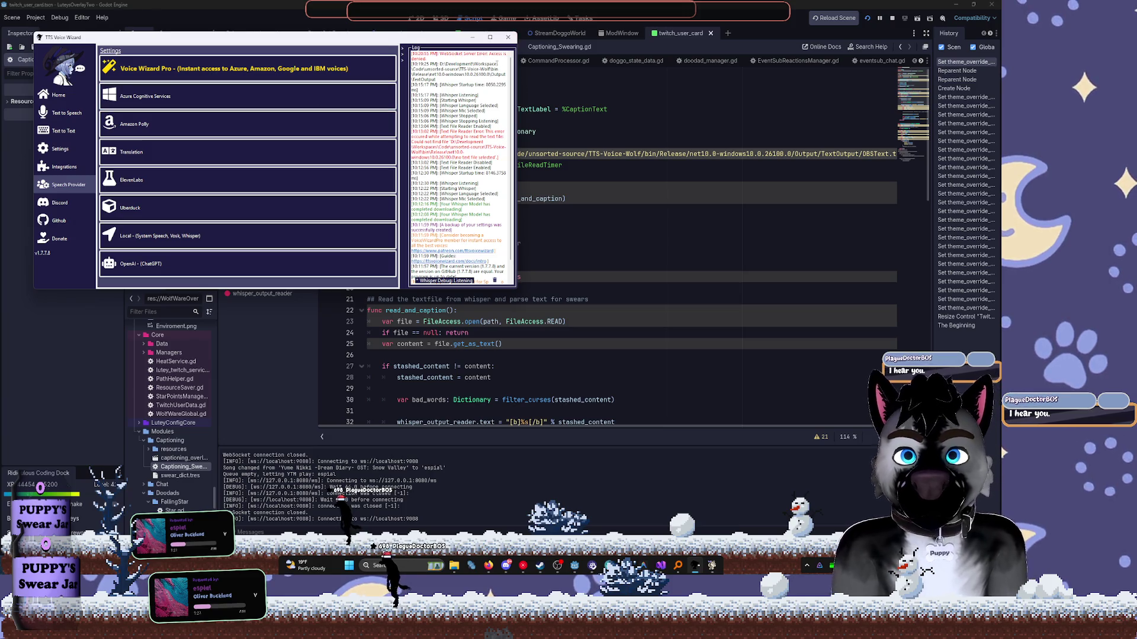
{"action": "left_click", "coordinate": [508, 36]}
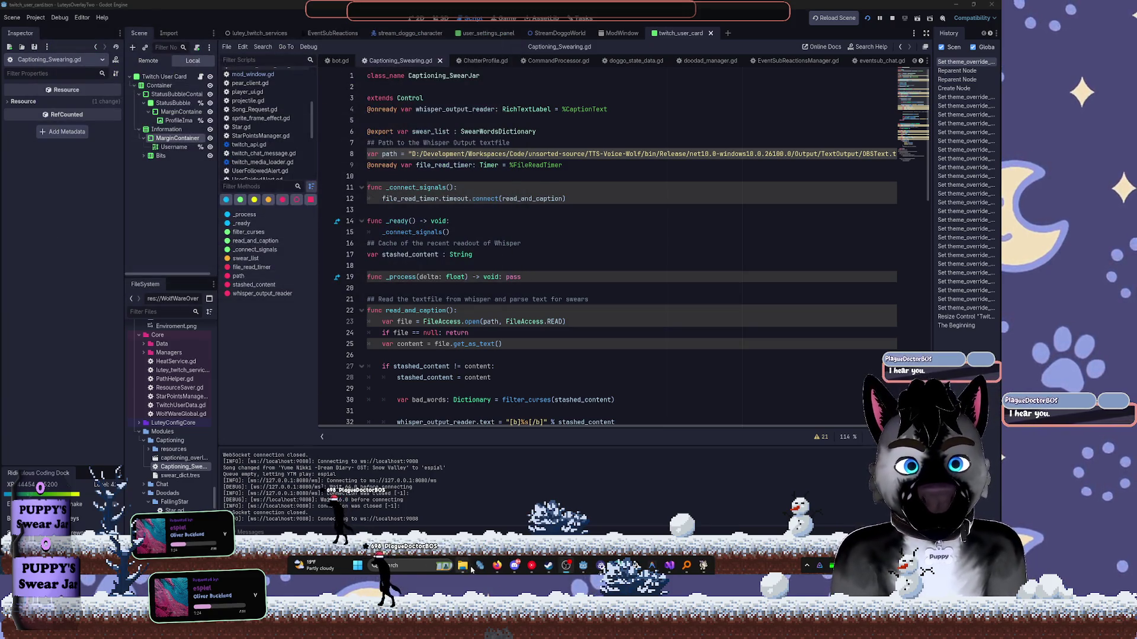
Run TTSVoiceWizard as administrator from the net10.0 build folder and approve the UAC prompt.
{"action": "mouse_move", "coordinate": [462, 565]}
{"action": "left_click", "coordinate": [594, 521]}
{"action": "left_click_drag", "start_coordinate": [670, 179], "coordinate": [520, 119]}
{"action": "scroll", "coordinate": [308, 362], "scroll_direction": "down", "scroll_amount": 12}
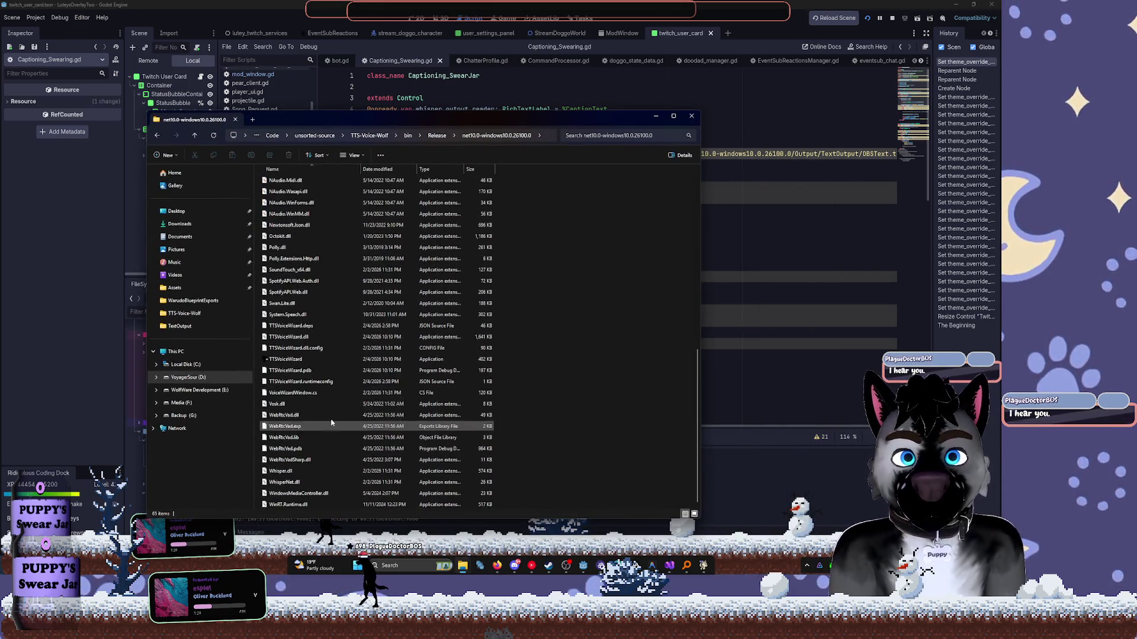
{"action": "right_click", "coordinate": [309, 361]}
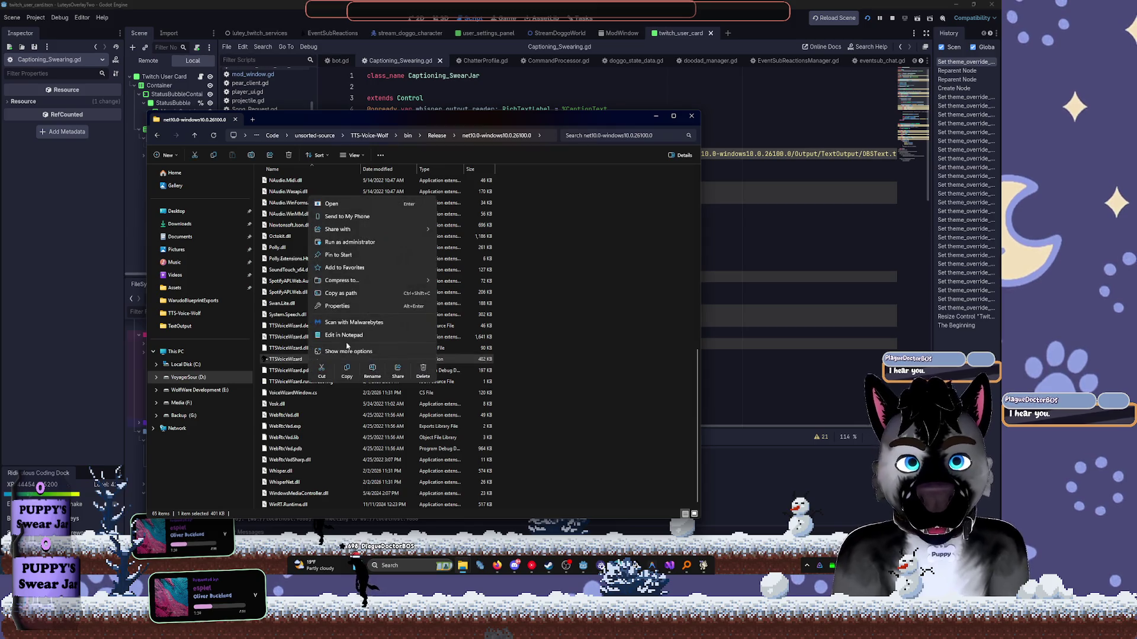
{"action": "left_click", "coordinate": [396, 240]}
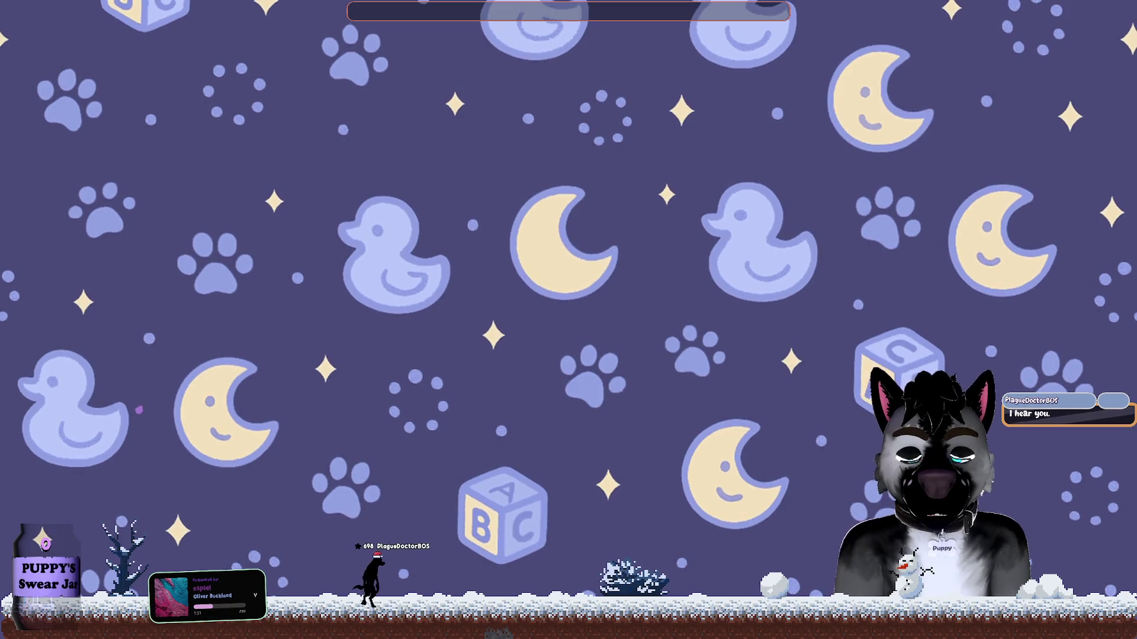
{"action": "left_click", "coordinate": [493, 319]}
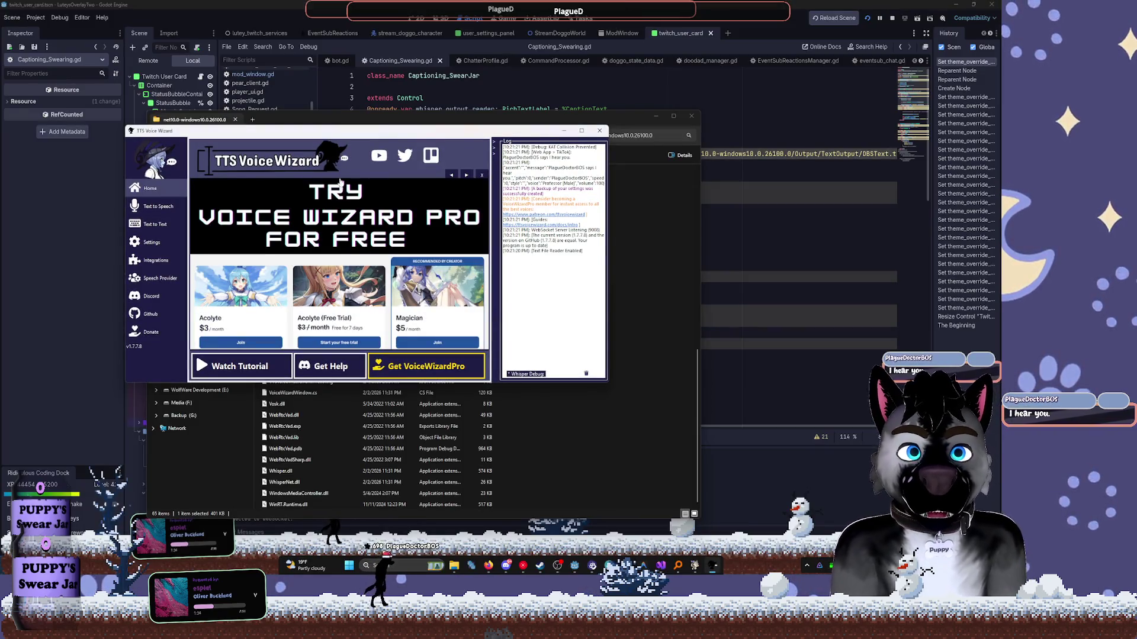
Start speech-to-text-to-speech listening with Ctrl+Shift+M and drop the Text to Speech volume to 0%.
{"action": "left_click", "coordinate": [160, 206]}
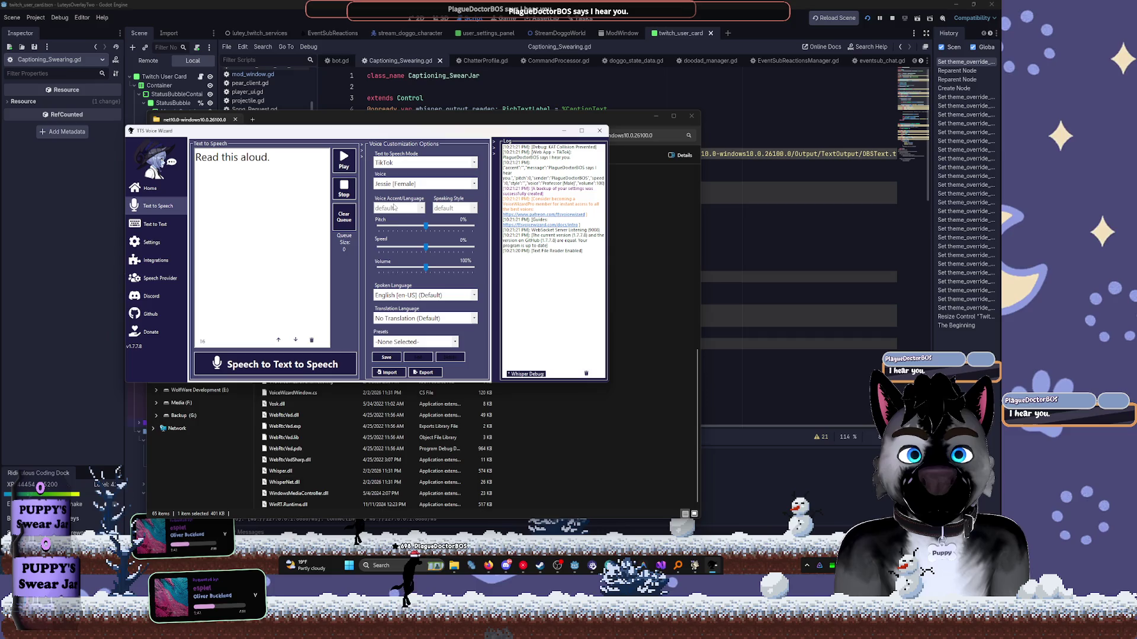
{"action": "left_click", "coordinate": [431, 270]}
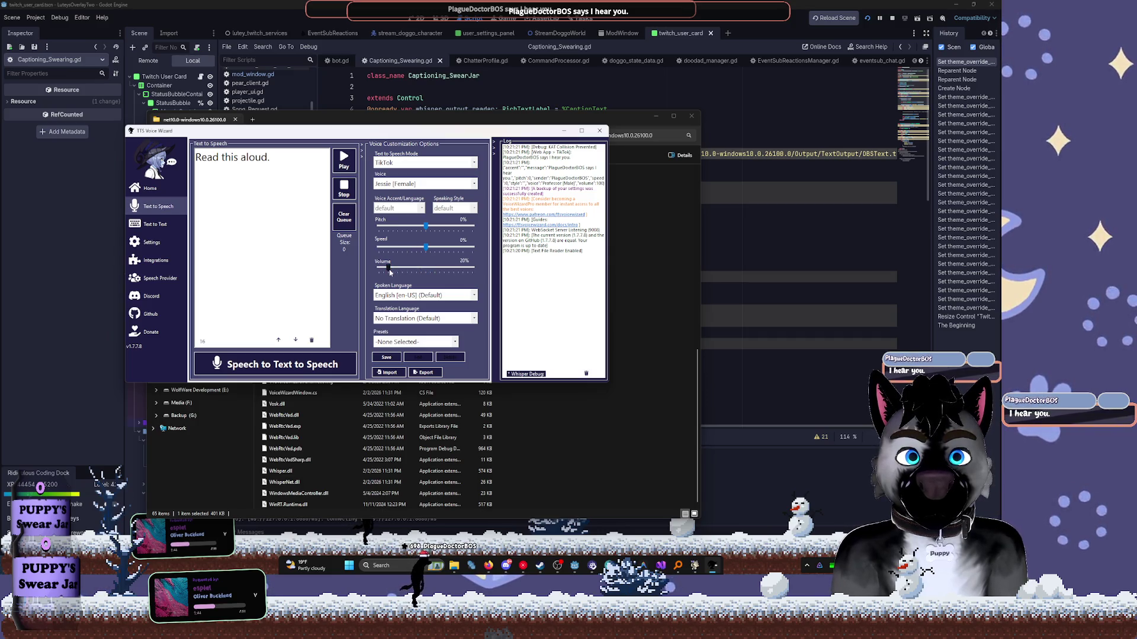
{"action": "key", "text": "ctrl+shift+m"}
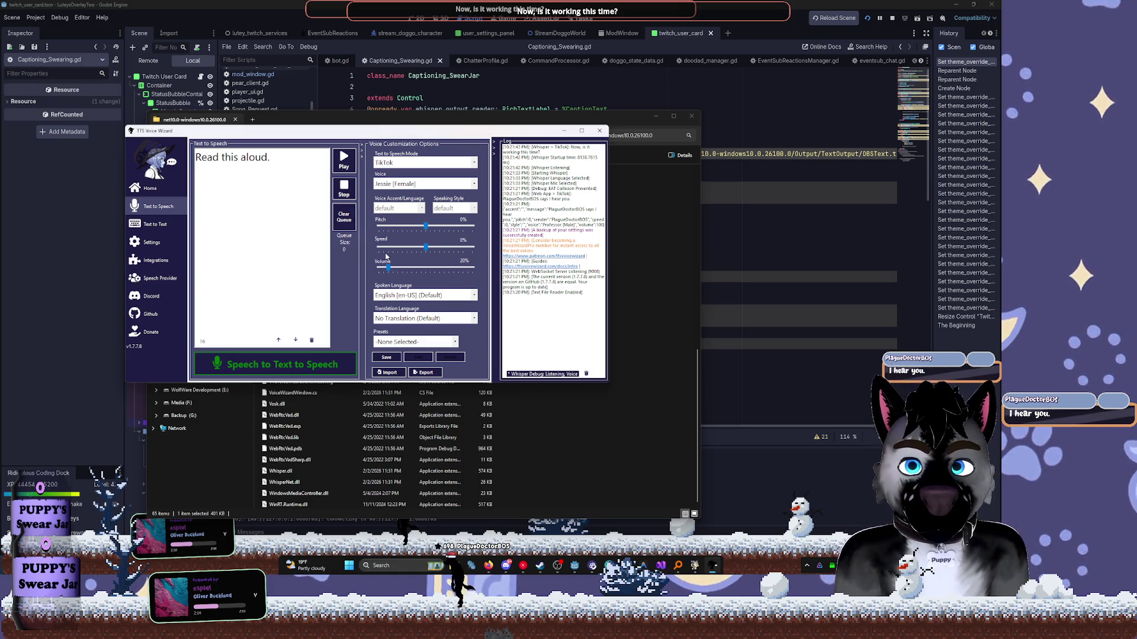
{"action": "left_click_drag", "start_coordinate": [389, 264], "coordinate": [366, 272]}
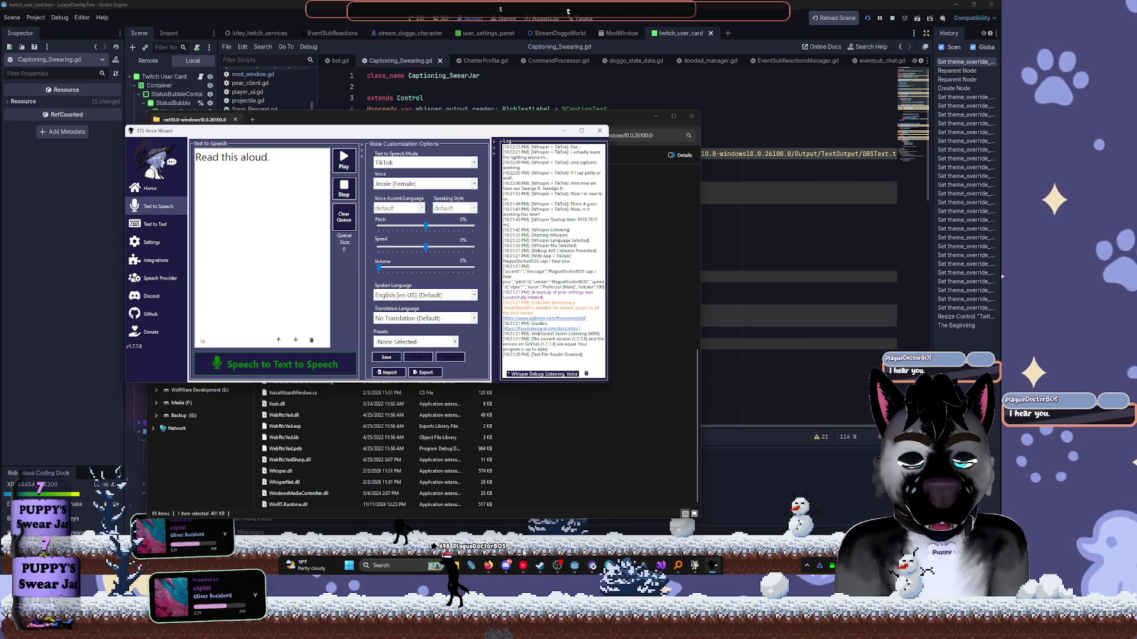
{"action": "left_click", "coordinate": [577, 566]}
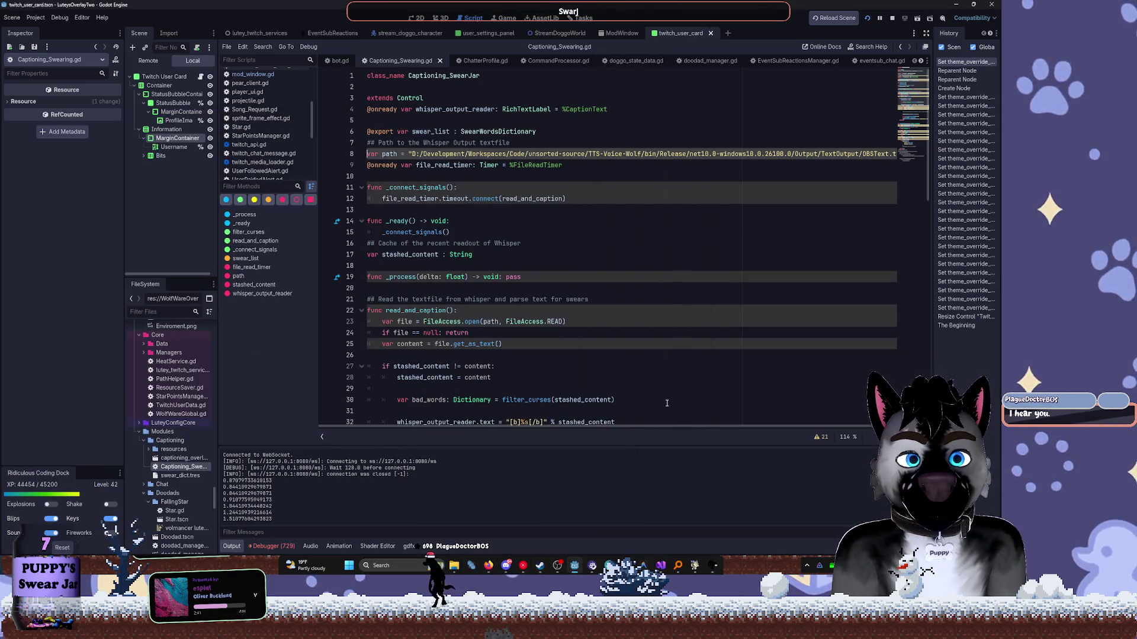
Open Fork's 166 local changes and collapse the LauncherMinigame, Logging, addons, example and tests folders.
{"action": "key", "text": "shift+alt+o"}
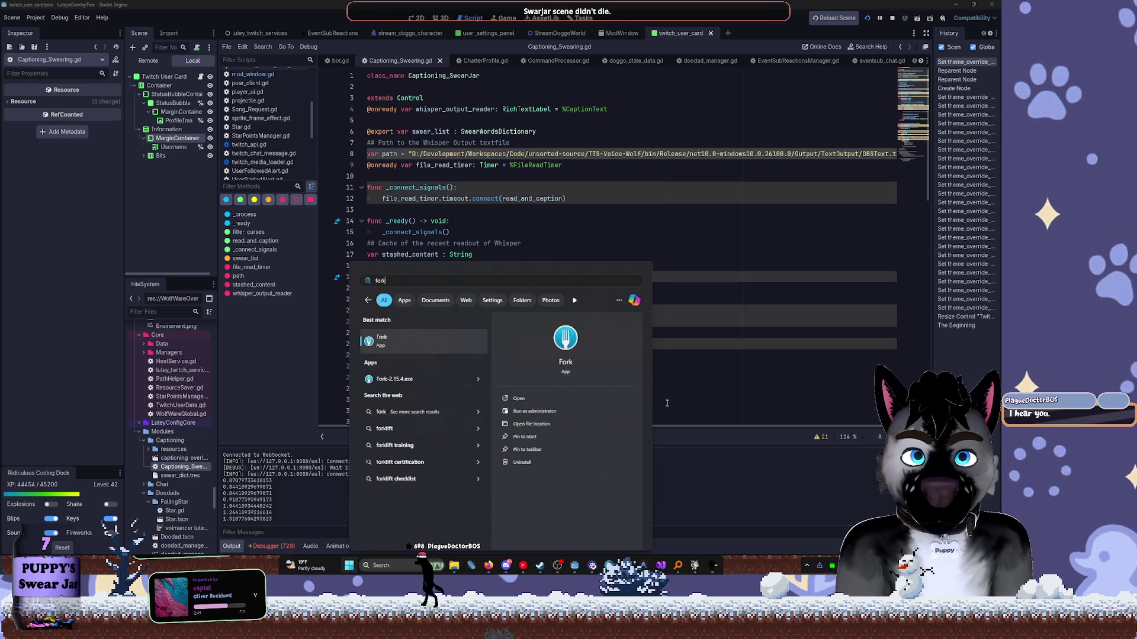
{"action": "key", "text": "Escape"}
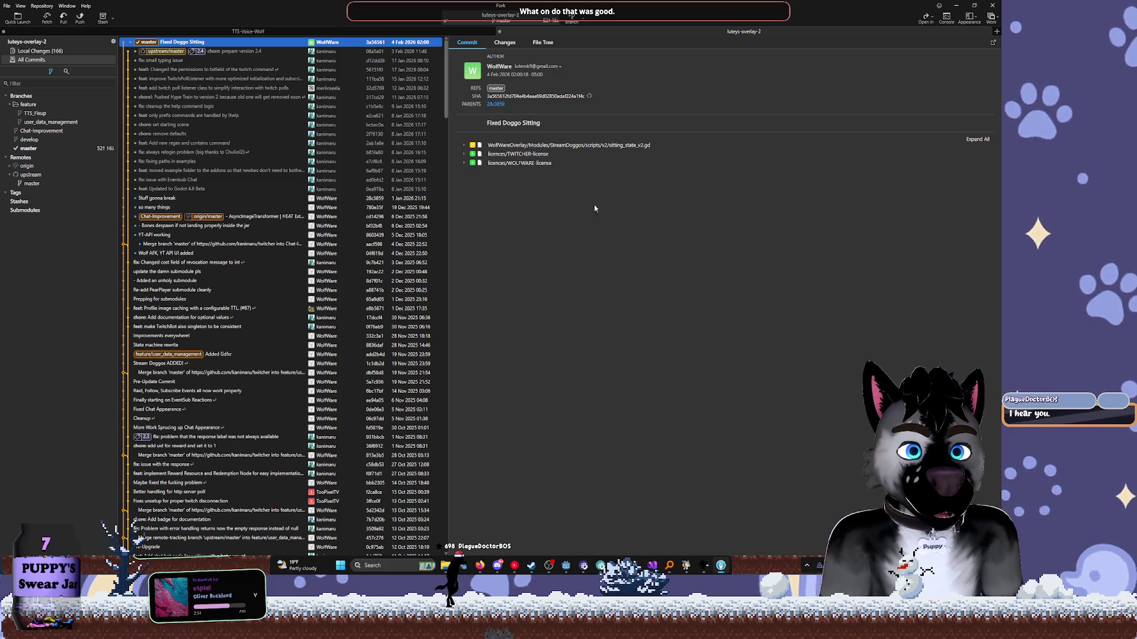
{"action": "left_click", "coordinate": [40, 51]}
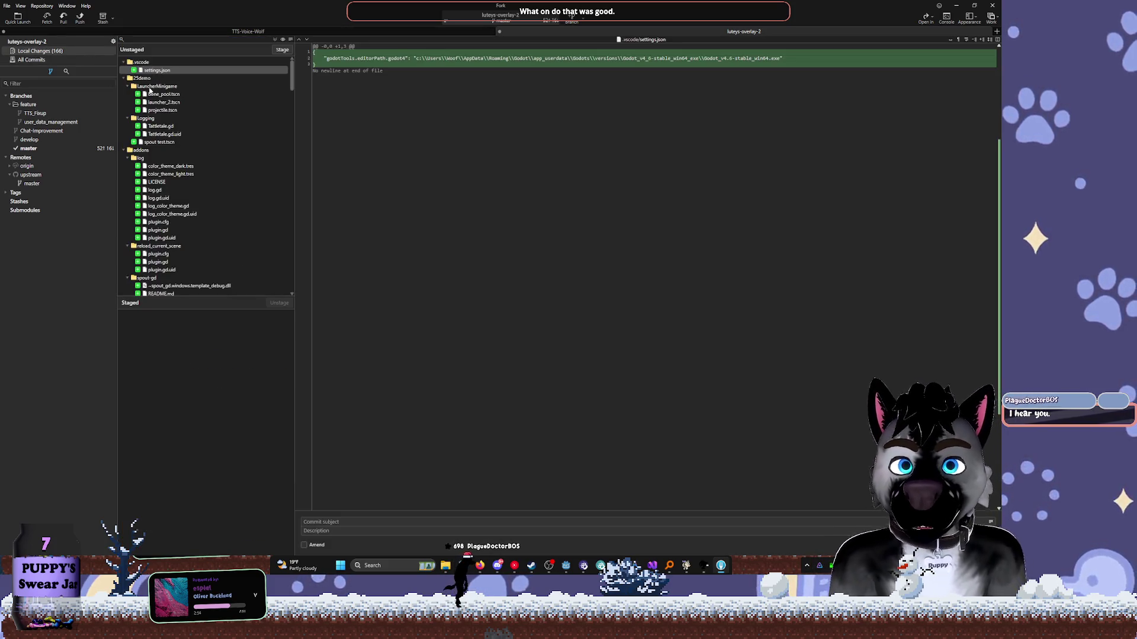
{"action": "left_click", "coordinate": [151, 86]}
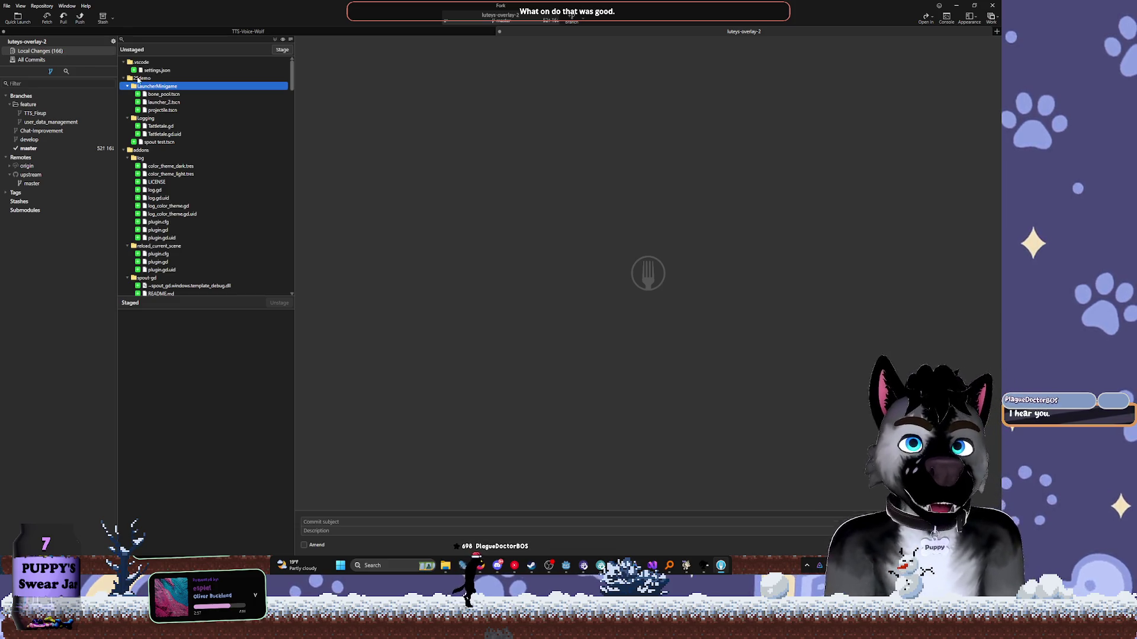
{"action": "left_click", "coordinate": [125, 87]}
{"action": "left_click", "coordinate": [127, 95]}
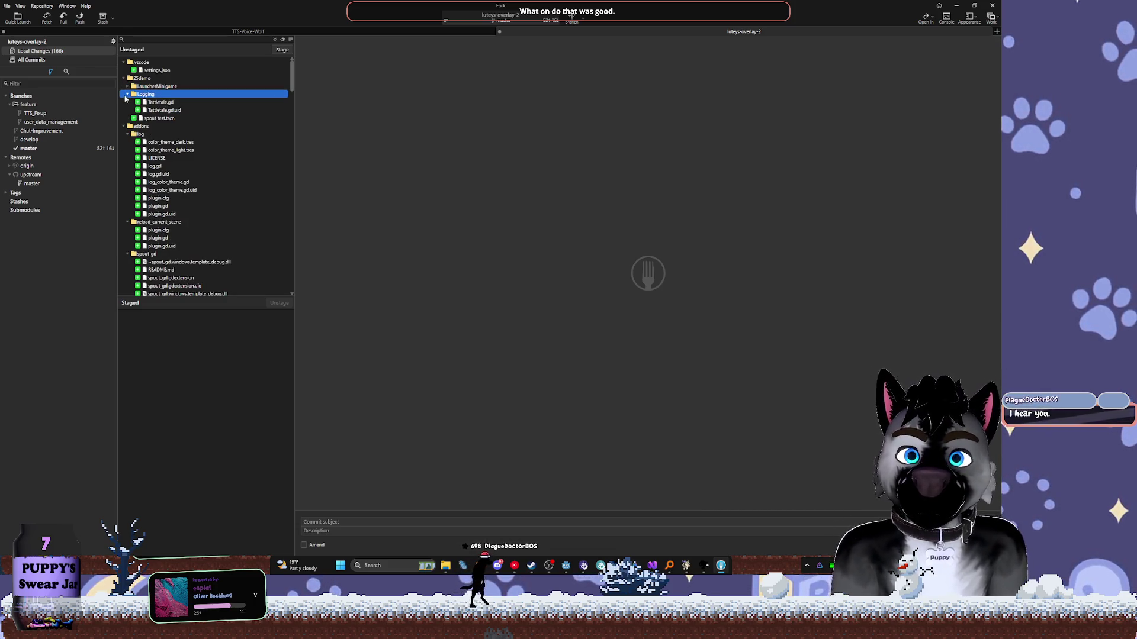
{"action": "left_click", "coordinate": [126, 95]}
{"action": "left_click", "coordinate": [123, 110]}
{"action": "left_click", "coordinate": [124, 118]}
{"action": "left_click", "coordinate": [124, 126]}
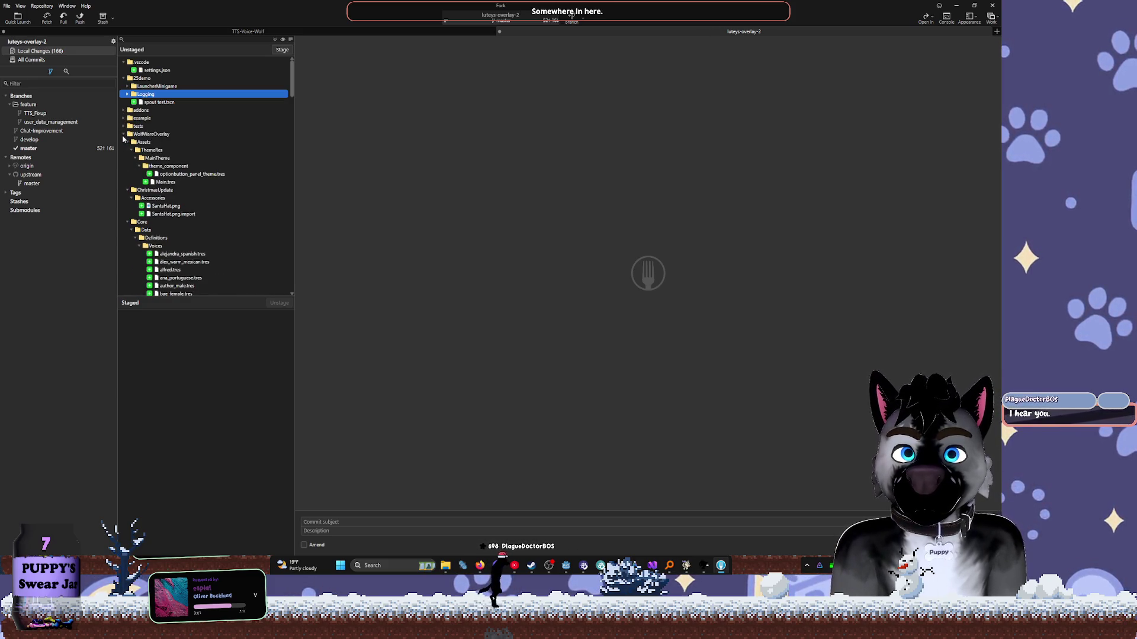
Collapse the Data folder under Core, then filter the changed files by 'swear'.
{"action": "scroll", "coordinate": [179, 209], "scroll_direction": "down", "scroll_amount": 2}
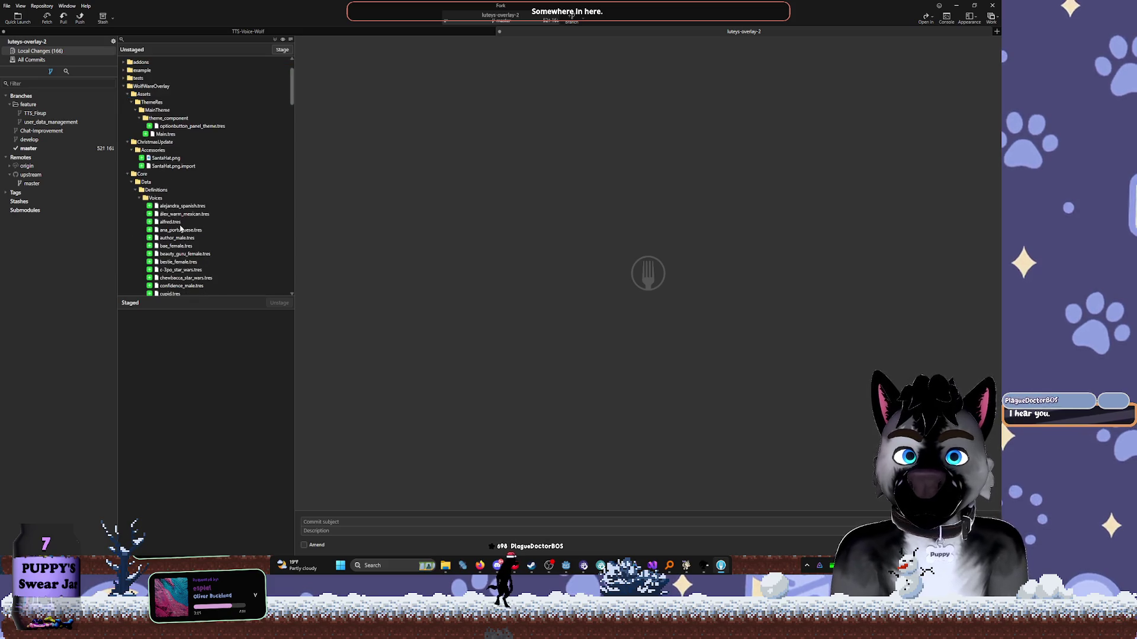
{"action": "left_click", "coordinate": [131, 182]}
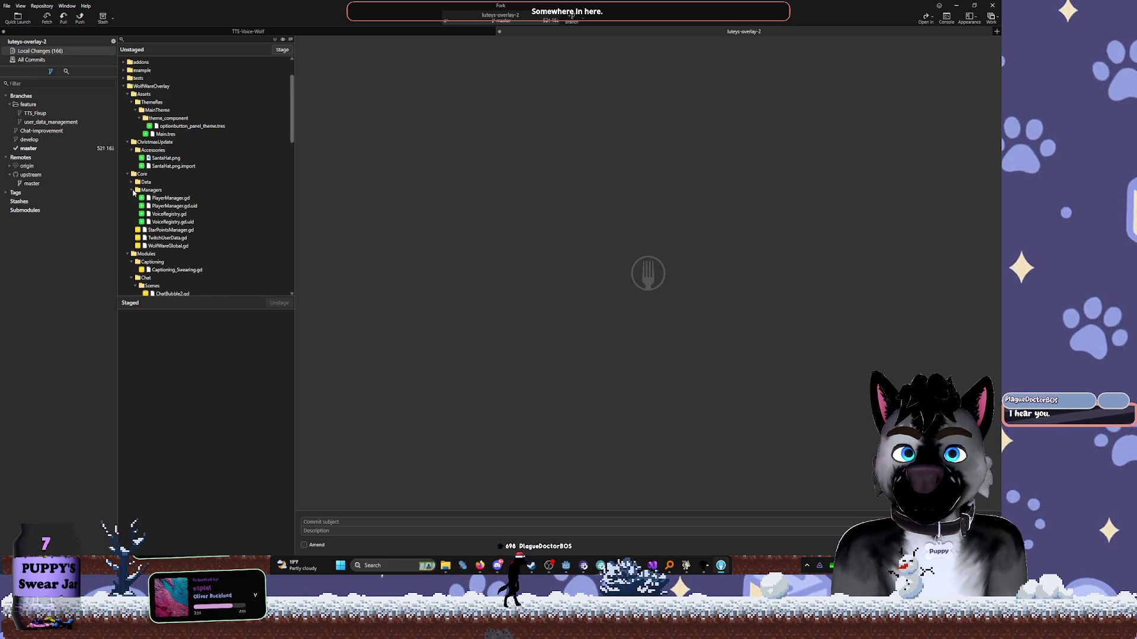
{"action": "scroll", "coordinate": [166, 213], "scroll_direction": "down", "scroll_amount": 3}
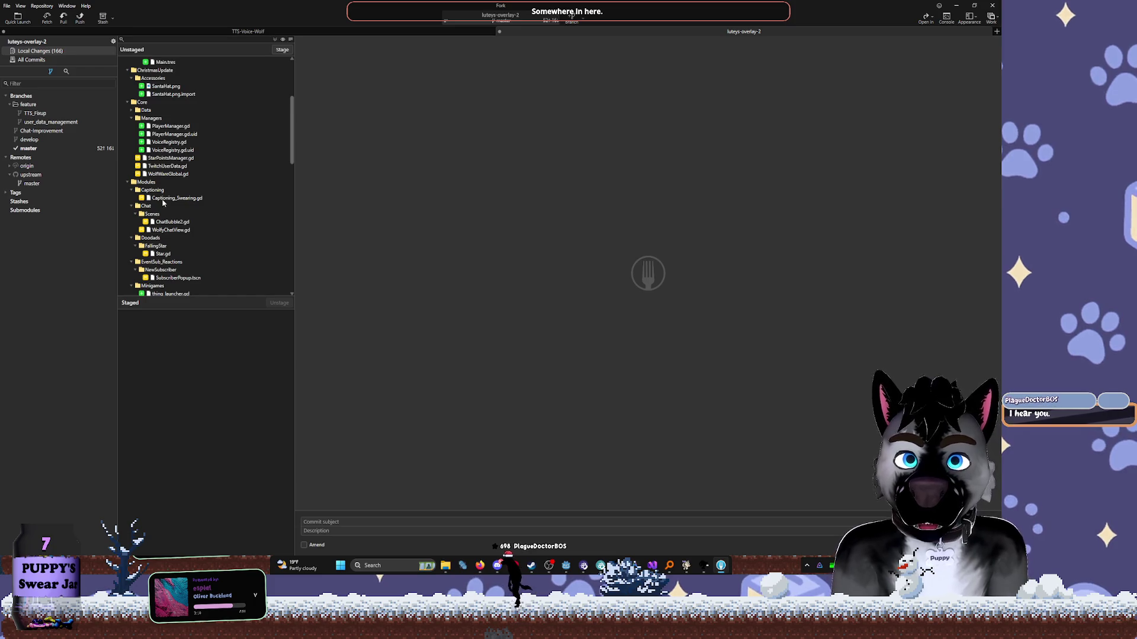
{"action": "scroll", "coordinate": [169, 201], "scroll_direction": "down", "scroll_amount": 1}
{"action": "scroll", "coordinate": [172, 192], "scroll_direction": "down", "scroll_amount": 1}
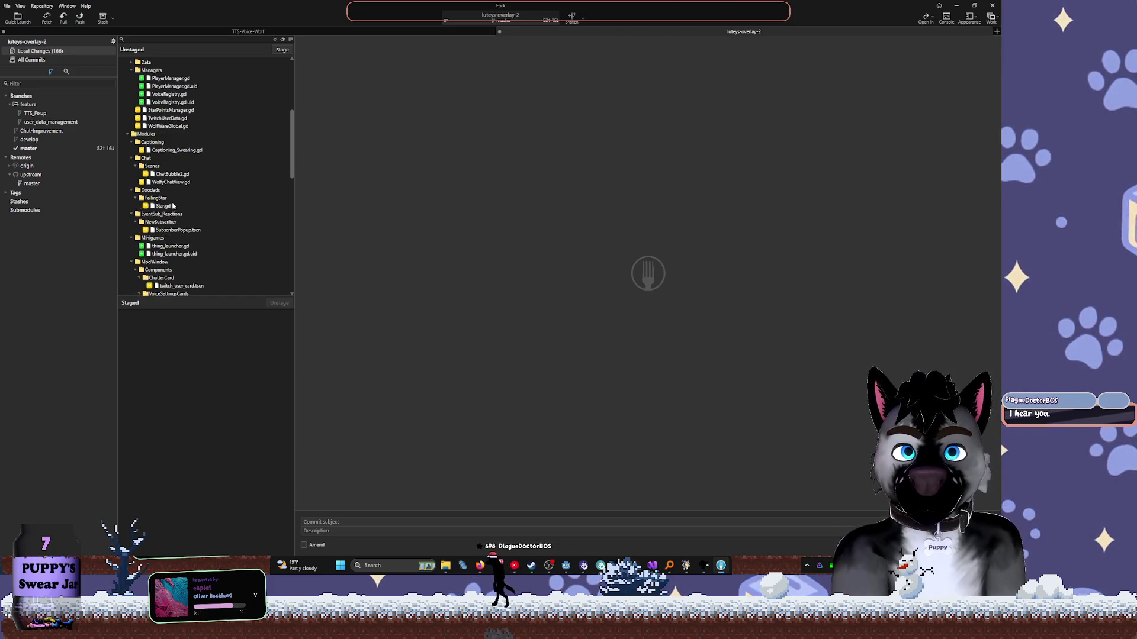
{"action": "scroll", "coordinate": [175, 248], "scroll_direction": "down", "scroll_amount": 1}
{"action": "scroll", "coordinate": [175, 248], "scroll_direction": "down", "scroll_amount": 1}
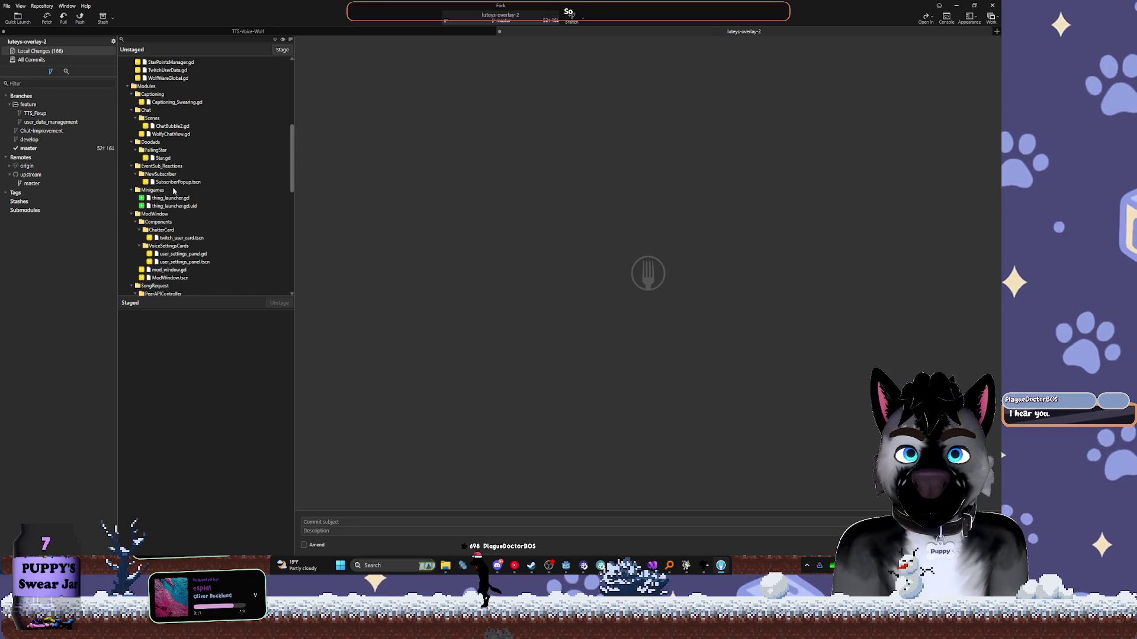
{"action": "left_click", "coordinate": [121, 39]}
{"action": "type", "text": "swear"}
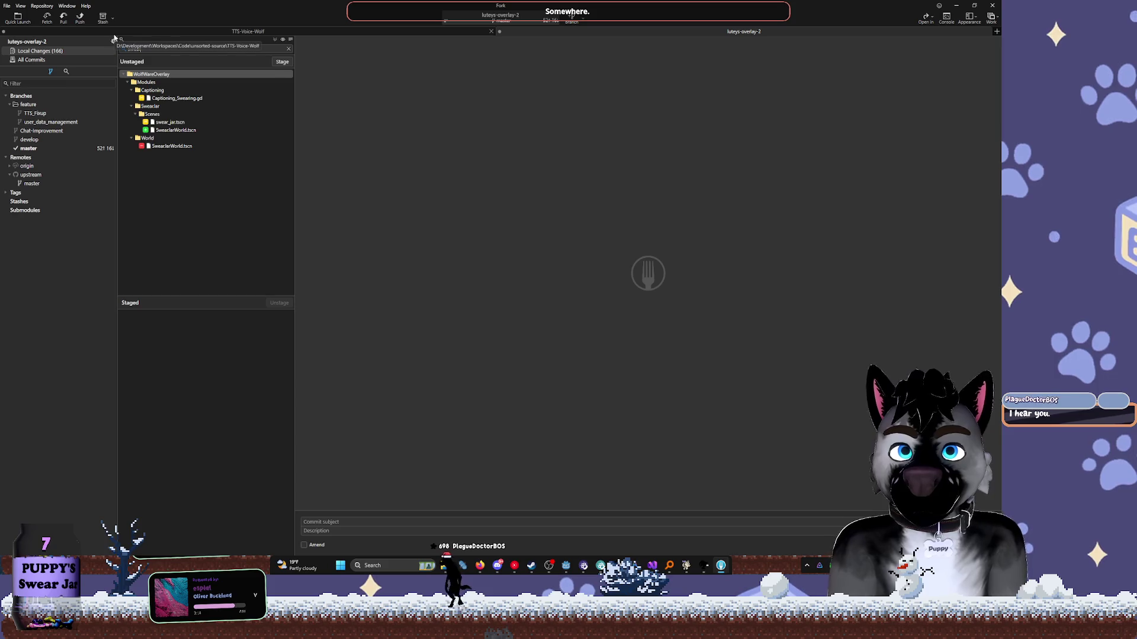
Inspect the swear_jar.tscn diff, then clear the 'swear' name filter.
{"action": "left_click", "coordinate": [172, 122]}
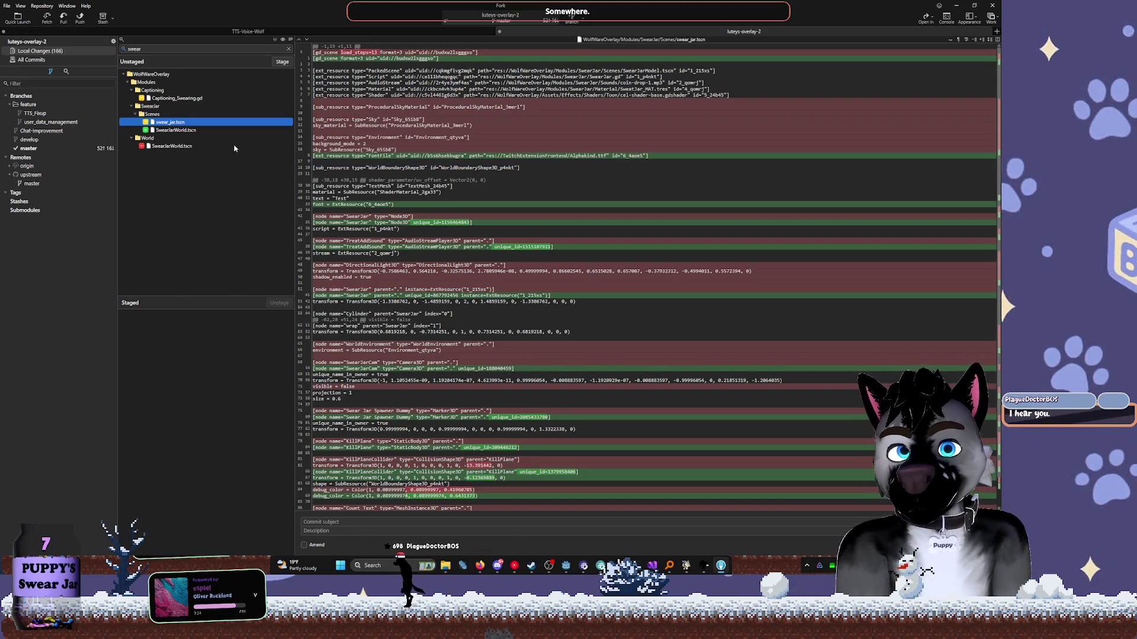
{"action": "right_click", "coordinate": [206, 122]}
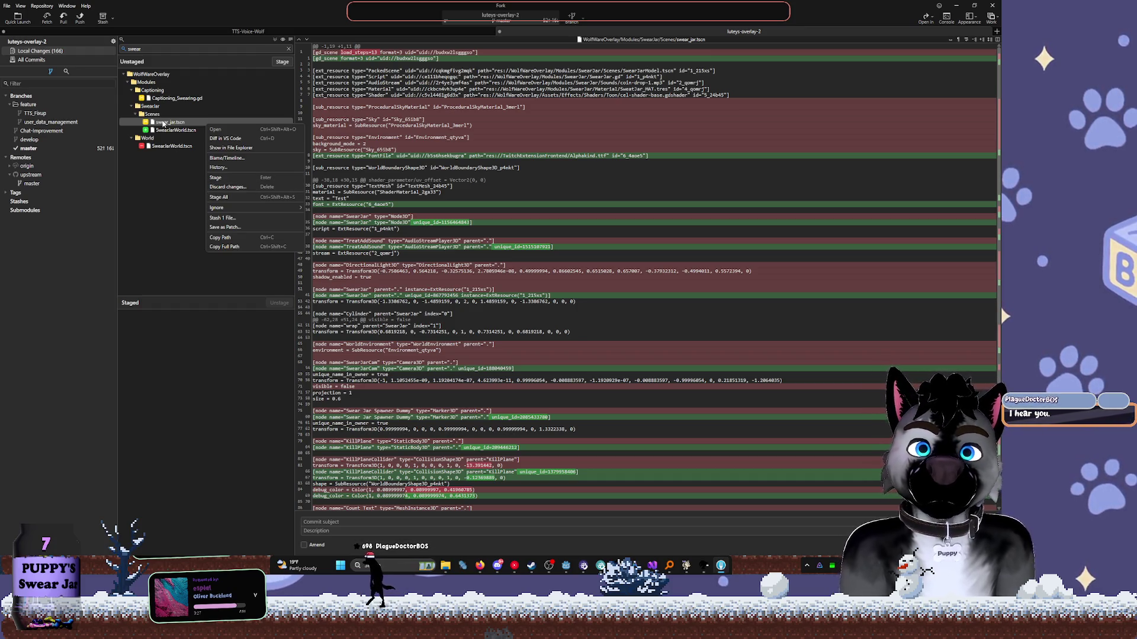
{"action": "left_click", "coordinate": [261, 106]}
{"action": "left_click", "coordinate": [288, 49]}
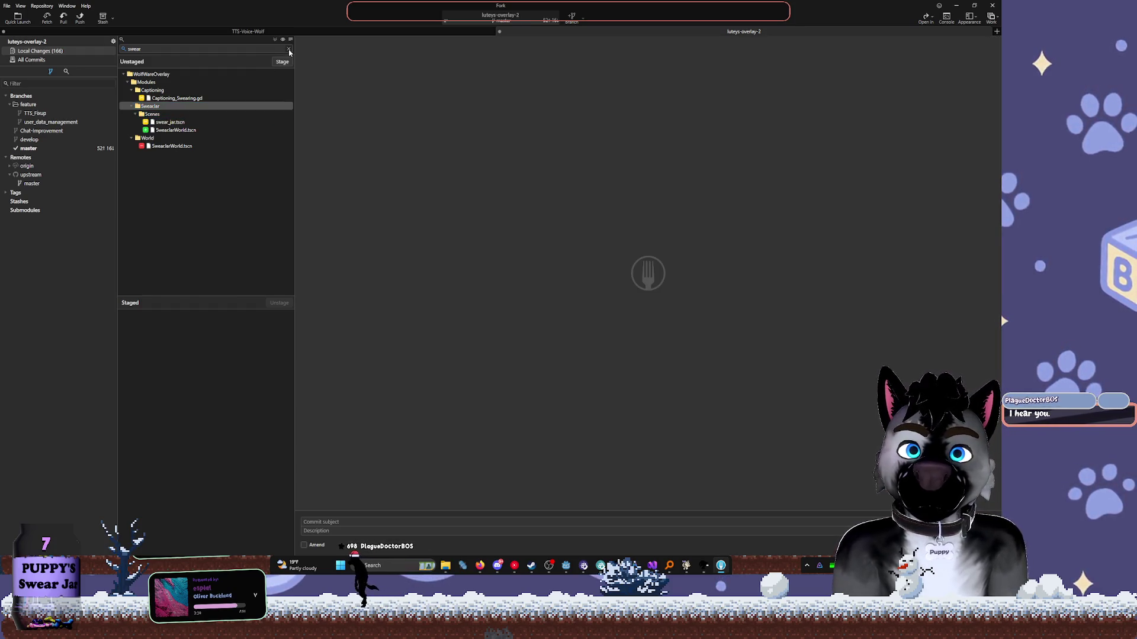
Scroll the Unstaged list down to the SwearJar and World folders, then minimize Fork.
{"action": "scroll", "coordinate": [225, 178], "scroll_direction": "down", "scroll_amount": 5}
{"action": "scroll", "coordinate": [207, 199], "scroll_direction": "down", "scroll_amount": 15}
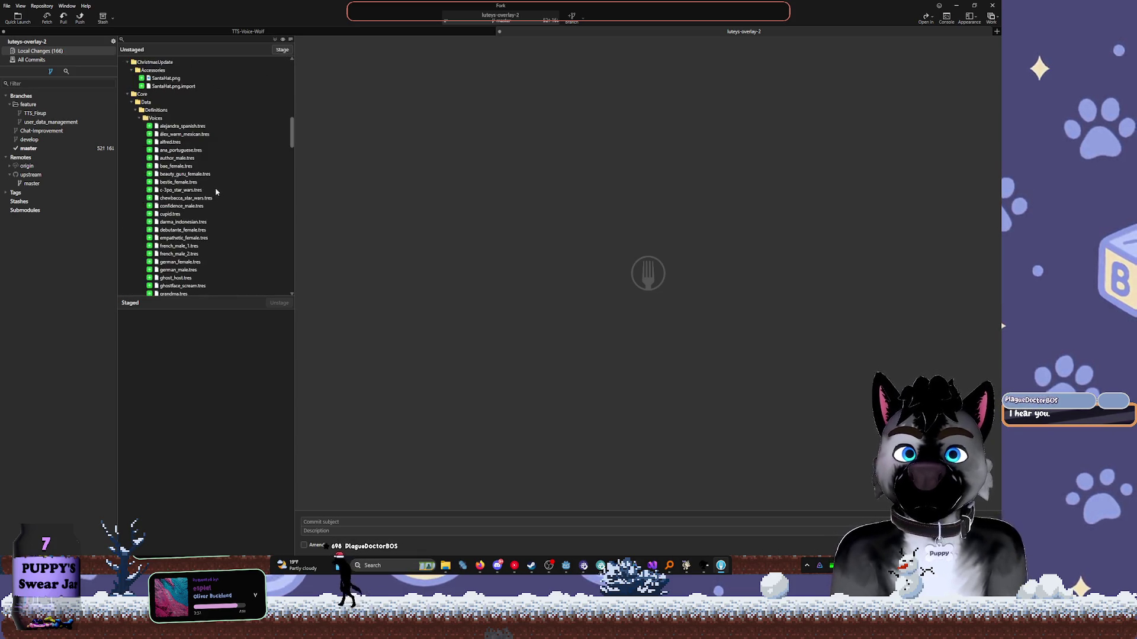
{"action": "scroll", "coordinate": [214, 194], "scroll_direction": "down", "scroll_amount": 10}
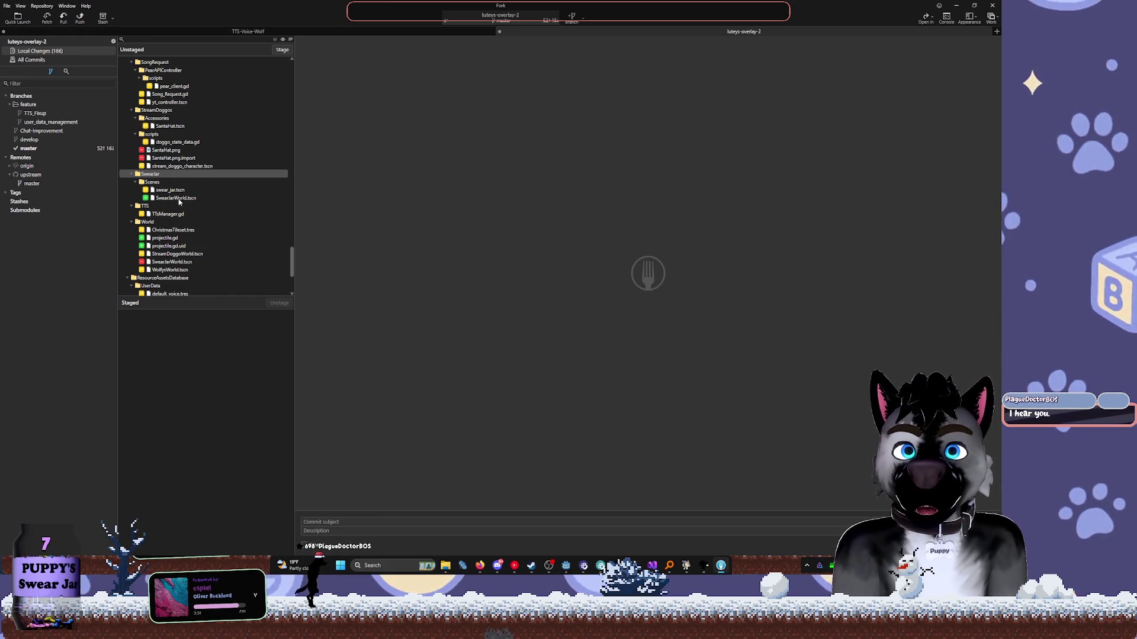
{"action": "left_click", "coordinate": [957, 5]}
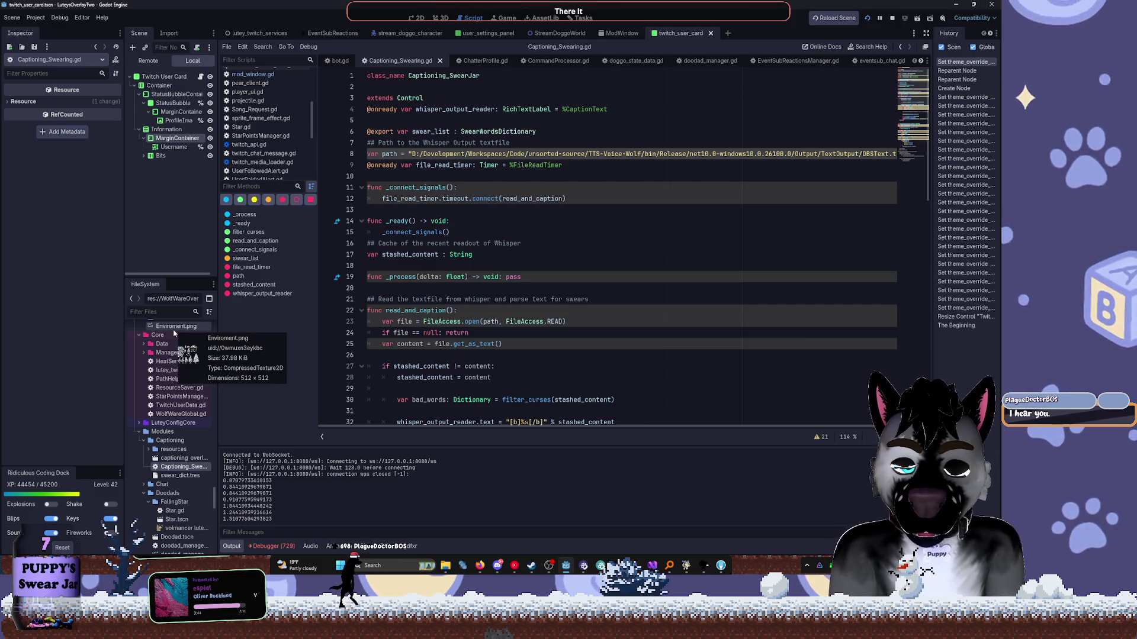
Filter the FileSystem dock by 'world' and open WolfysWorld.tscn.
{"action": "type", "text": "world"}
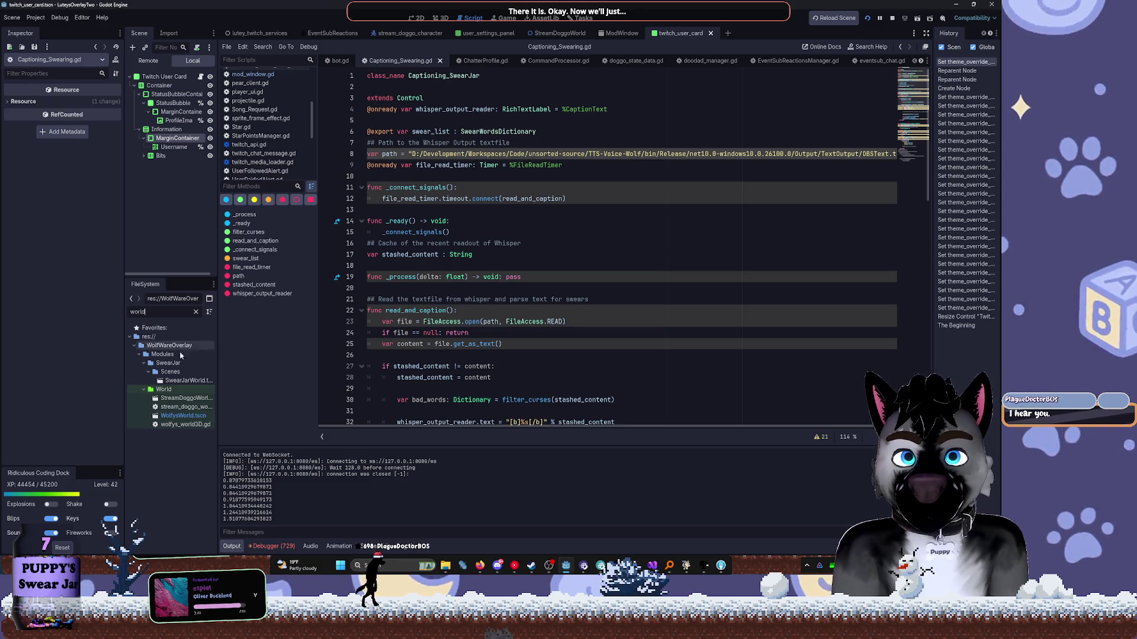
{"action": "double_click", "coordinate": [207, 415]}
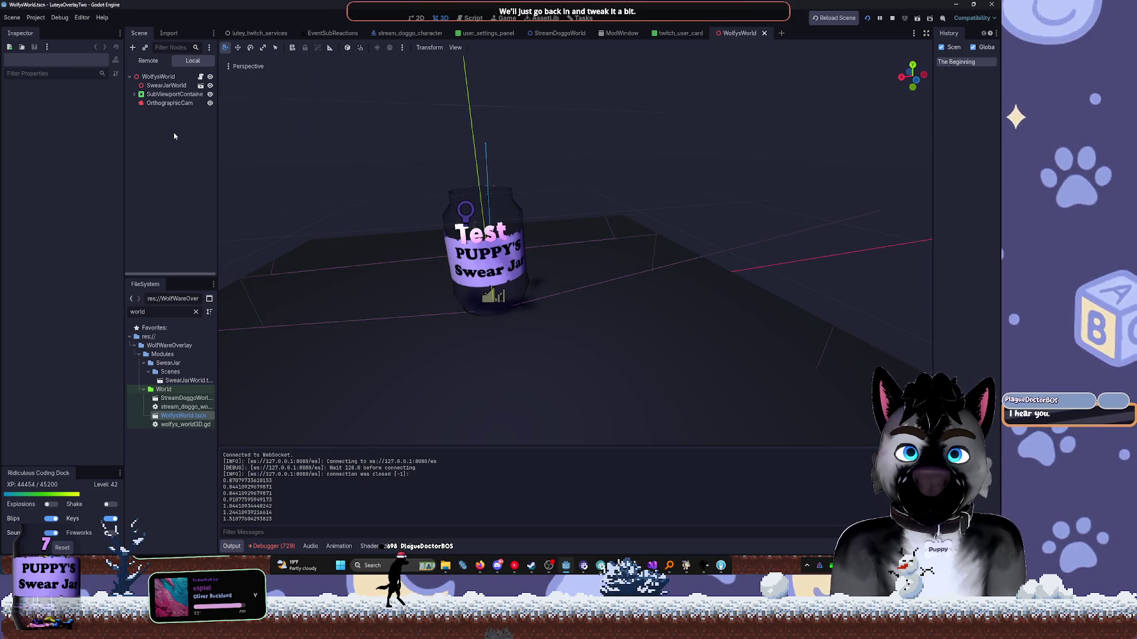
Add a DirectionalLight3D to WolfysWorld and rotate it so it lights the floor.
{"action": "key", "text": "ctrl+a"}
{"action": "type", "text": "d"}
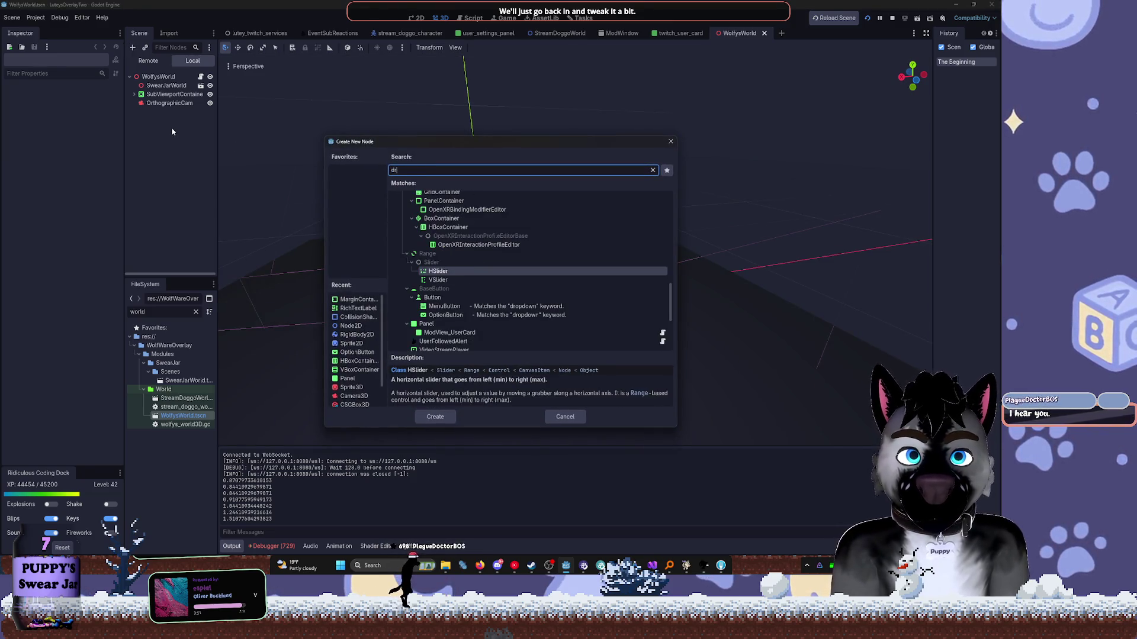
{"action": "type", "text": "ecal"}
{"action": "key", "text": "Return"}
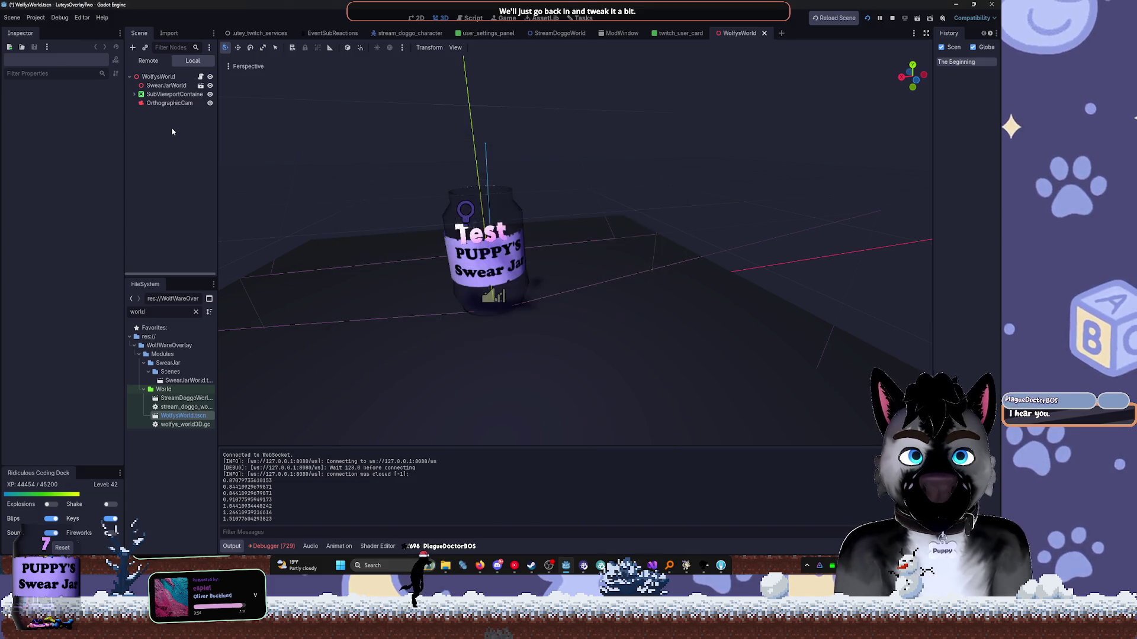
{"action": "key", "text": "e"}
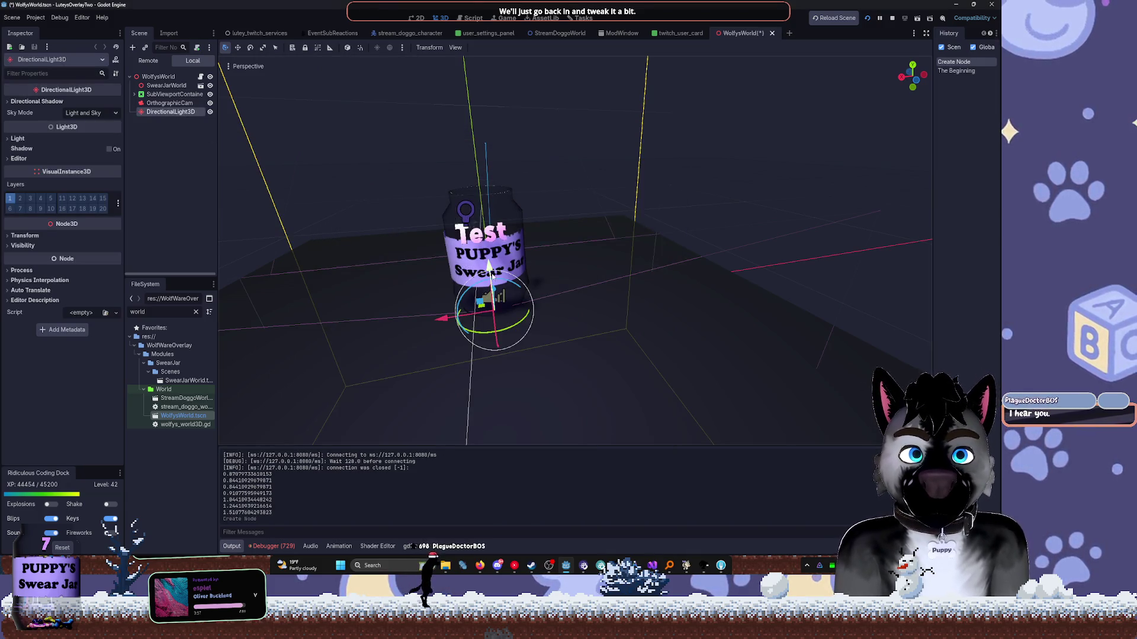
{"action": "mouse_move", "coordinate": [512, 308]}
{"action": "left_mouse_down"}
{"action": "mouse_move", "coordinate": [537, 317]}
{"action": "mouse_move", "coordinate": [505, 355]}
{"action": "mouse_move", "coordinate": [492, 309]}
{"action": "left_mouse_up"}
{"action": "scroll", "coordinate": [597, 265], "scroll_direction": "down", "scroll_amount": 5}
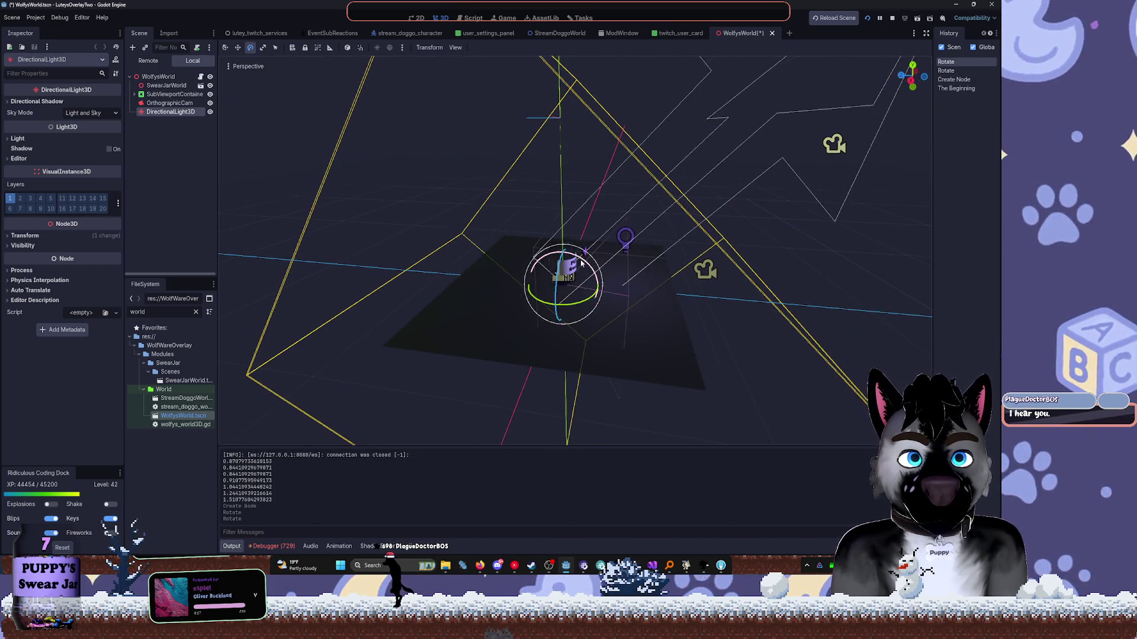
{"action": "mouse_move", "coordinate": [597, 265]}
{"action": "left_mouse_down"}
{"action": "mouse_move", "coordinate": [590, 285]}
{"action": "mouse_move", "coordinate": [596, 260]}
{"action": "mouse_move", "coordinate": [527, 299]}
{"action": "left_mouse_up"}
{"action": "scroll", "coordinate": [598, 249], "scroll_direction": "up", "scroll_amount": 5}
{"action": "scroll", "coordinate": [521, 308], "scroll_direction": "up", "scroll_amount": 4}
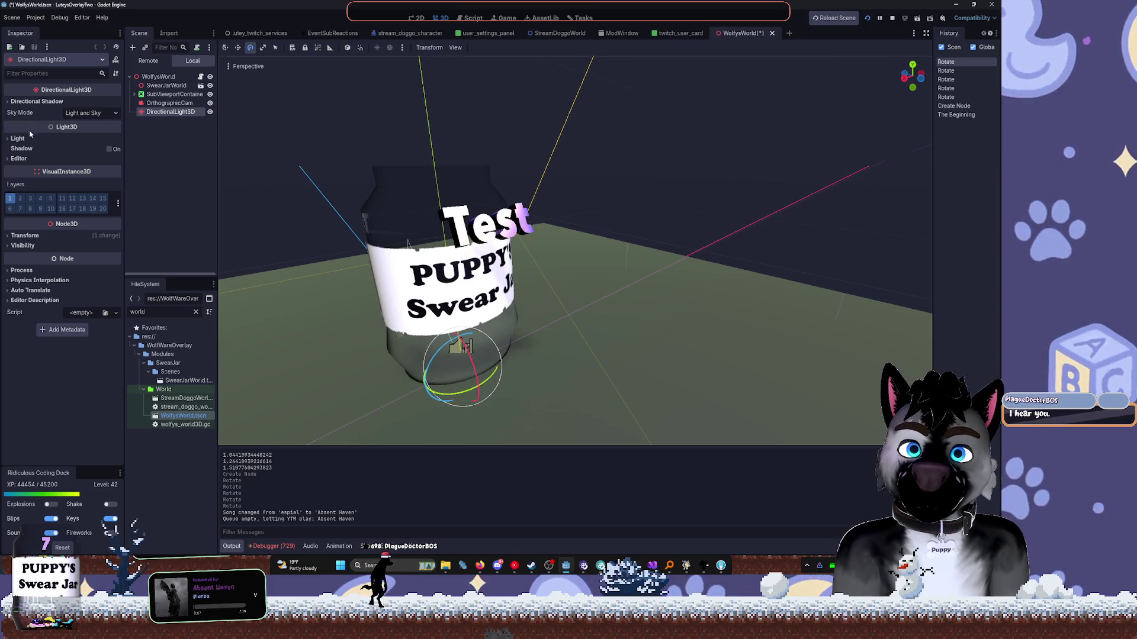
Set the light's Sky Mode to Light Only, enable Shadow, keep its colour white, and save.
{"action": "left_click", "coordinate": [89, 113]}
{"action": "left_click", "coordinate": [92, 136]}
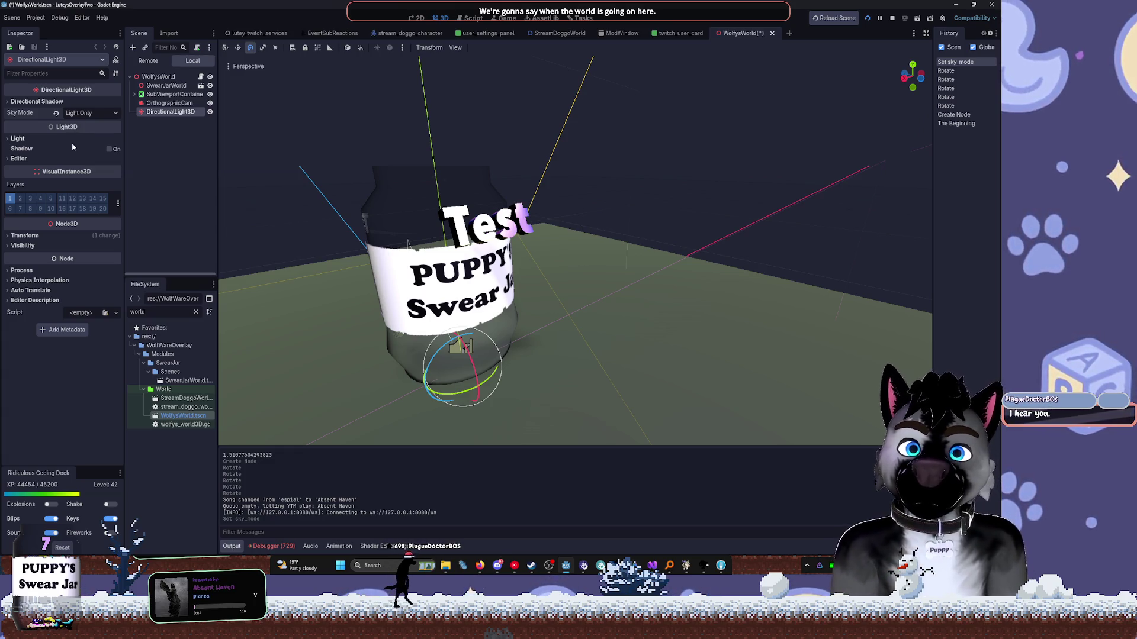
{"action": "left_click", "coordinate": [109, 149]}
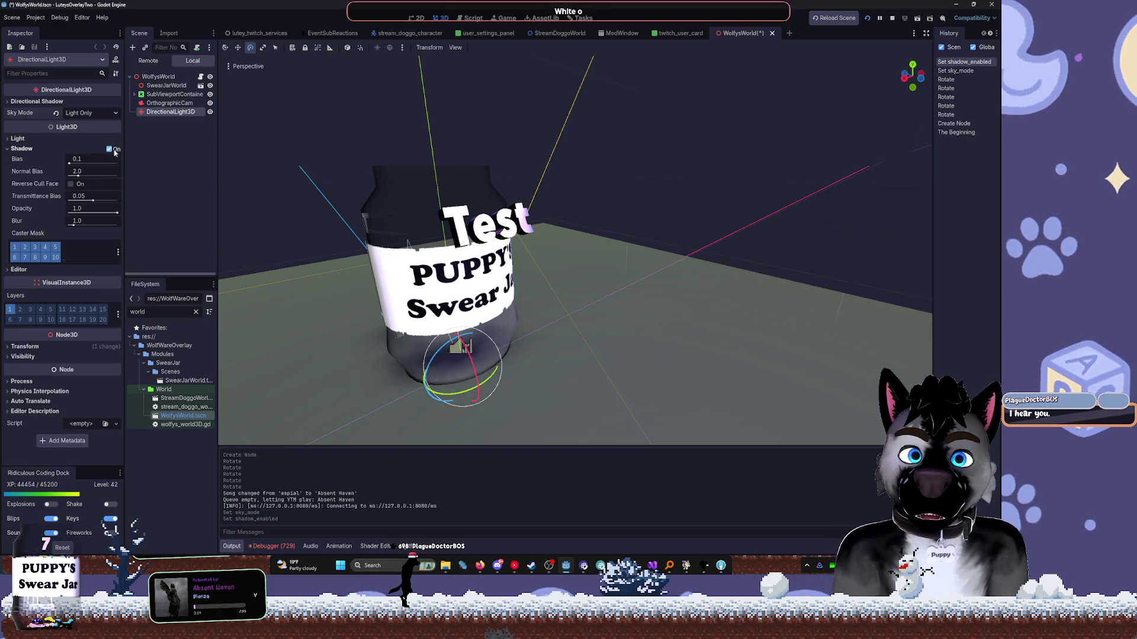
{"action": "left_click", "coordinate": [25, 149]}
{"action": "left_click", "coordinate": [18, 139]}
{"action": "left_click", "coordinate": [95, 149]}
{"action": "mouse_move", "coordinate": [137, 174]}
{"action": "left_mouse_down"}
{"action": "mouse_move", "coordinate": [143, 203]}
{"action": "mouse_move", "coordinate": [141, 162]}
{"action": "mouse_move", "coordinate": [151, 277]}
{"action": "mouse_move", "coordinate": [148, 159]}
{"action": "left_mouse_up"}
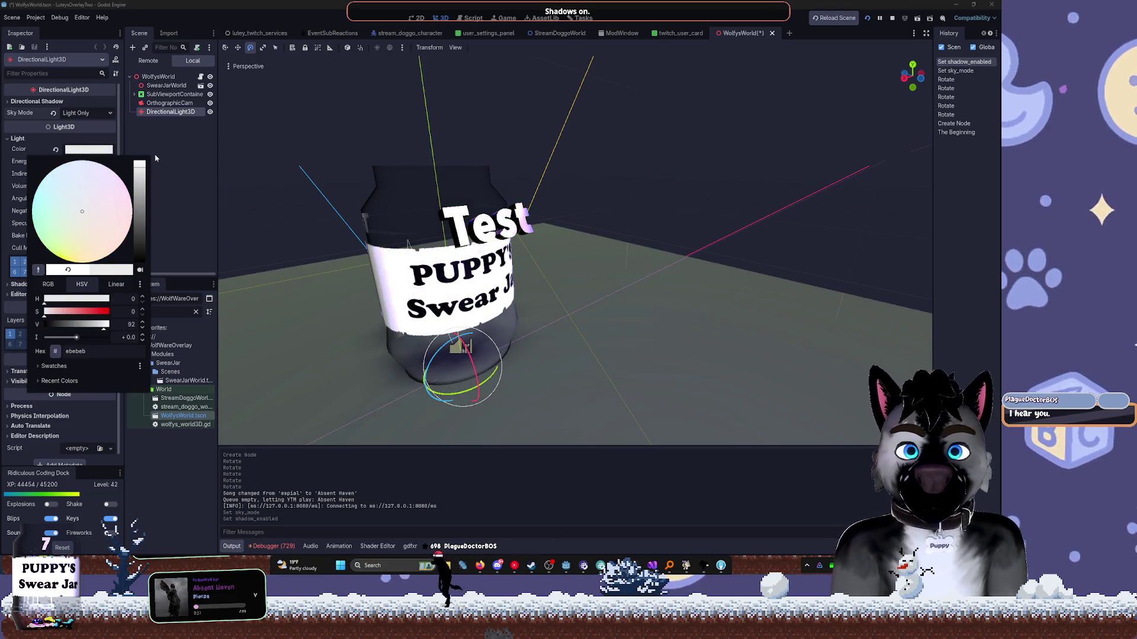
{"action": "left_click", "coordinate": [172, 143]}
{"action": "key", "text": "ctrl+s"}
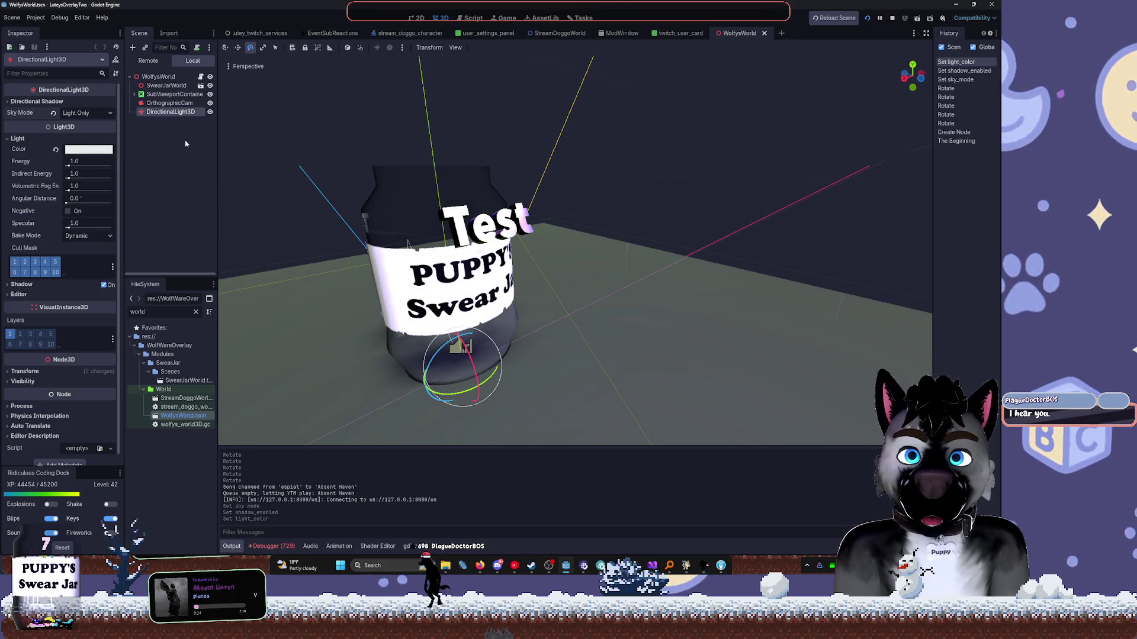
Skip YouTube Music from Absent Haven to Shifting Descent, then orbit Godot's view to face the jar.
{"action": "key", "text": "alt+Tab"}
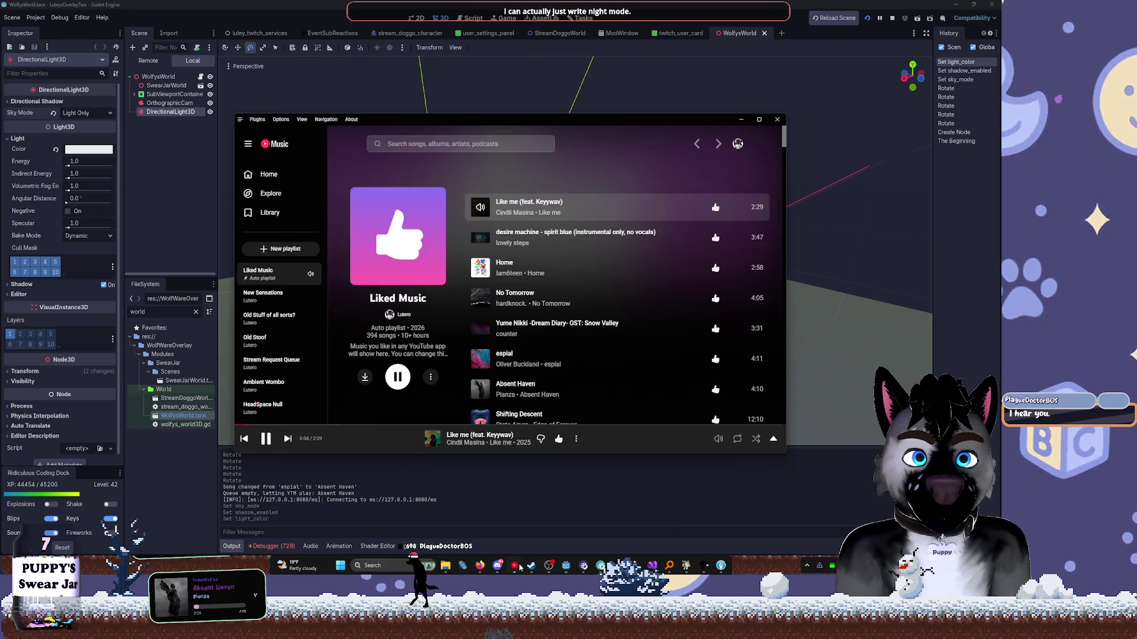
{"action": "left_click", "coordinate": [287, 439]}
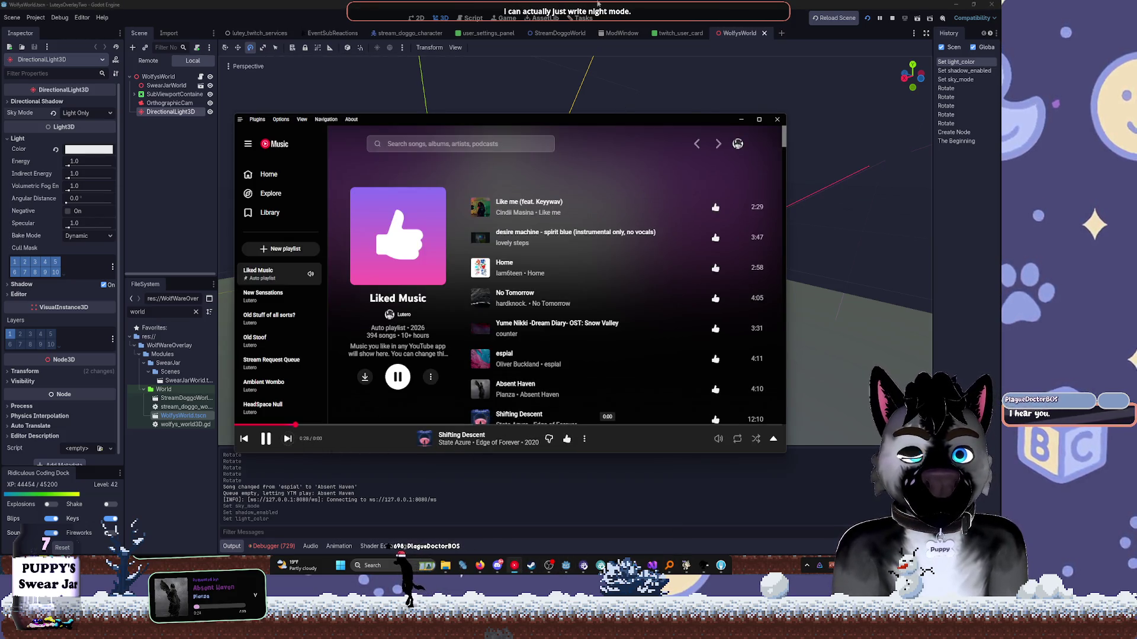
{"action": "key", "text": "alt+Tab"}
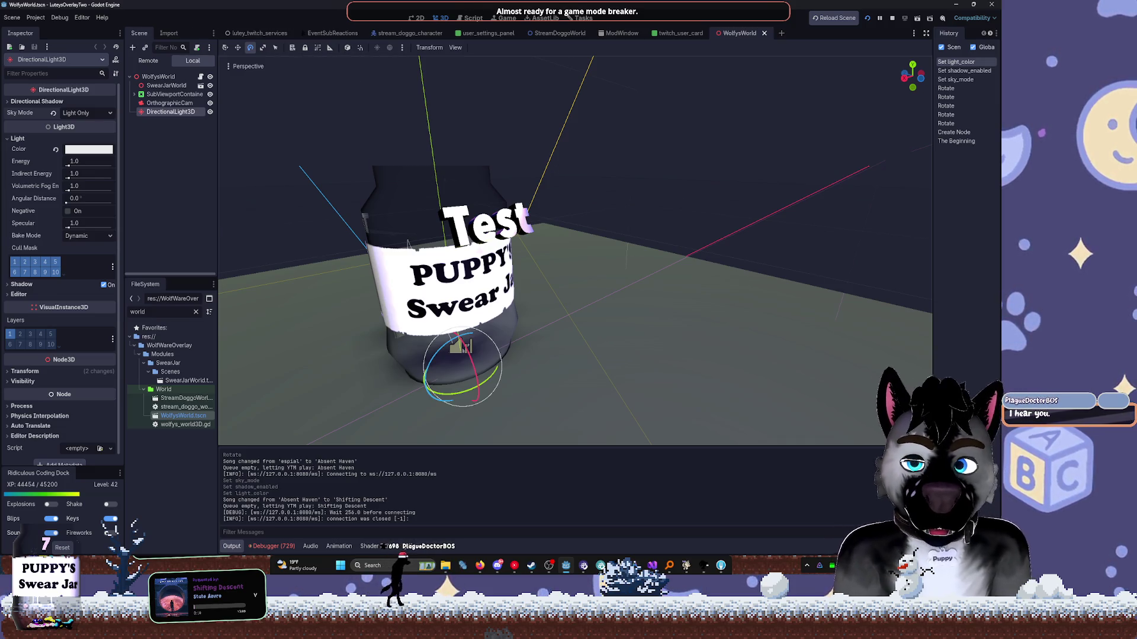
{"action": "left_click_drag", "start_coordinate": [531, 362], "coordinate": [468, 349]}
Look over the lutey_twitch_services and EventSubReactions scenes, return to WolfysWorld, then switch to Fork.
{"action": "left_click", "coordinate": [260, 33]}
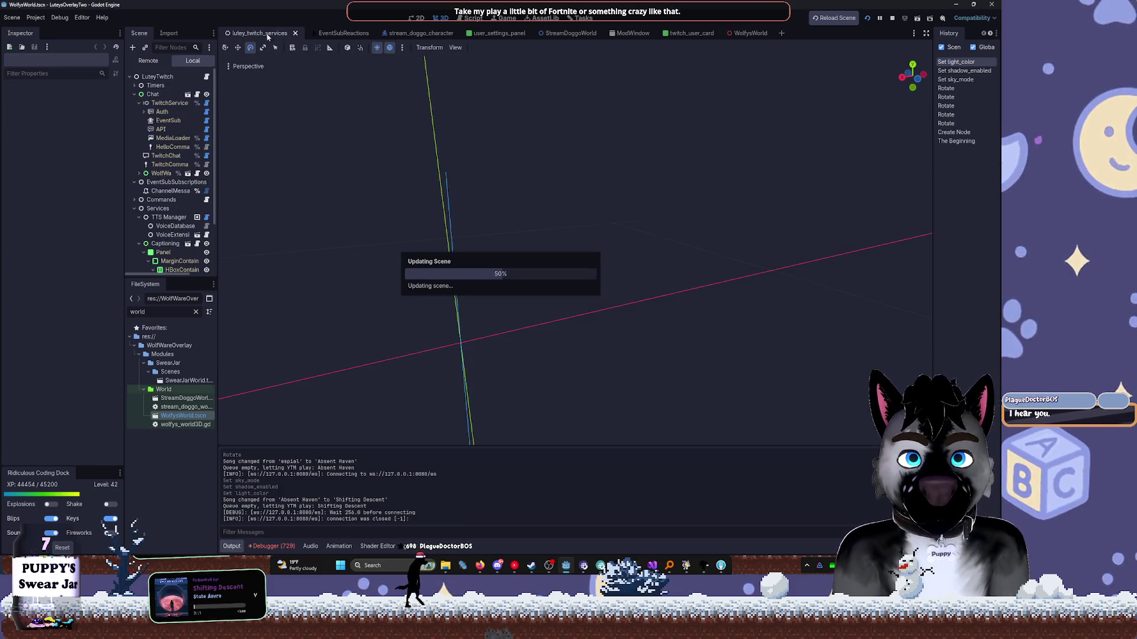
{"action": "left_click", "coordinate": [343, 34]}
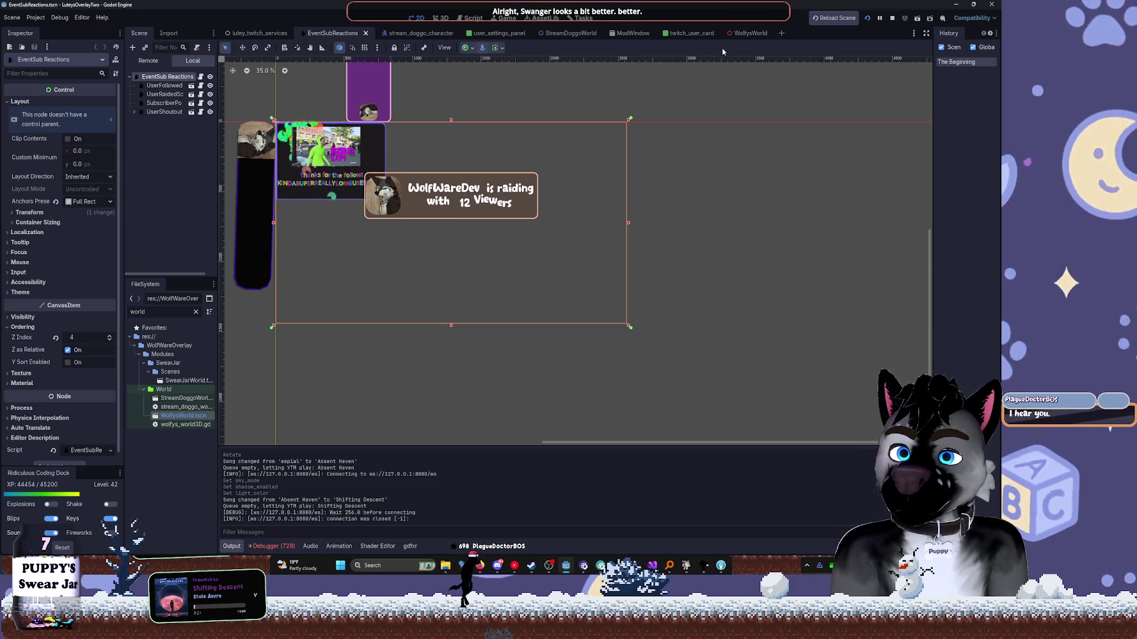
{"action": "left_click", "coordinate": [747, 34]}
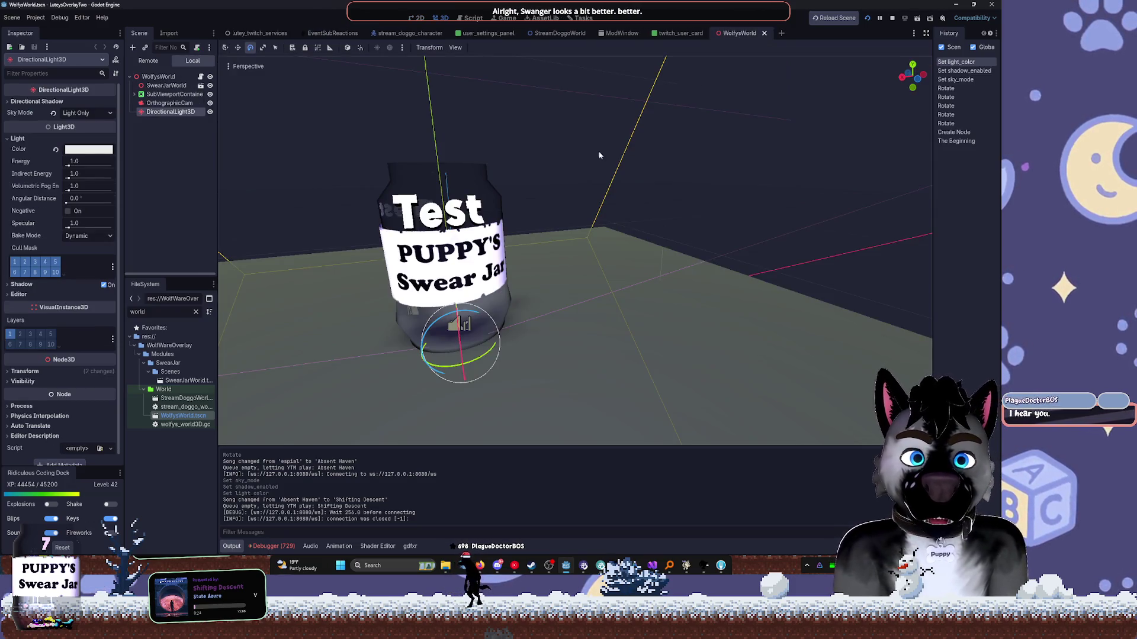
{"action": "scroll", "coordinate": [408, 165], "scroll_direction": "down", "scroll_amount": 5}
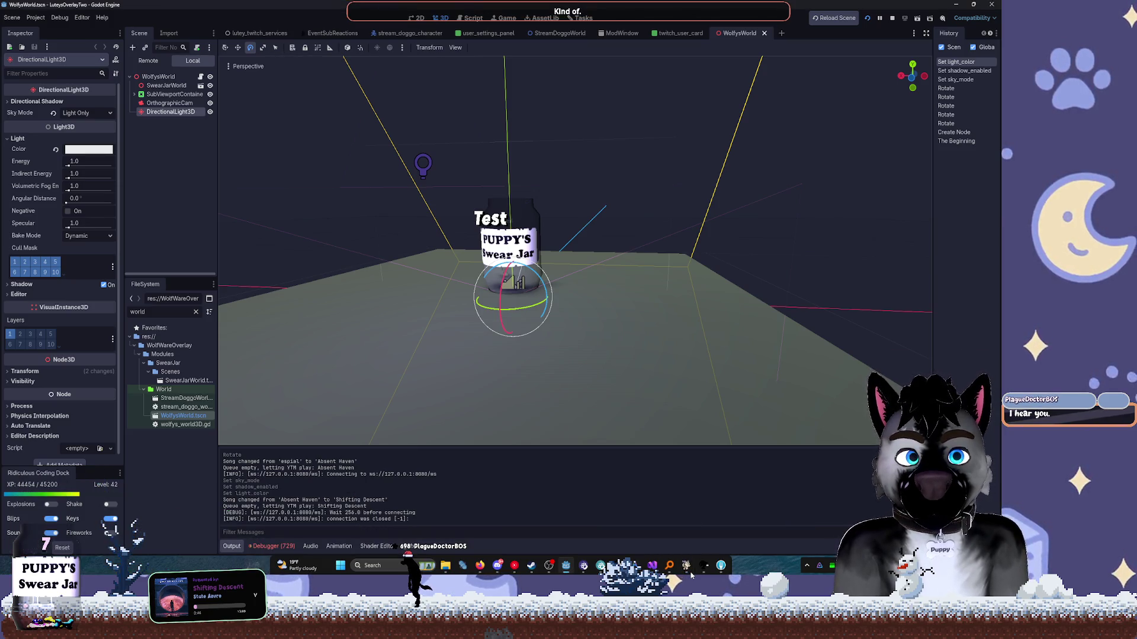
{"action": "key", "text": "alt+Tab"}
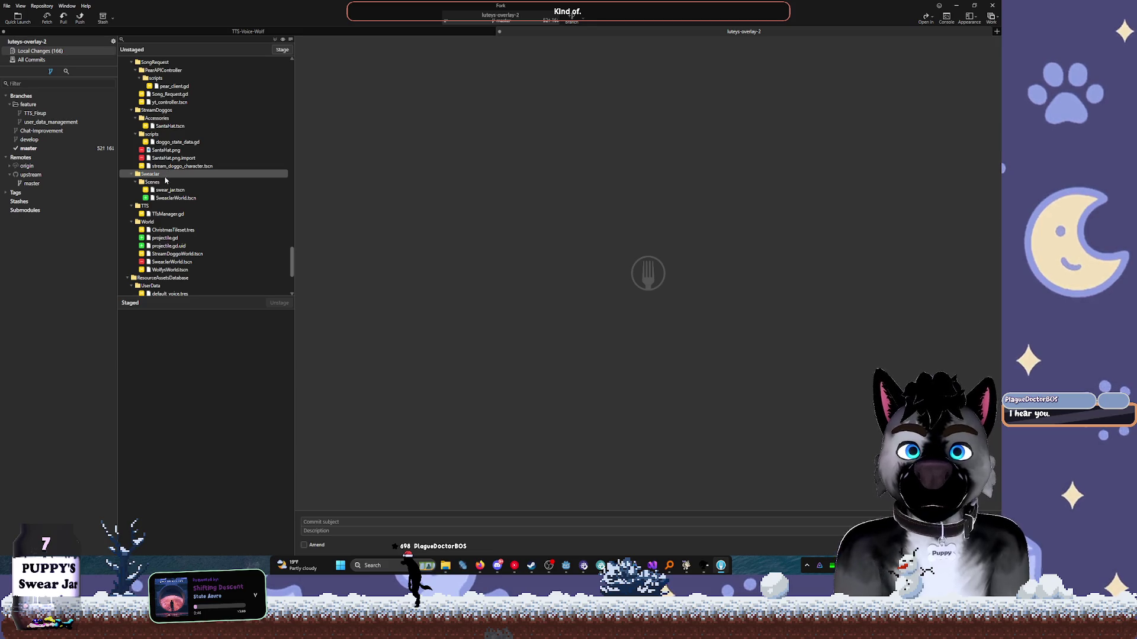
Discard the local changes to the two files in the SwearJar/Scenes folder.
{"action": "left_click", "coordinate": [172, 190]}
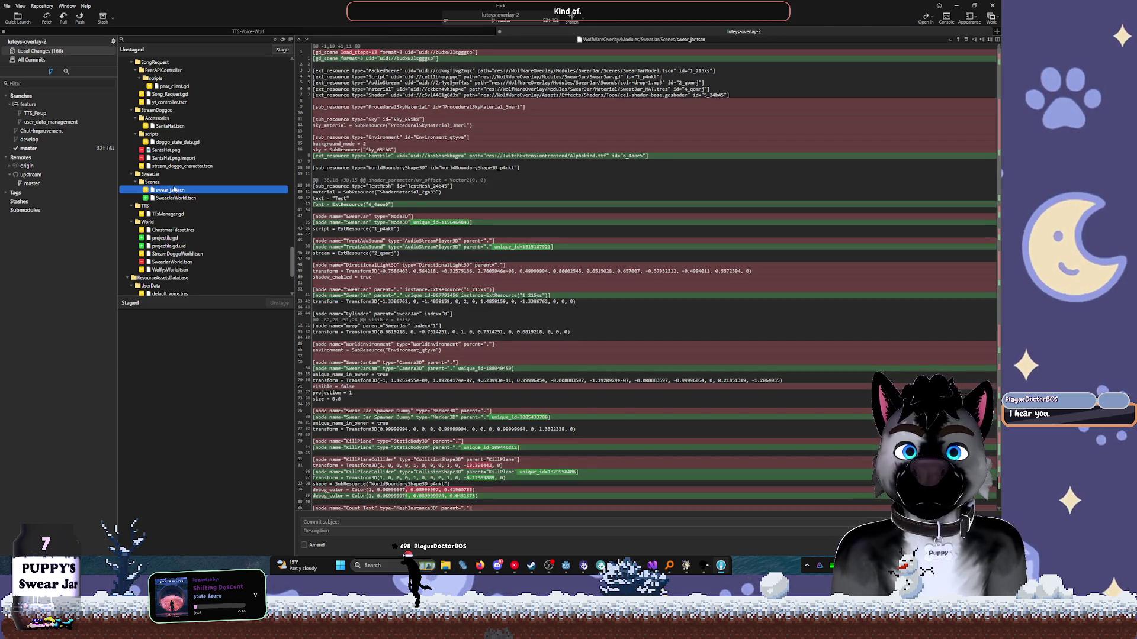
{"action": "right_click", "coordinate": [174, 188]}
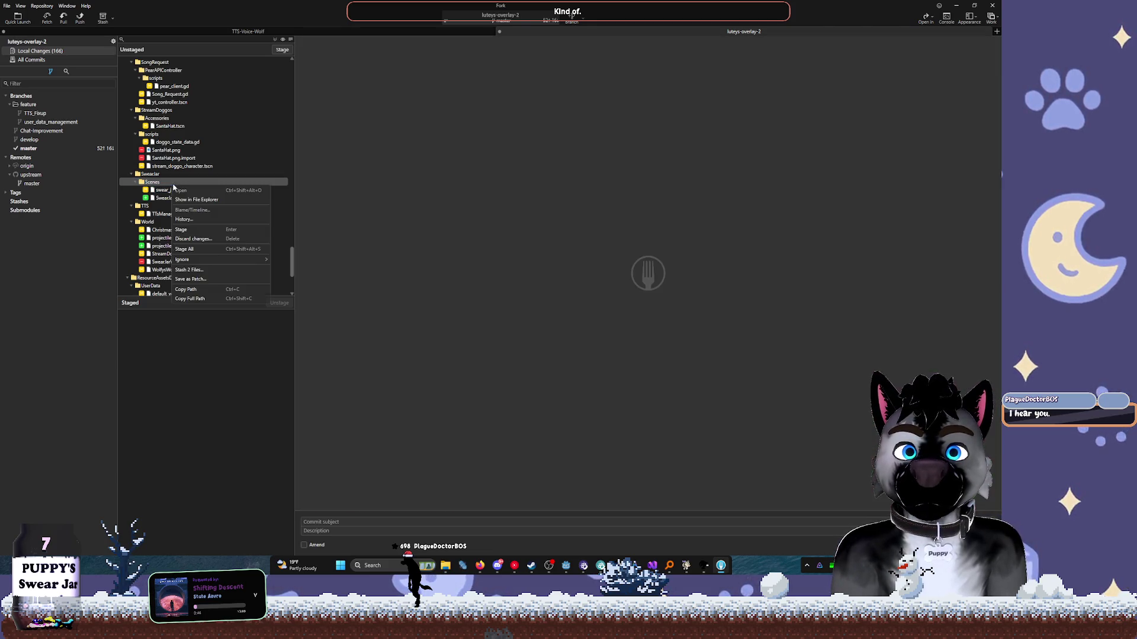
{"action": "left_click", "coordinate": [212, 239]}
{"action": "left_click", "coordinate": [510, 286]}
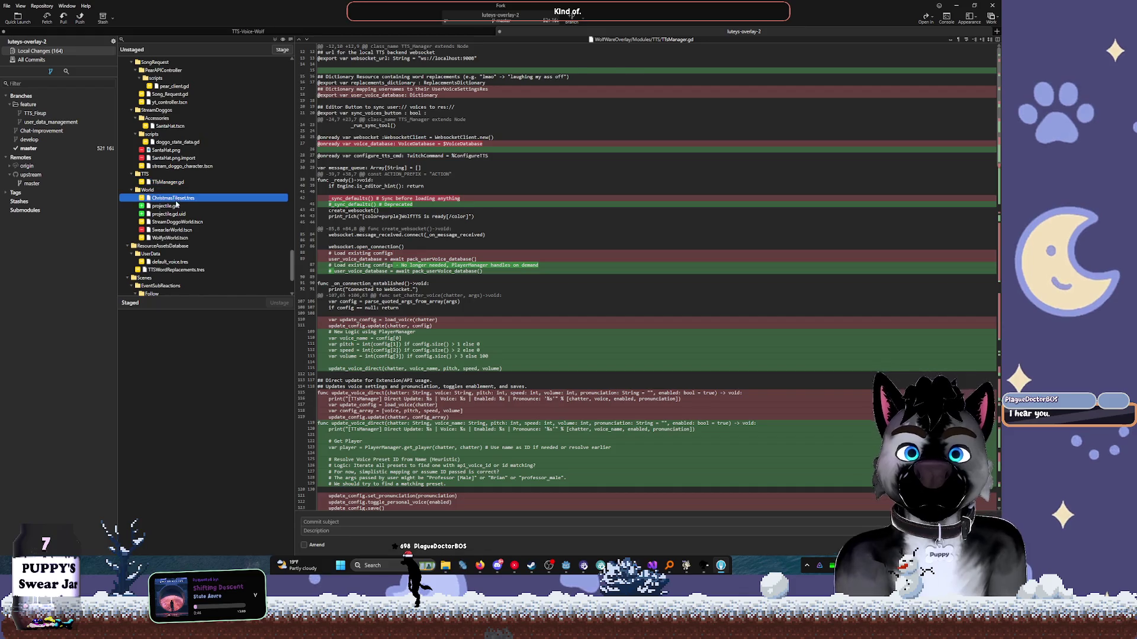
Filter for 'swear' and discard SwearJarWorld.tscn's changes, then clear the filter and return to Godot.
{"action": "left_click", "coordinate": [175, 201]}
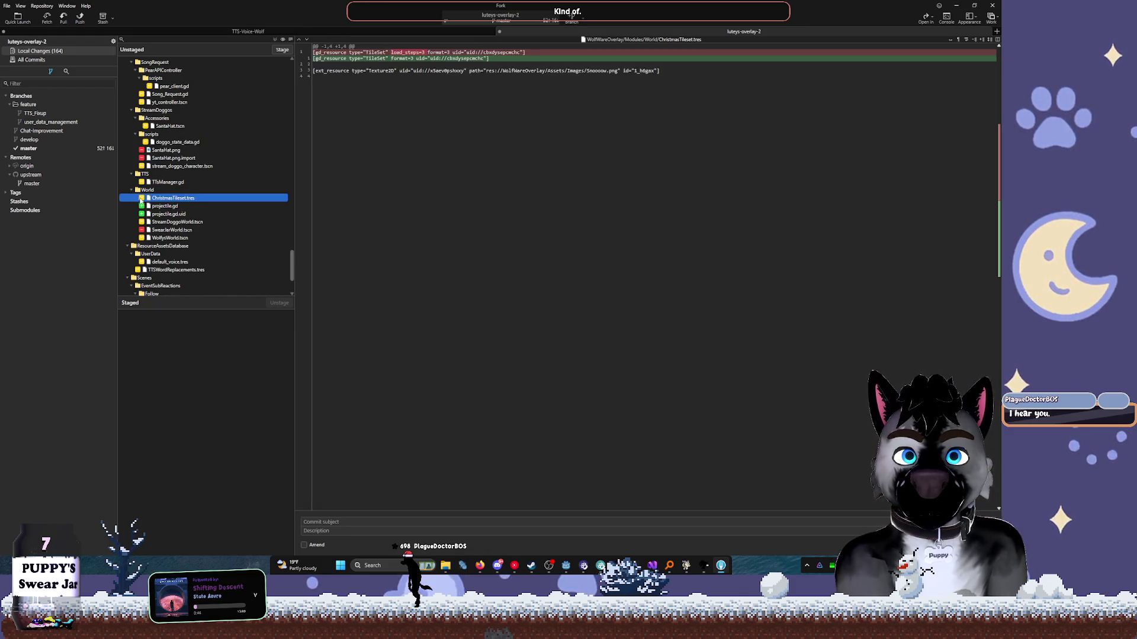
{"action": "left_click", "coordinate": [177, 230]}
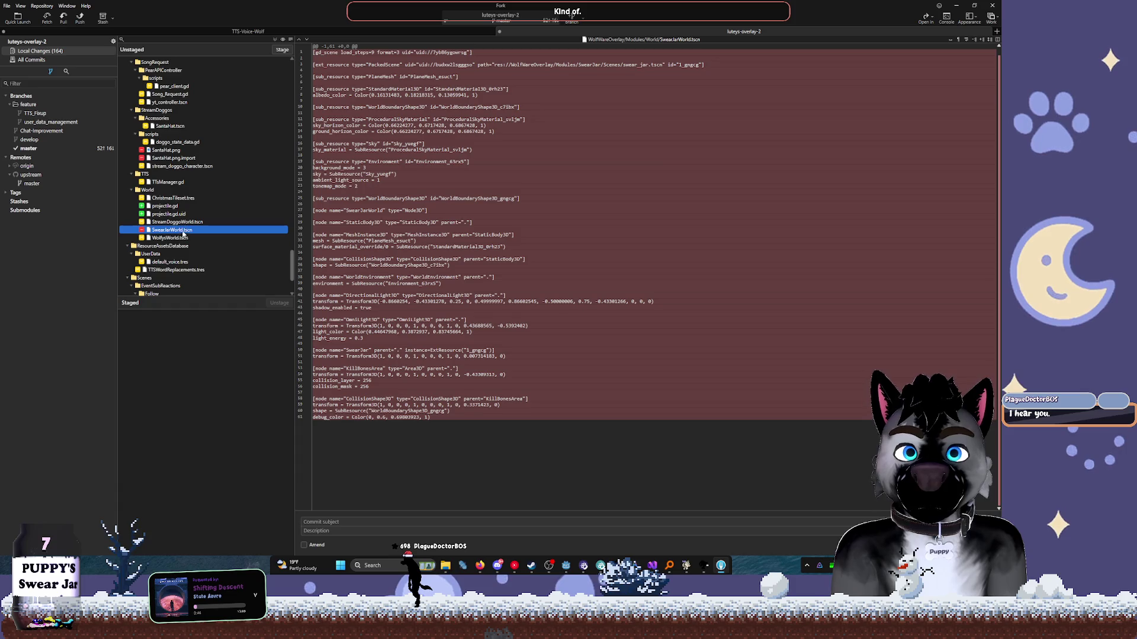
{"action": "left_click", "coordinate": [122, 40]}
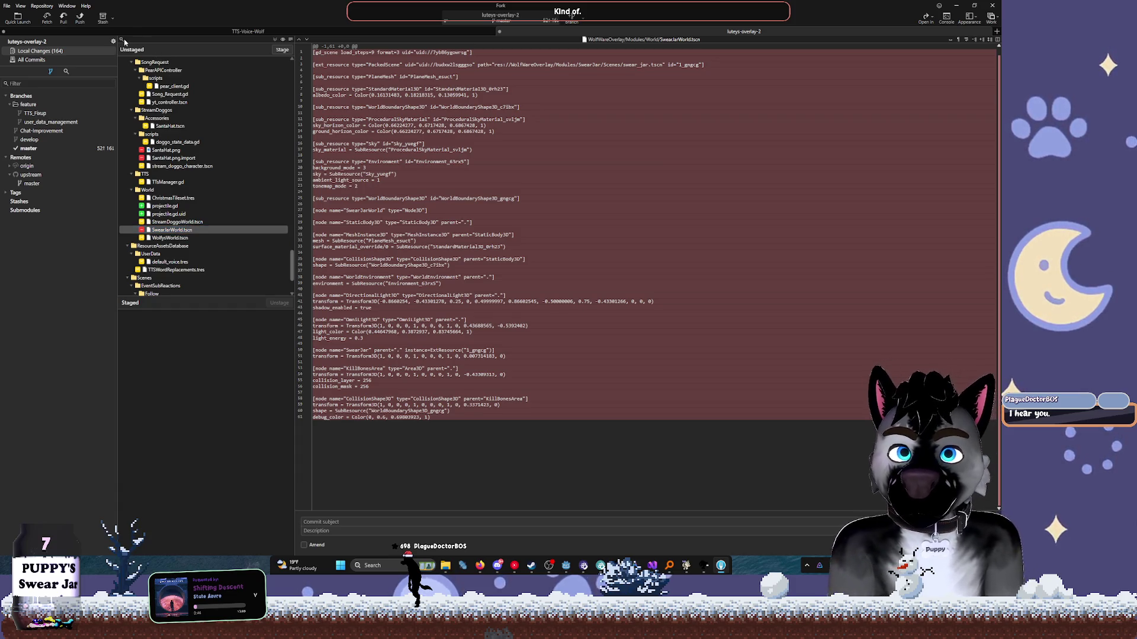
{"action": "type", "text": "swear"}
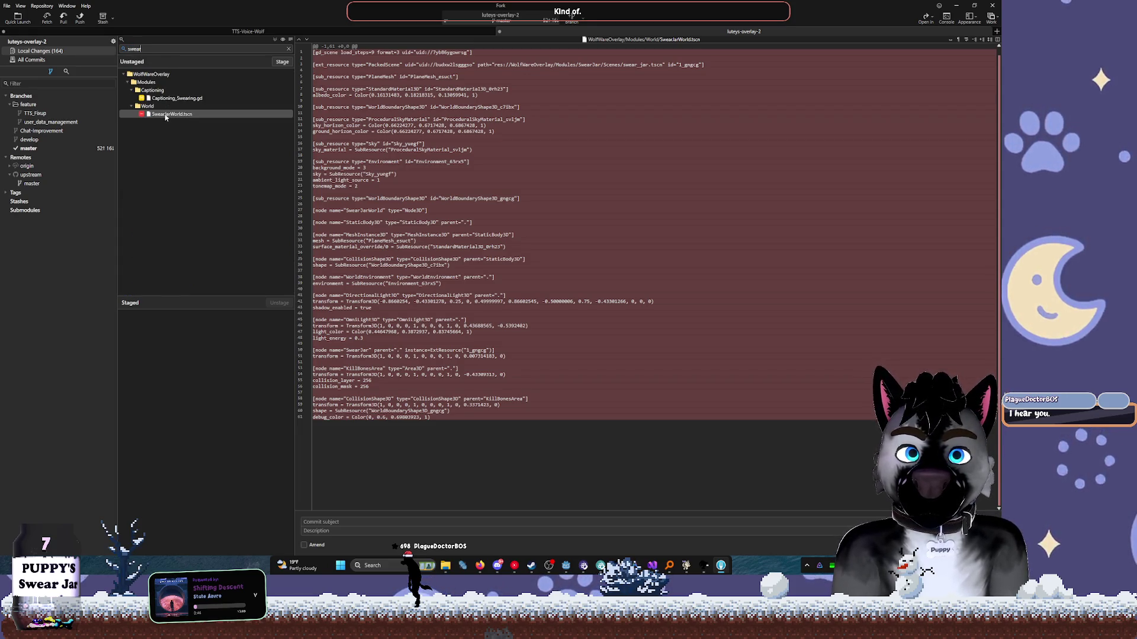
{"action": "right_click", "coordinate": [166, 116]}
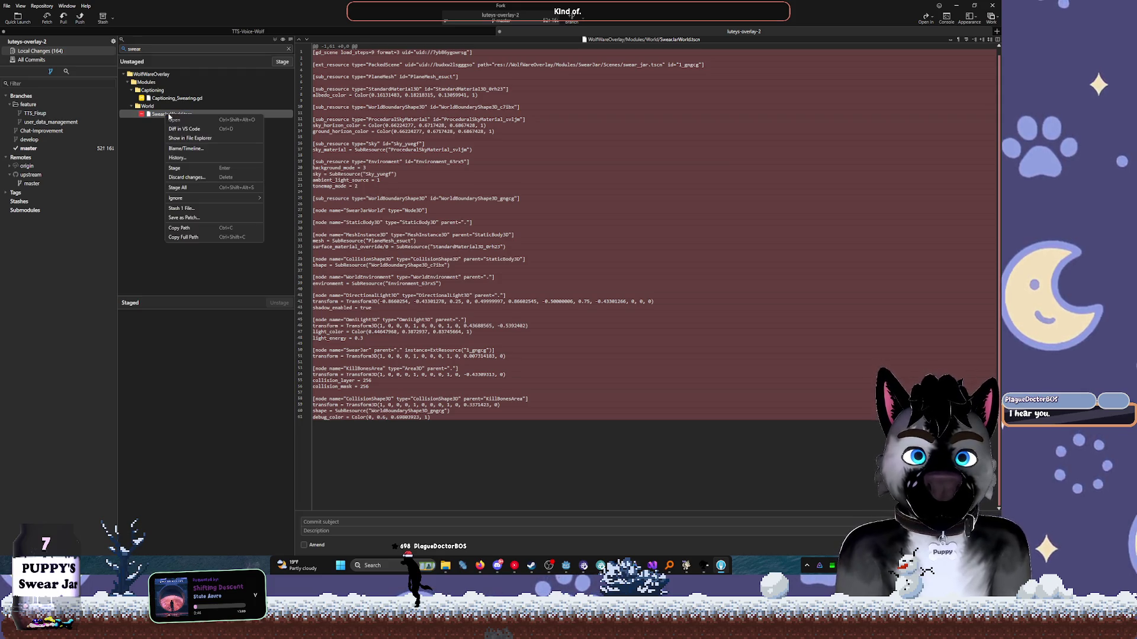
{"action": "left_click", "coordinate": [202, 177]}
{"action": "left_click", "coordinate": [561, 285]}
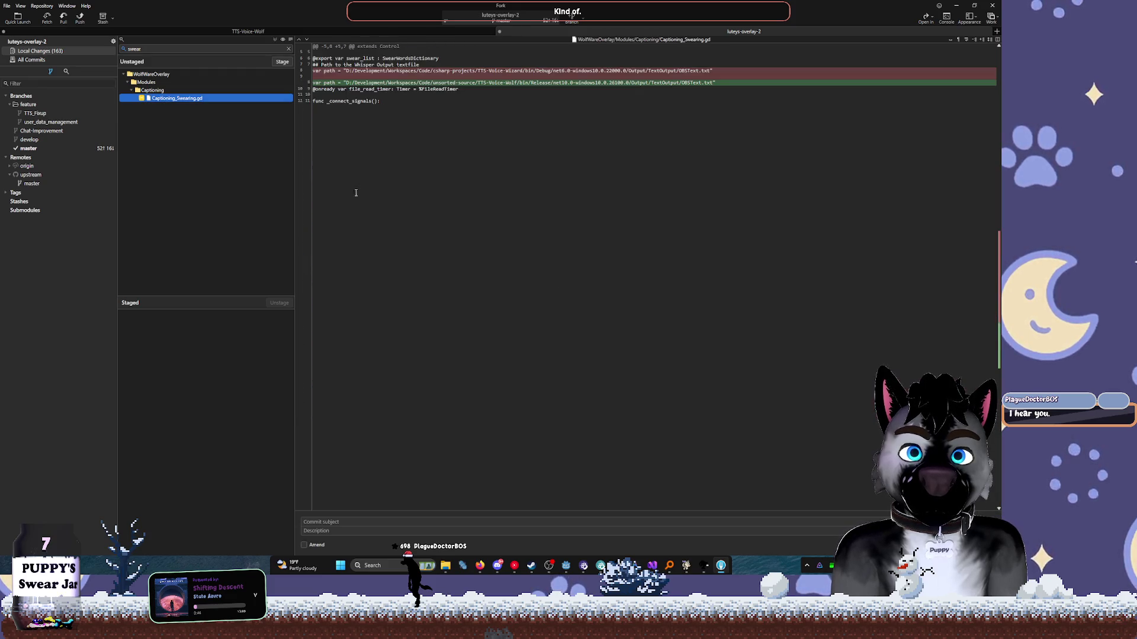
{"action": "left_click", "coordinate": [289, 49]}
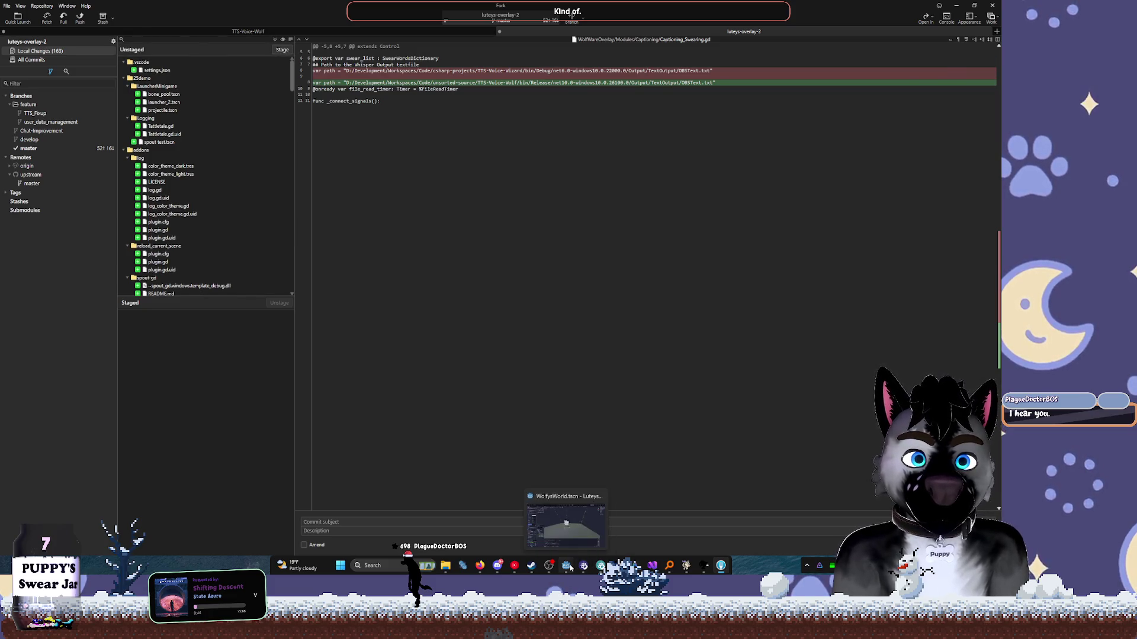
{"action": "left_click", "coordinate": [569, 567]}
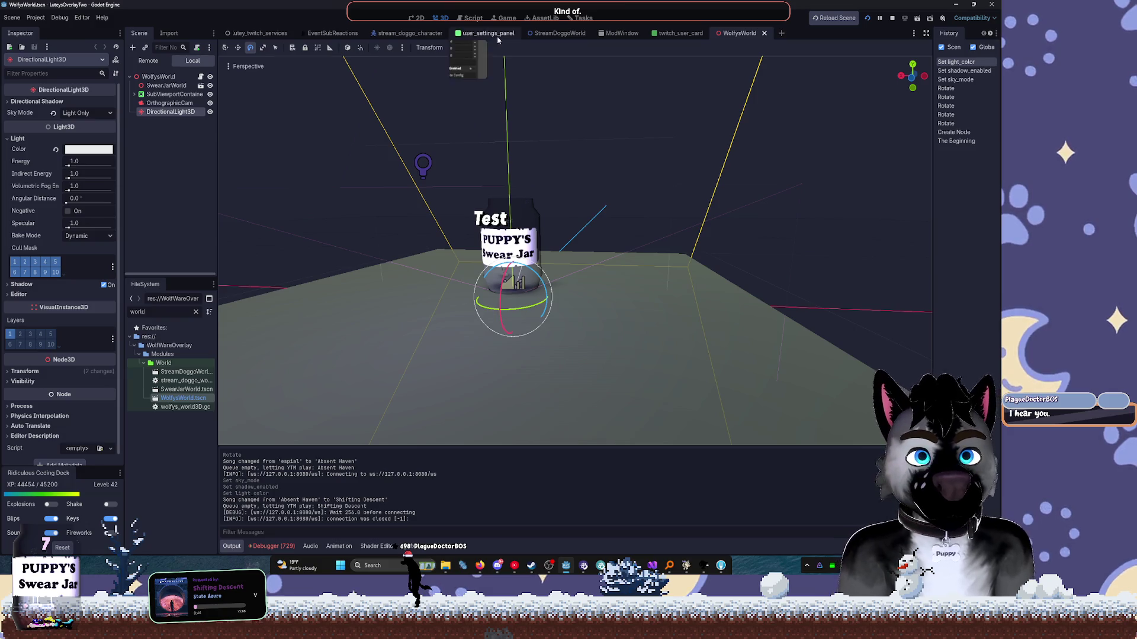
Orbit the 3D viewport around the swear jar scene.
{"action": "left_click_drag", "start_coordinate": [535, 88], "coordinate": [625, 93]}
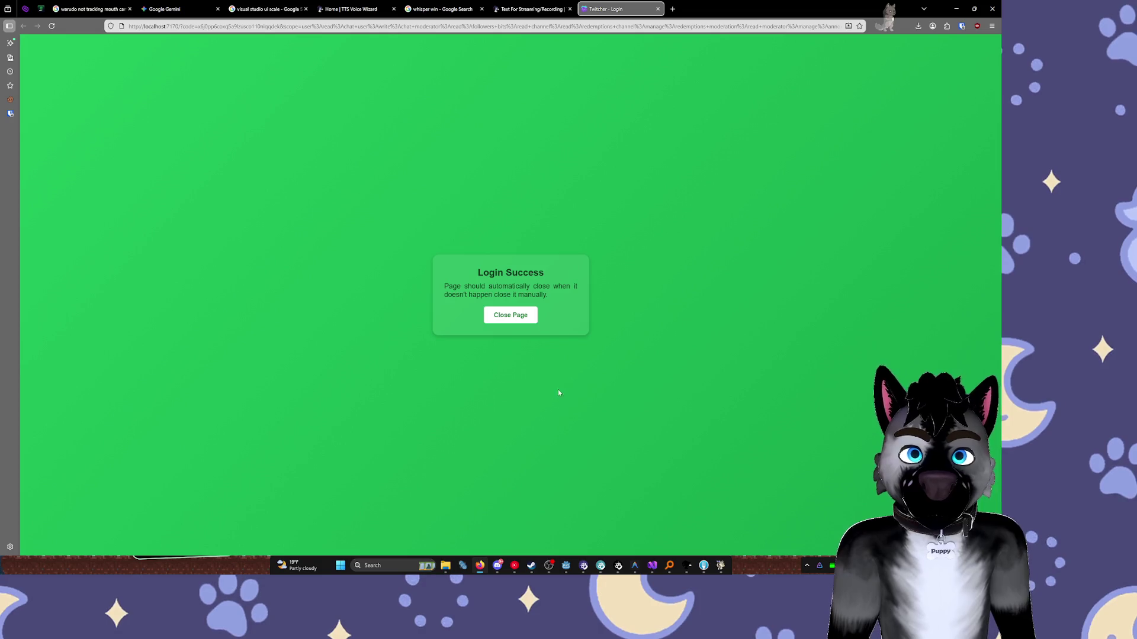
Minimise the browser's Twitch login-success page to bring Godot back.
{"action": "left_click", "coordinate": [956, 9]}
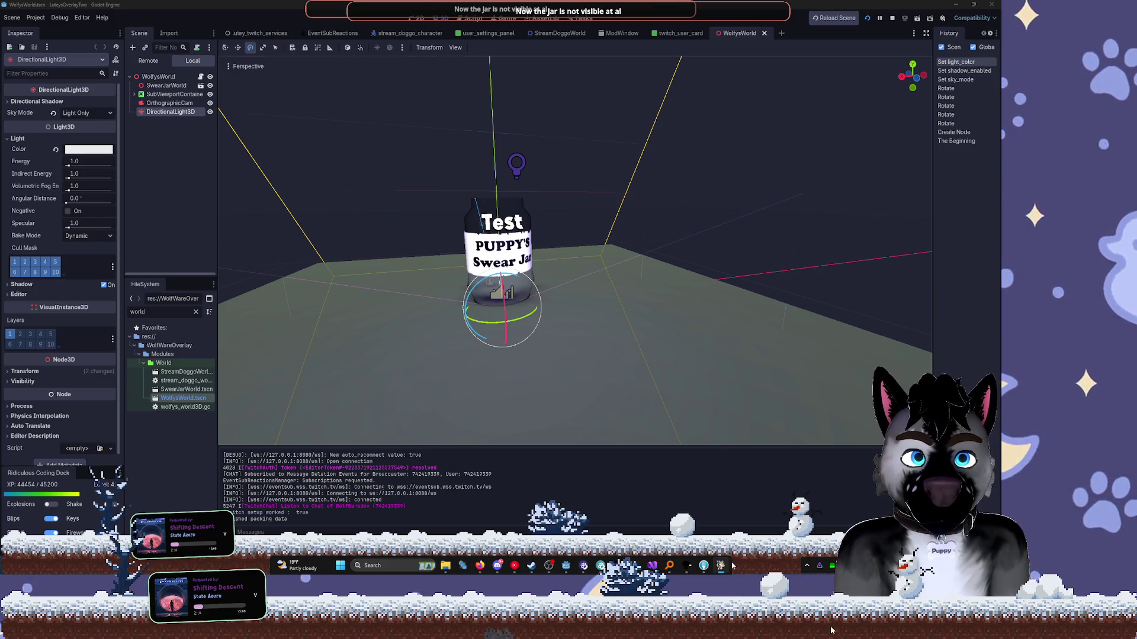
Bring up the Debugger's Errors list to check the running overlay's warnings.
{"action": "left_click", "coordinate": [271, 546]}
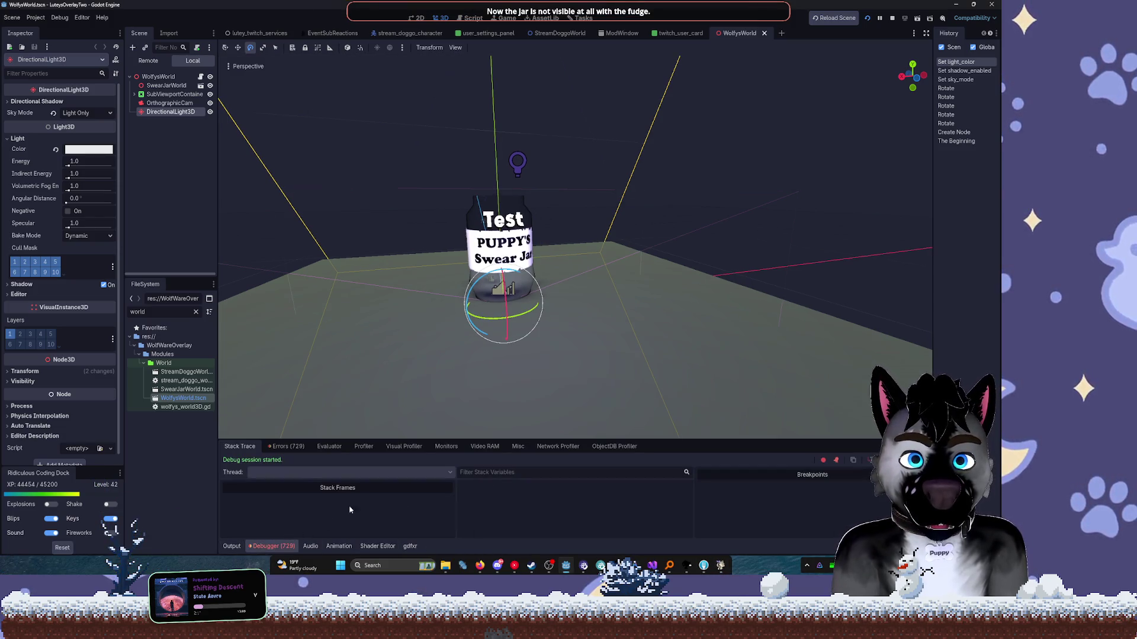
{"action": "left_click", "coordinate": [288, 446]}
{"action": "scroll", "coordinate": [533, 504], "scroll_direction": "down", "scroll_amount": 15}
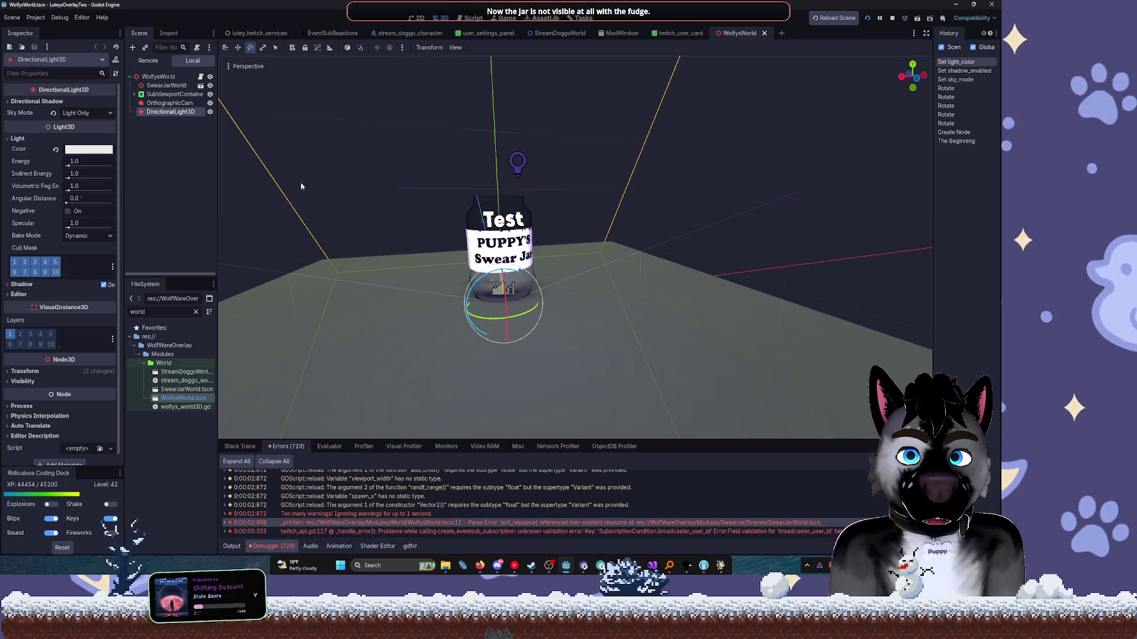
Filter FileSystem for 'swearjar', move SwearJarWorld.tscn into SwearJar/Scenes, then stop the overlay.
{"action": "double_click", "coordinate": [166, 311]}
{"action": "type", "text": "swear"}
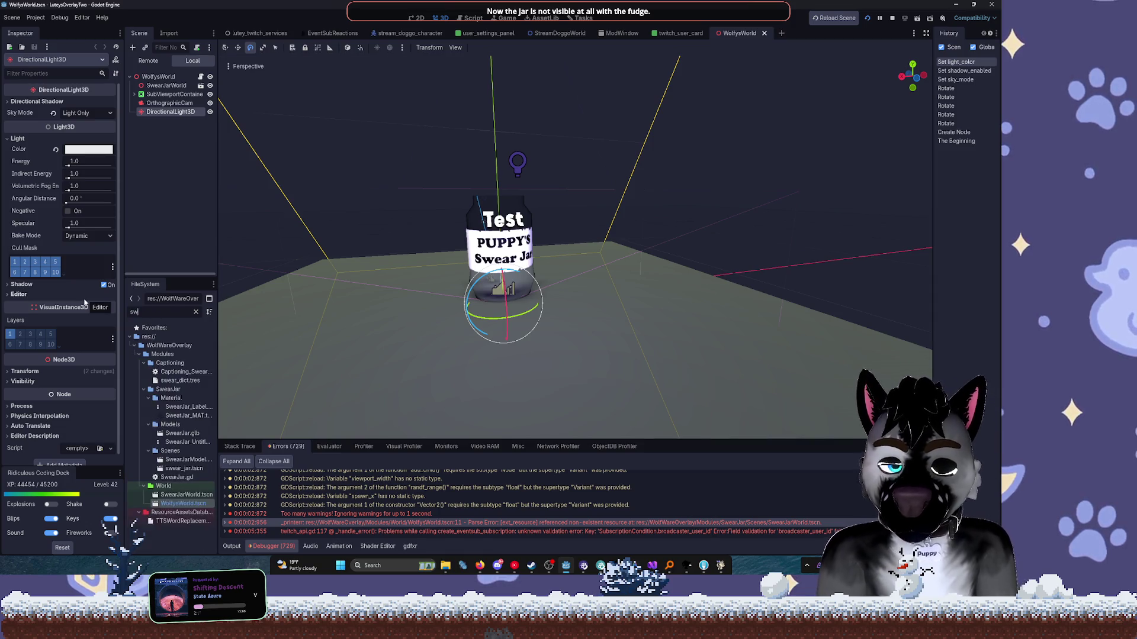
{"action": "type", "text": "jar"}
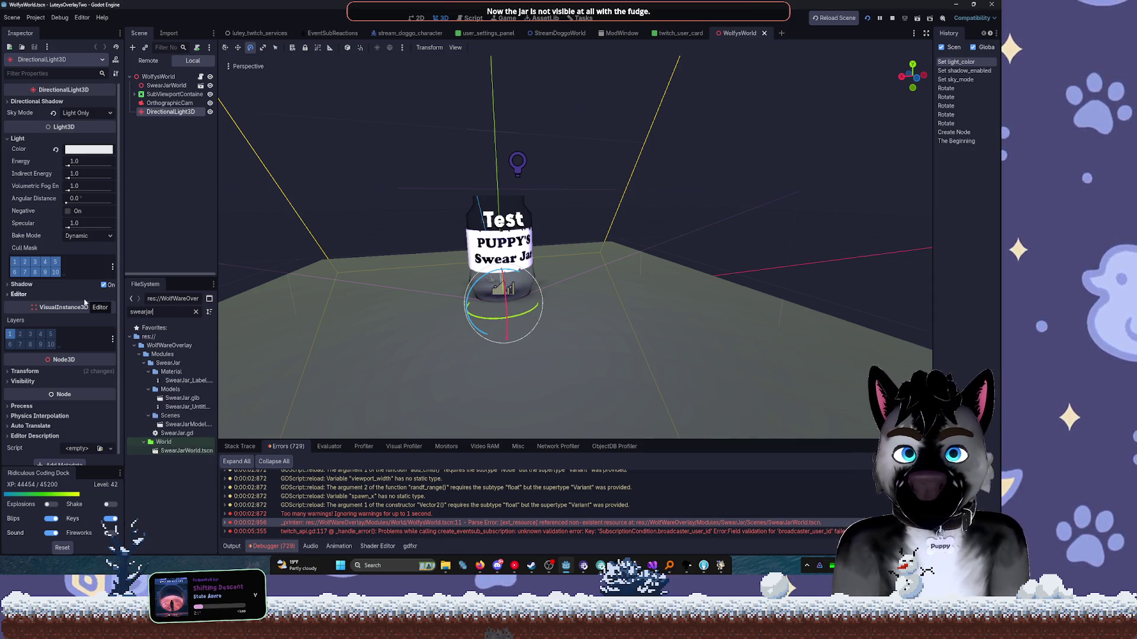
{"action": "type", "text": "w"}
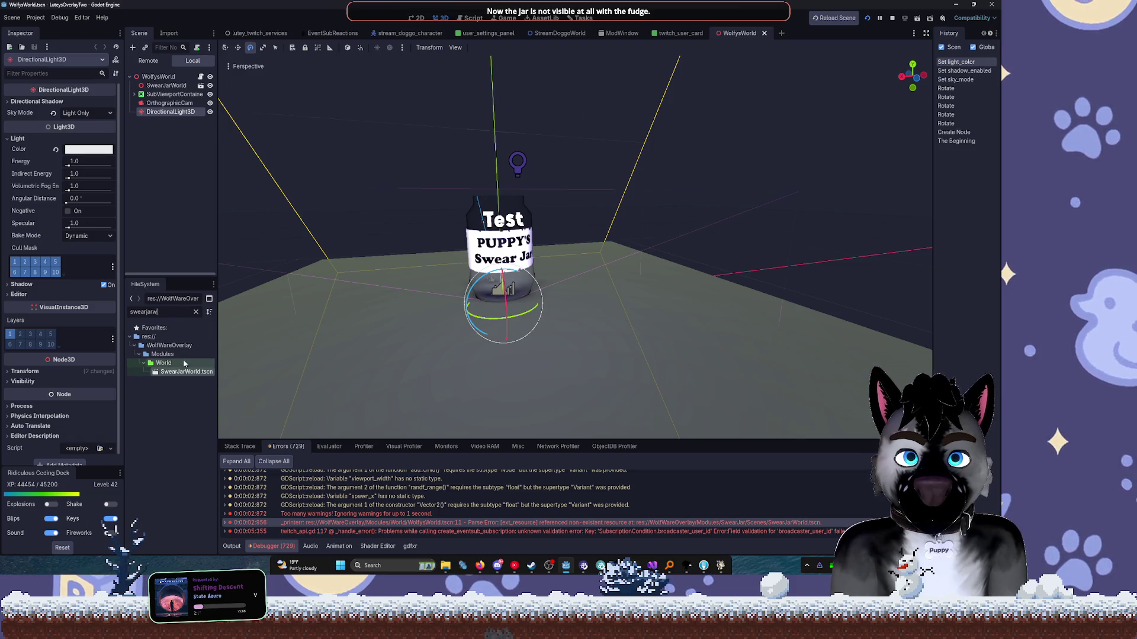
{"action": "key", "text": "BackSpace"}
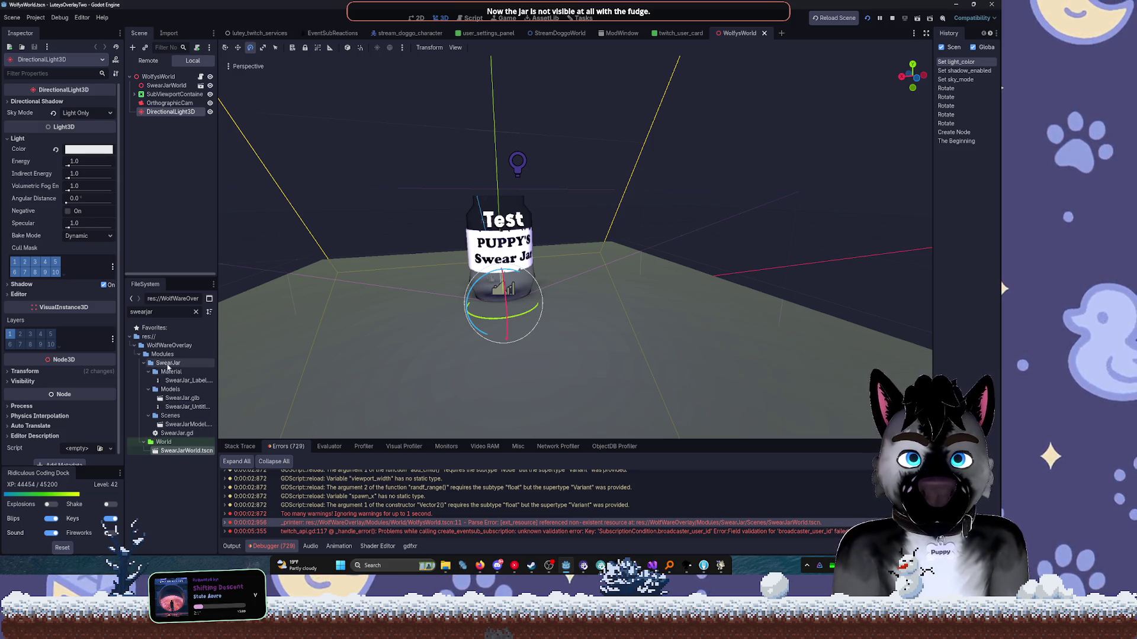
{"action": "left_click", "coordinate": [149, 372]}
{"action": "left_click", "coordinate": [149, 380]}
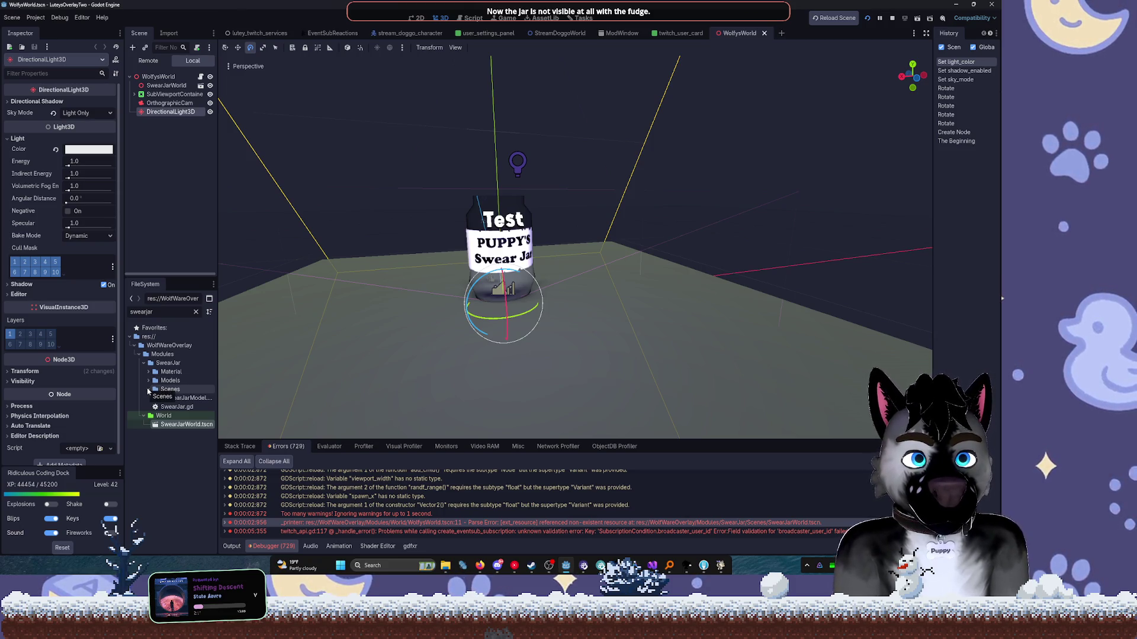
{"action": "left_click_drag", "start_coordinate": [181, 397], "coordinate": [174, 391]}
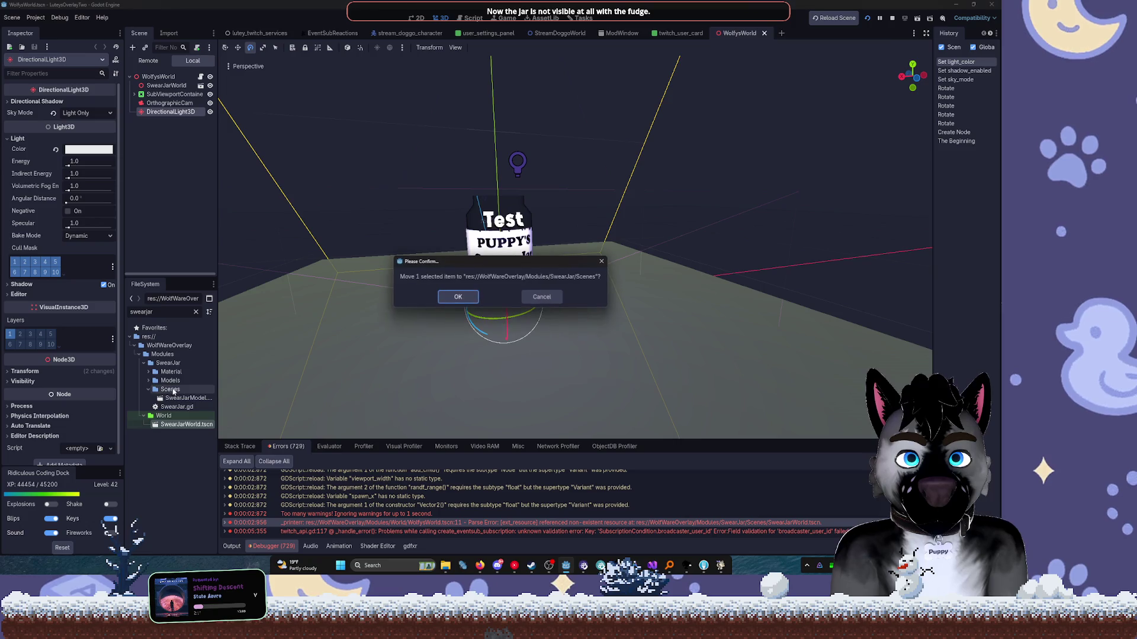
{"action": "left_click", "coordinate": [458, 297]}
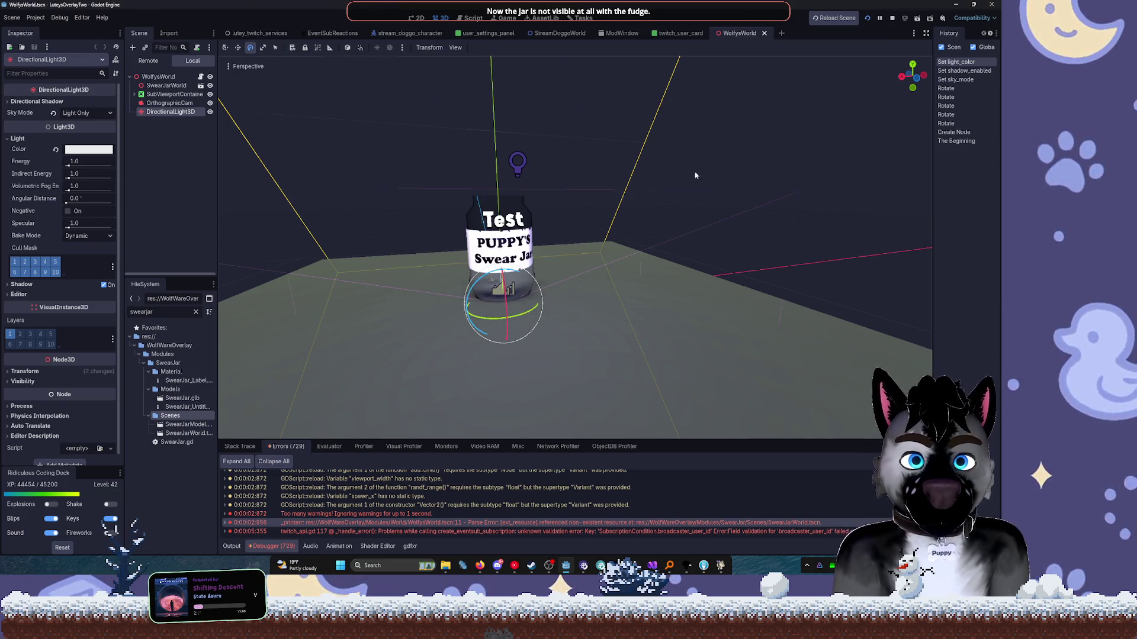
{"action": "left_click", "coordinate": [893, 18]}
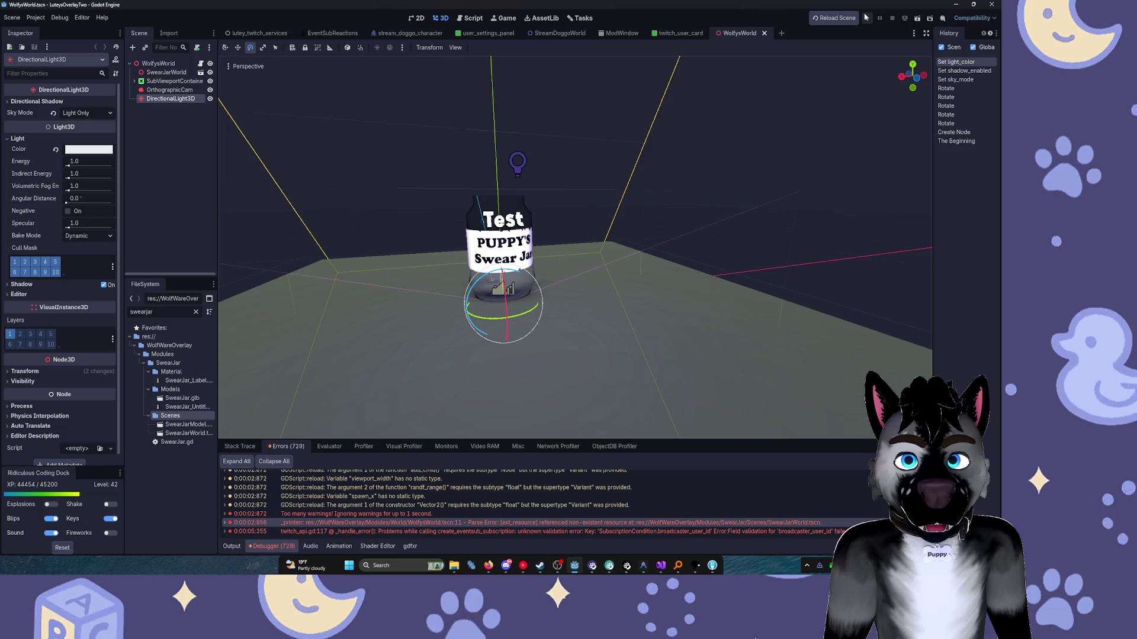
Test-run the overlay with the relocated jar, stop it with F8, frame the light, then switch to Warudo.
{"action": "left_click", "coordinate": [868, 18]}
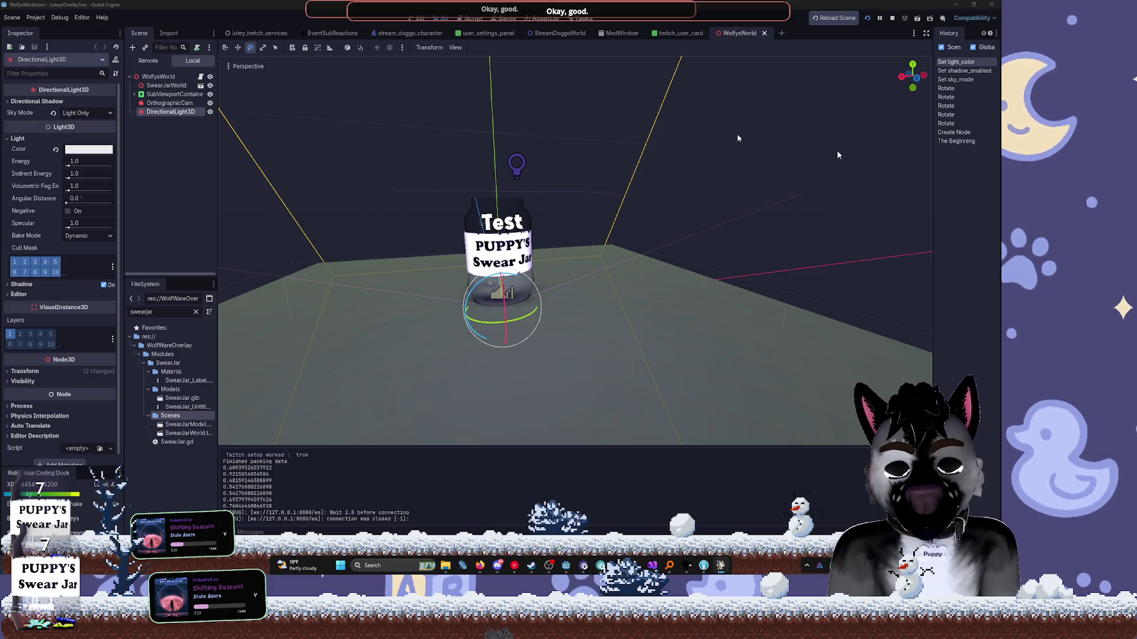
{"action": "key", "text": "F8"}
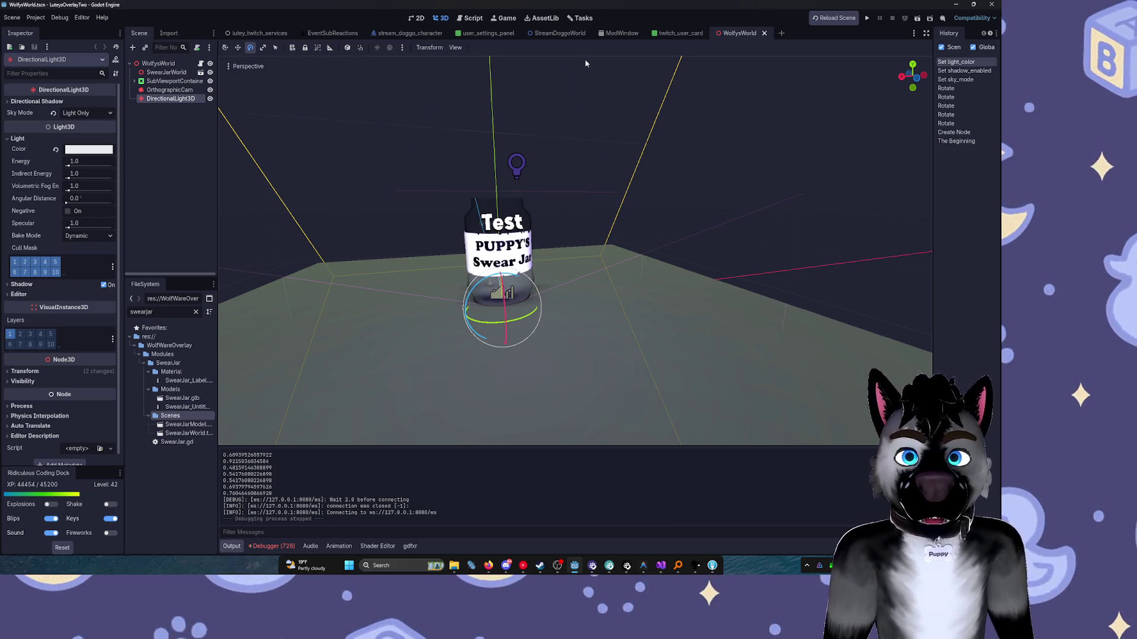
{"action": "left_click_drag", "start_coordinate": [579, 71], "coordinate": [757, 355]}
{"action": "key", "text": "f"}
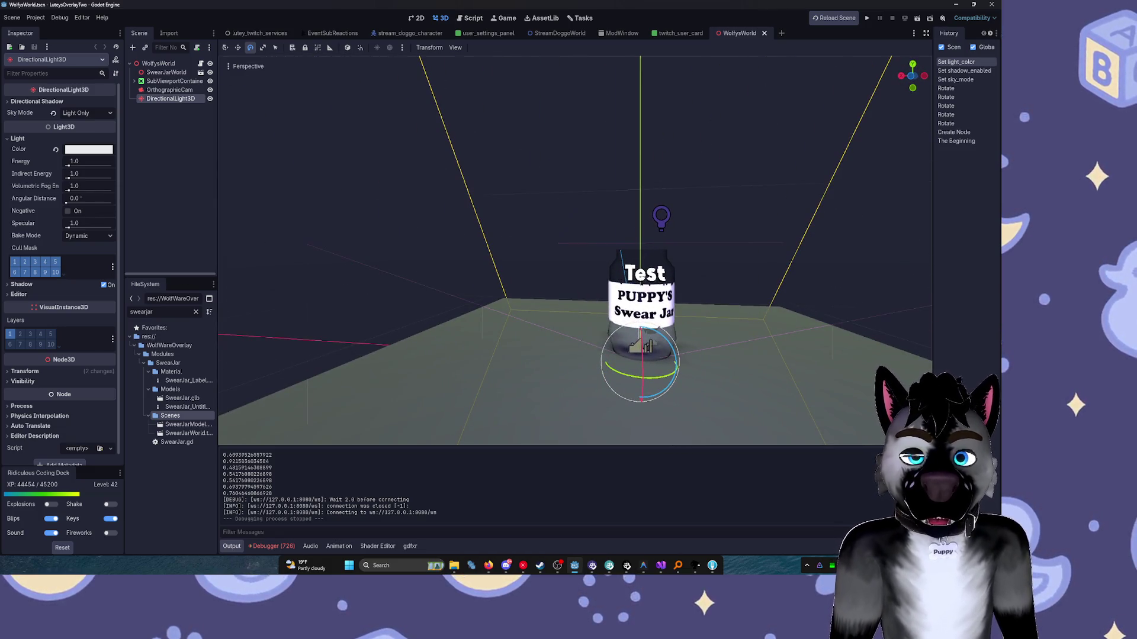
{"action": "key", "text": "alt+Tab"}
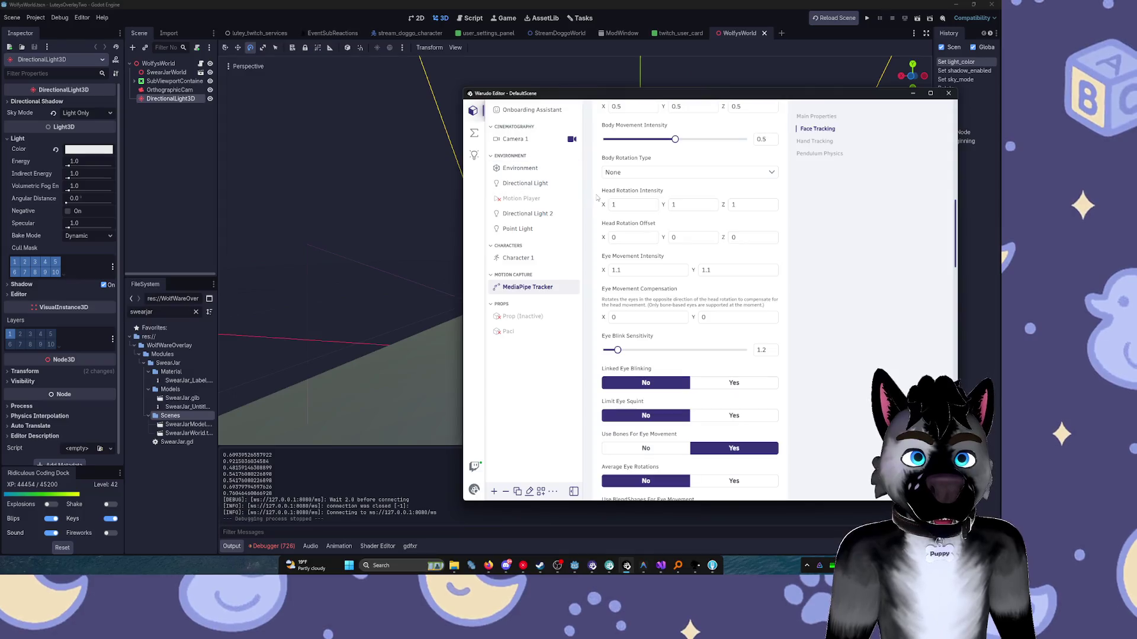
Scroll through the MediaPipe Tracker's Face and Hand Tracking settings.
{"action": "scroll", "coordinate": [585, 190], "scroll_direction": "up", "scroll_amount": 3}
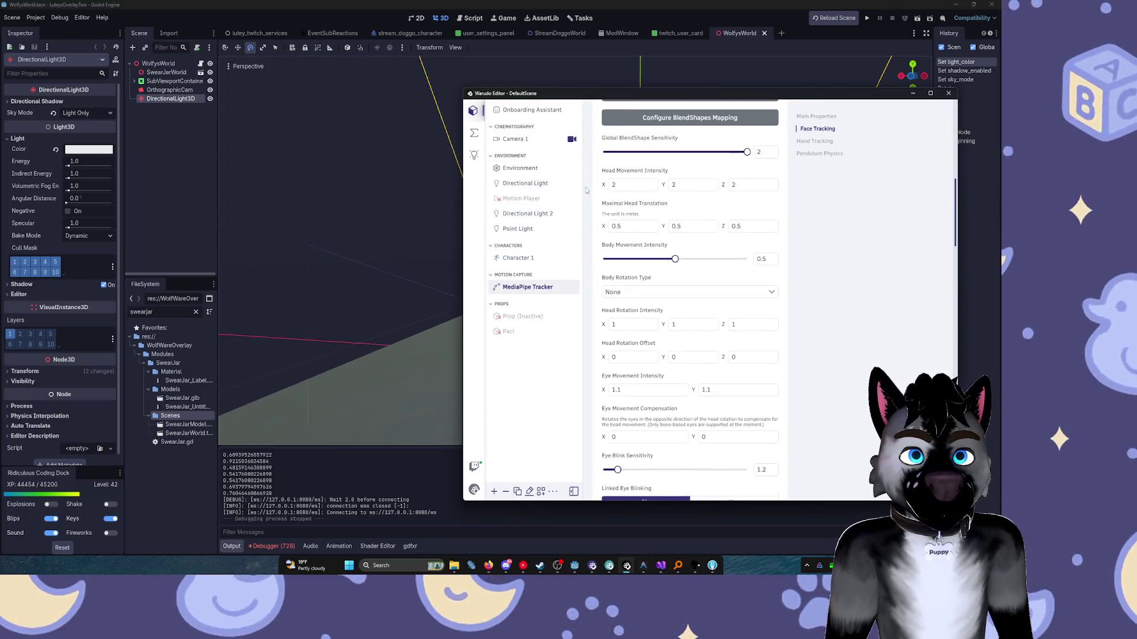
{"action": "scroll", "coordinate": [585, 190], "scroll_direction": "up", "scroll_amount": 3}
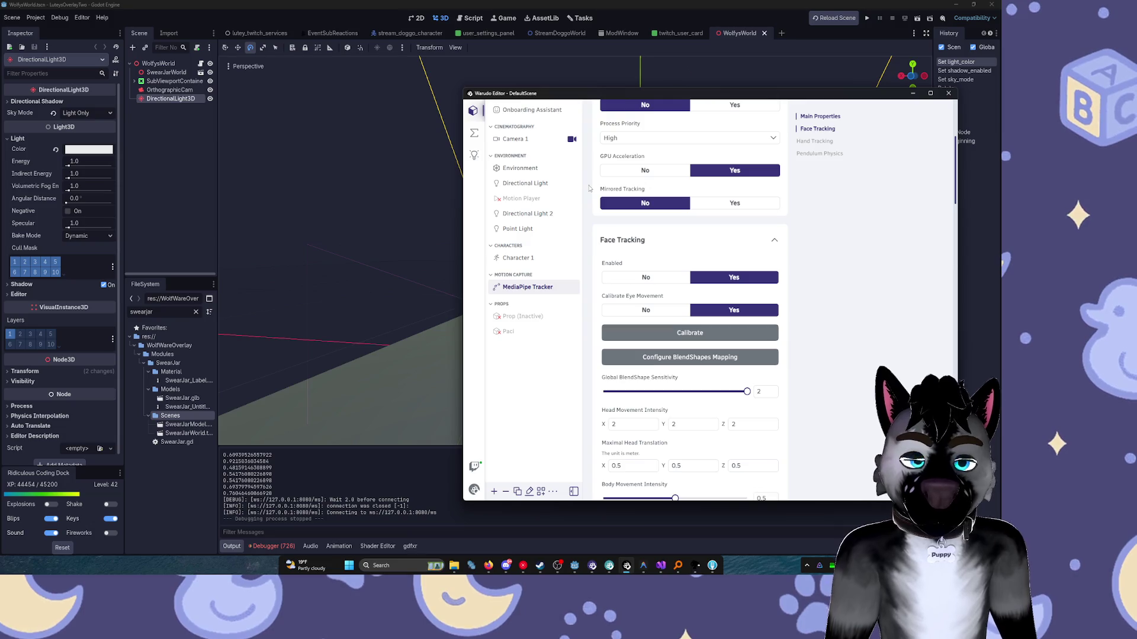
{"action": "scroll", "coordinate": [590, 187], "scroll_direction": "up", "scroll_amount": 2}
{"action": "scroll", "coordinate": [590, 188], "scroll_direction": "up", "scroll_amount": 2}
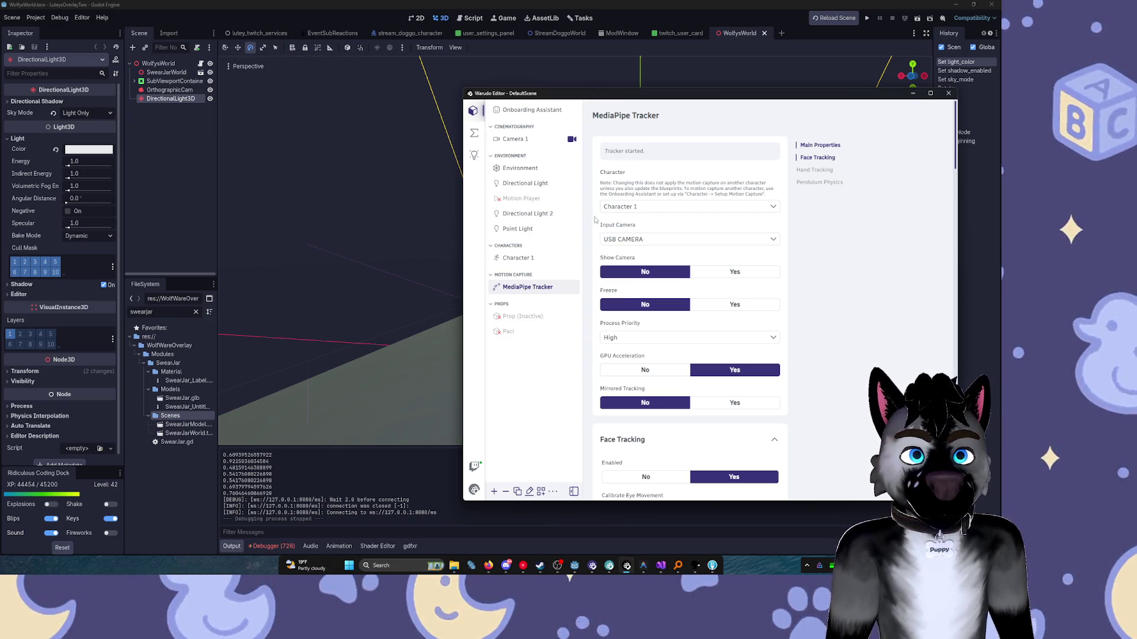
{"action": "scroll", "coordinate": [595, 234], "scroll_direction": "down", "scroll_amount": 1}
{"action": "scroll", "coordinate": [595, 234], "scroll_direction": "down", "scroll_amount": 5}
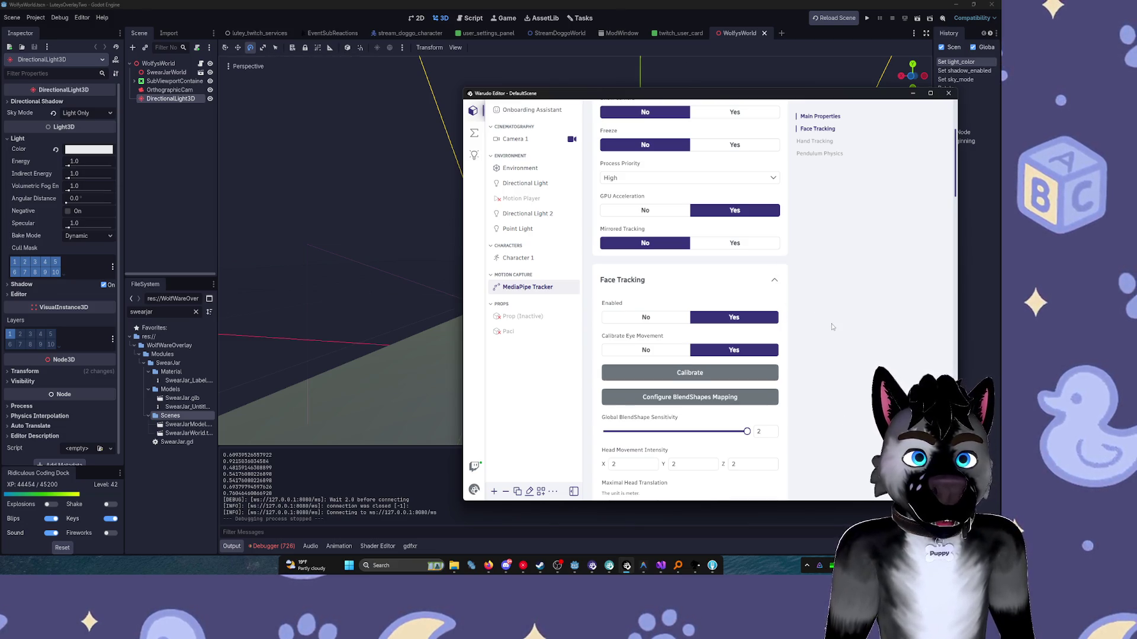
{"action": "scroll", "coordinate": [781, 277], "scroll_direction": "down", "scroll_amount": 1}
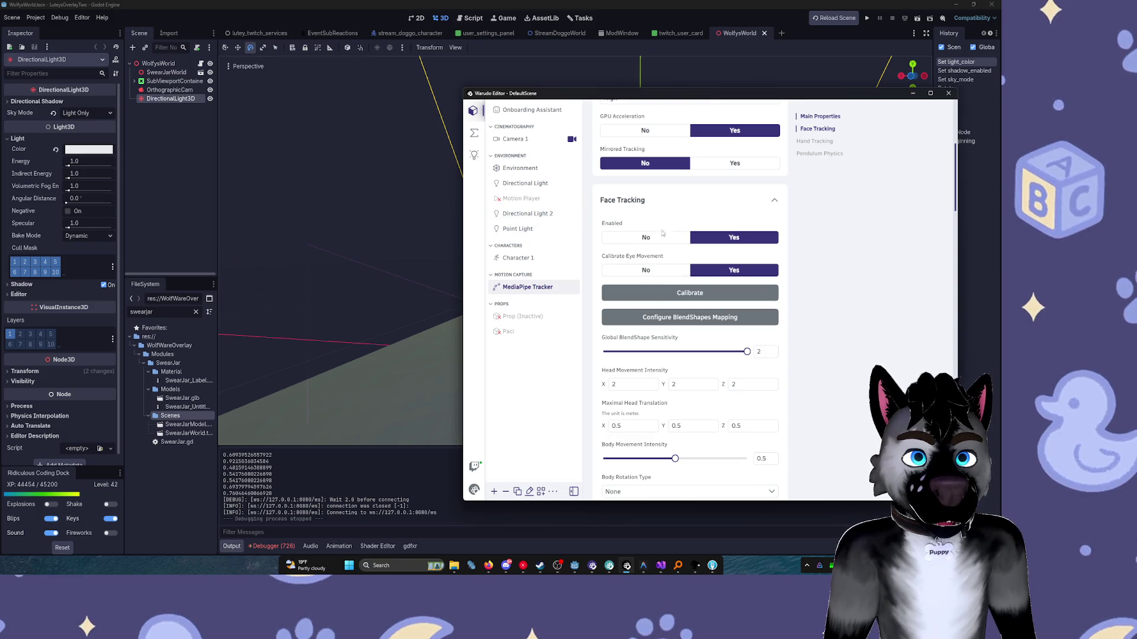
{"action": "scroll", "coordinate": [831, 302], "scroll_direction": "down", "scroll_amount": 10}
{"action": "scroll", "coordinate": [831, 302], "scroll_direction": "down", "scroll_amount": 4}
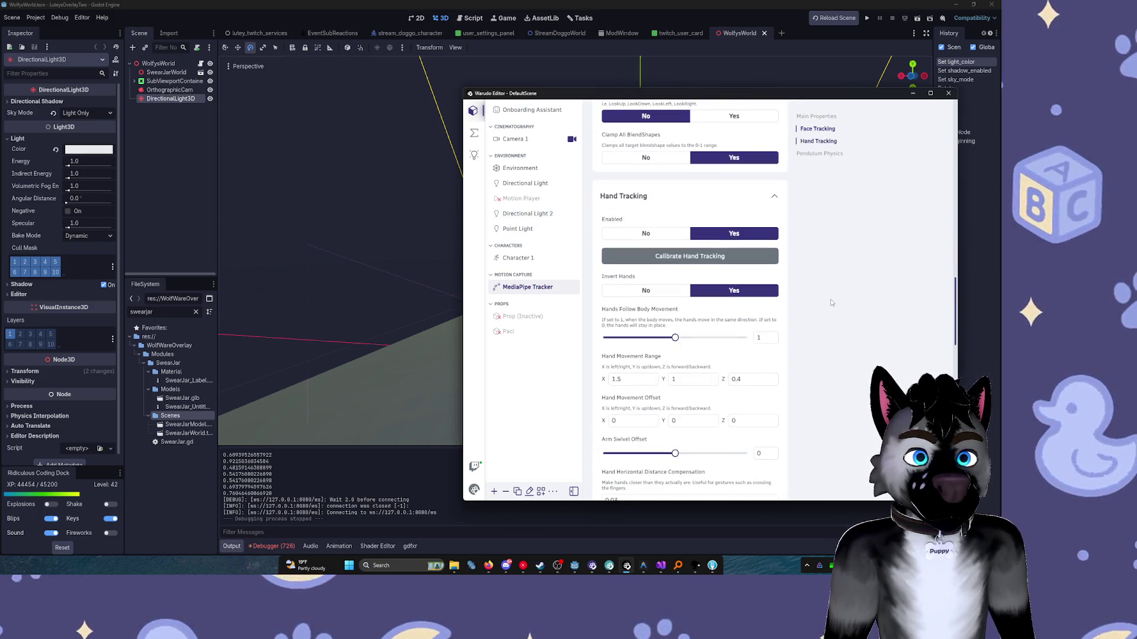
{"action": "scroll", "coordinate": [854, 286], "scroll_direction": "down", "scroll_amount": 7}
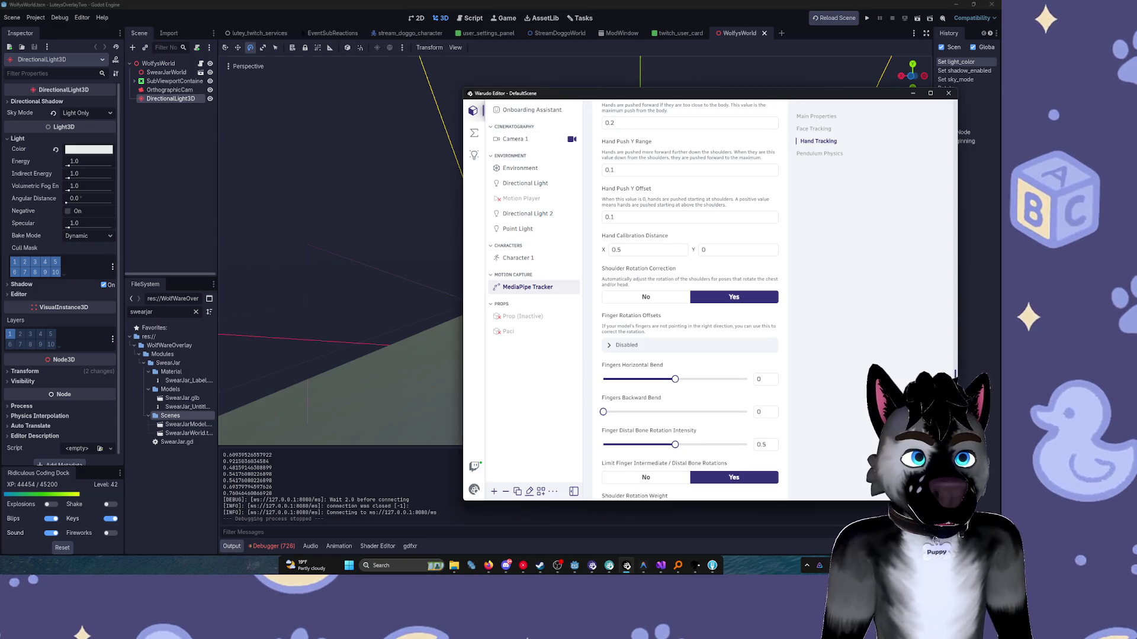
{"action": "scroll", "coordinate": [947, 204], "scroll_direction": "up", "scroll_amount": 15}
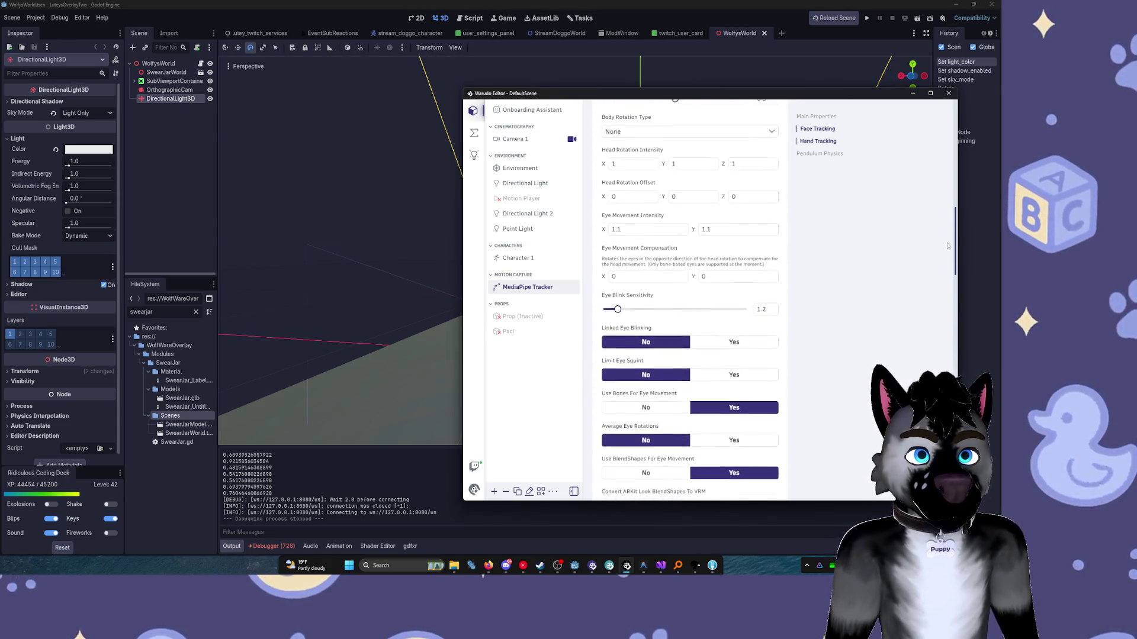
{"action": "scroll", "coordinate": [948, 204], "scroll_direction": "up", "scroll_amount": 8}
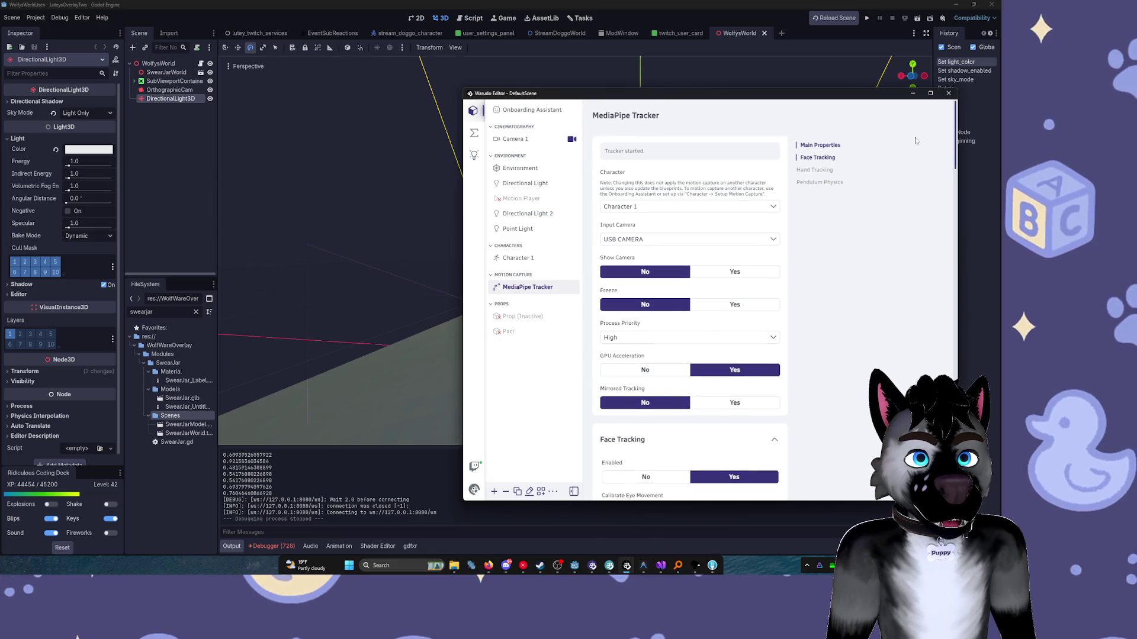
View Character 1's Motion Capture settings, then open the Face Tracking - MediaPipe blueprint.
{"action": "left_click", "coordinate": [507, 259]}
{"action": "scroll", "coordinate": [740, 339], "scroll_direction": "down", "scroll_amount": 10}
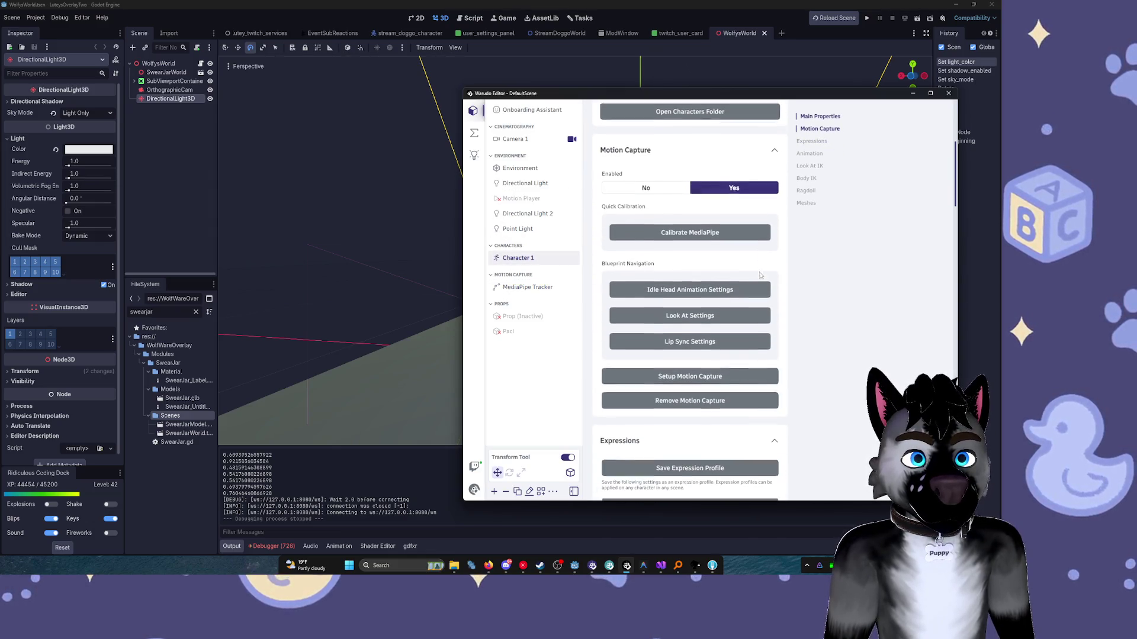
{"action": "left_click", "coordinate": [740, 339]}
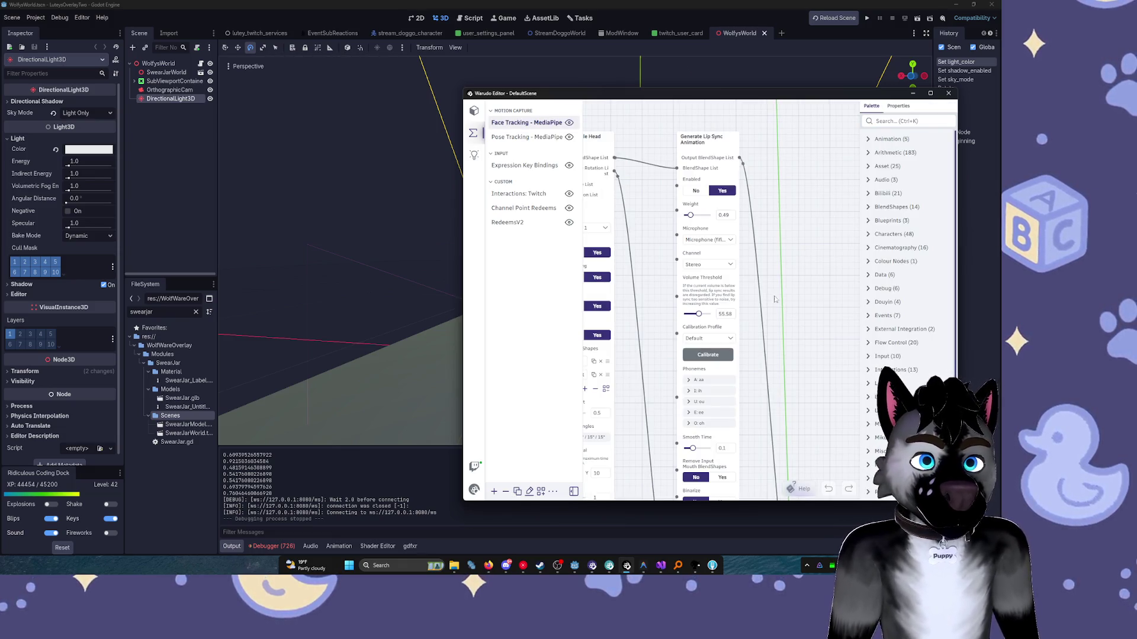
Widen the Warudo editor and drag the Generate Lip Sync Animation volume threshold to 100.
{"action": "left_click", "coordinate": [703, 221]}
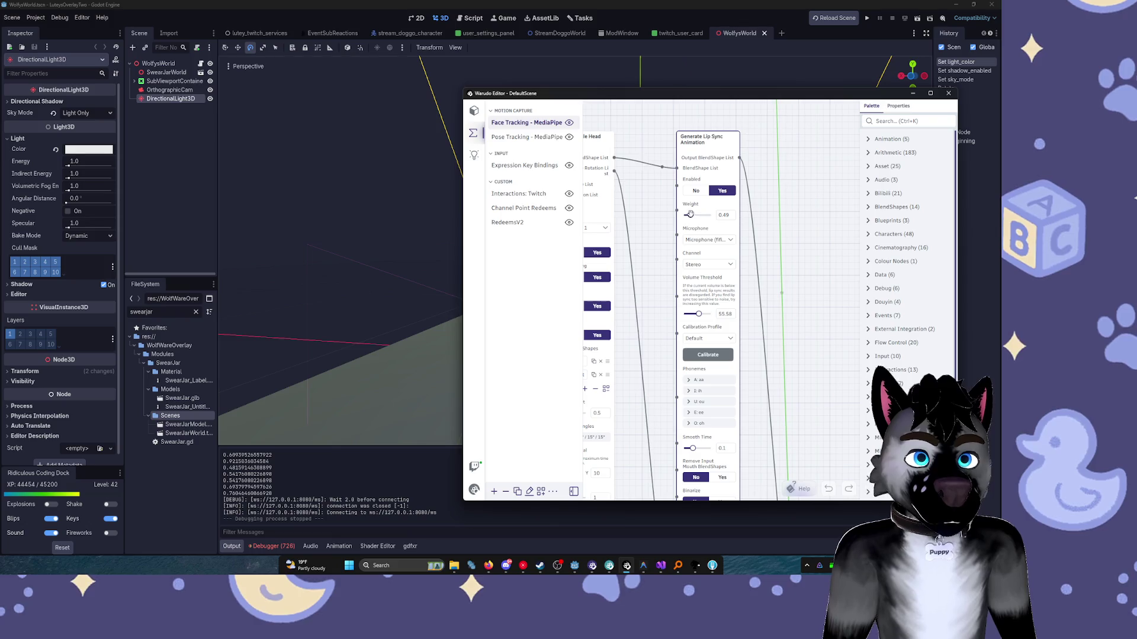
{"action": "left_click", "coordinate": [803, 135]}
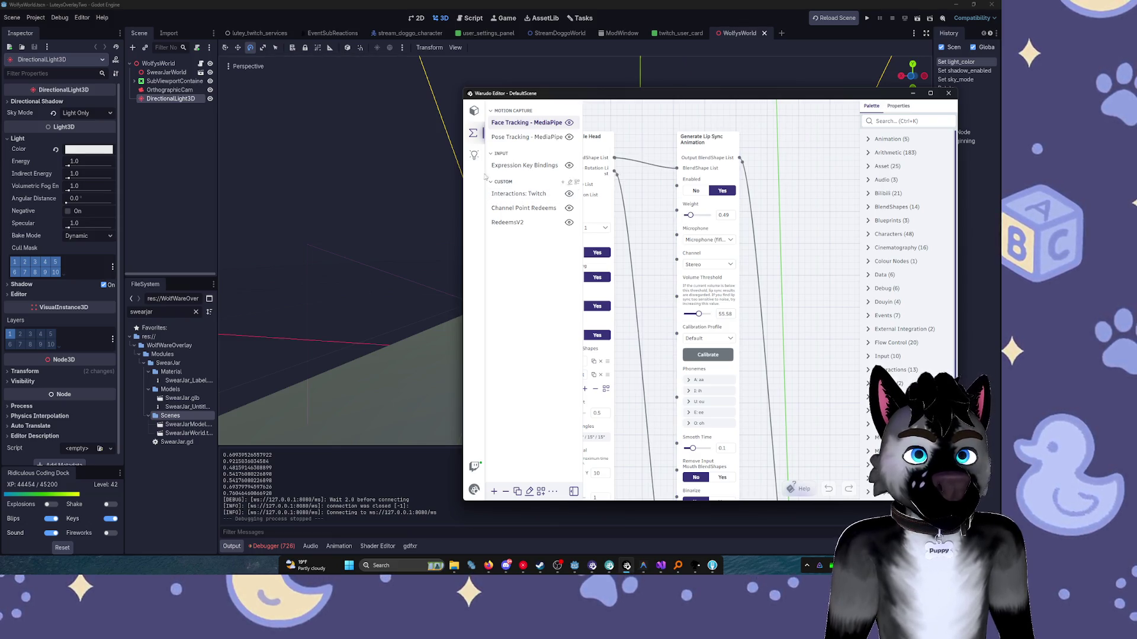
{"action": "left_click_drag", "start_coordinate": [463, 187], "coordinate": [162, 186]}
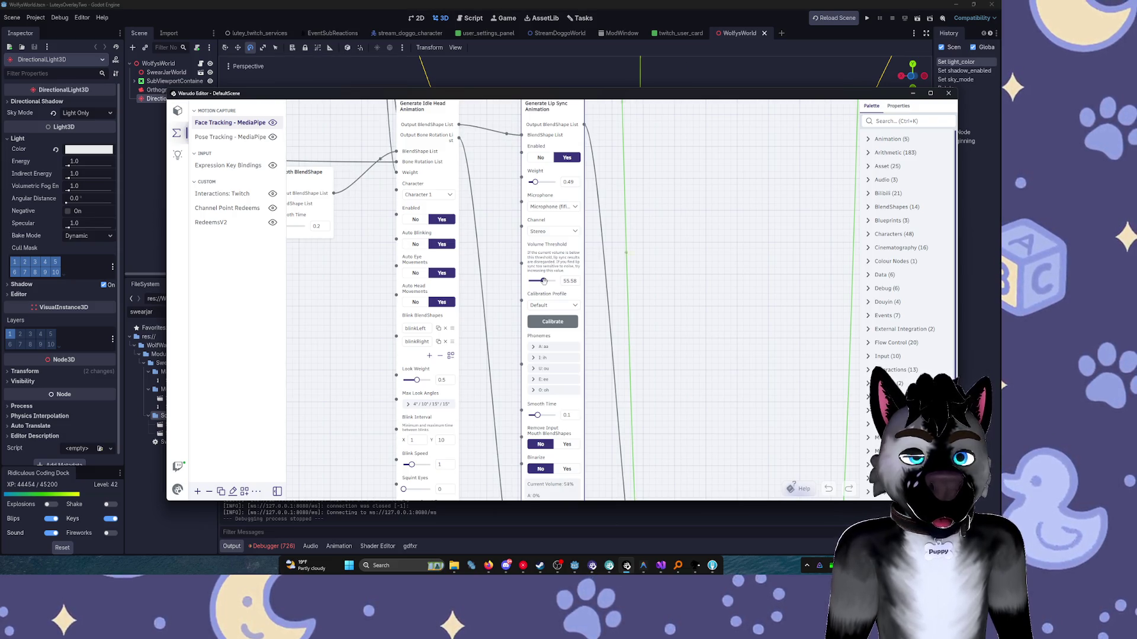
{"action": "left_click_drag", "start_coordinate": [543, 281], "coordinate": [571, 281]}
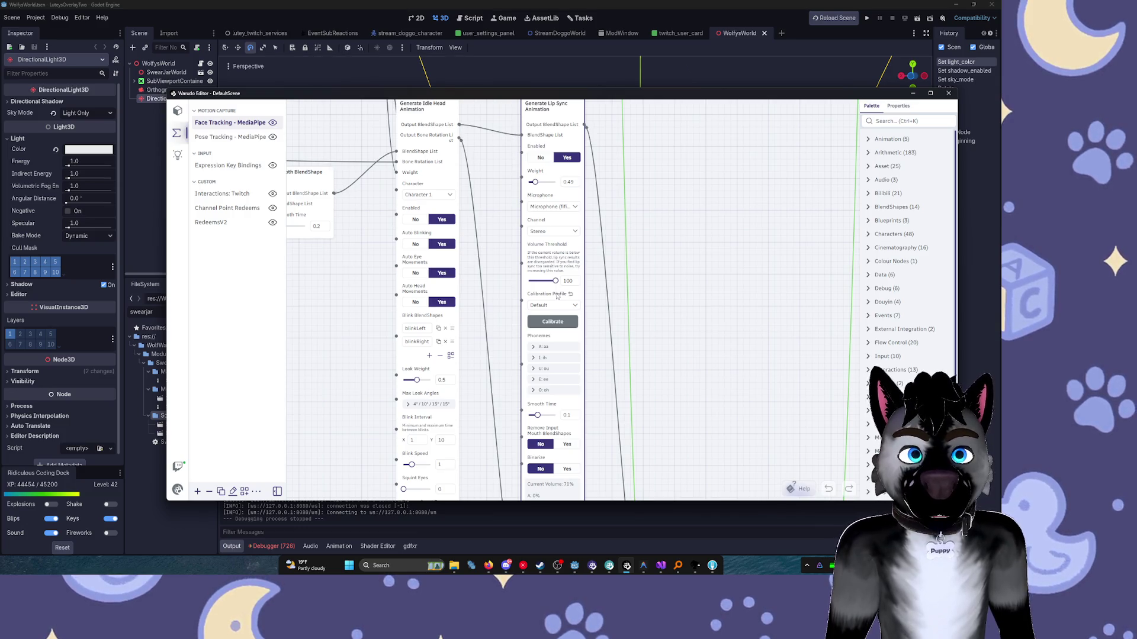
{"action": "left_click_drag", "start_coordinate": [548, 282], "coordinate": [533, 282]}
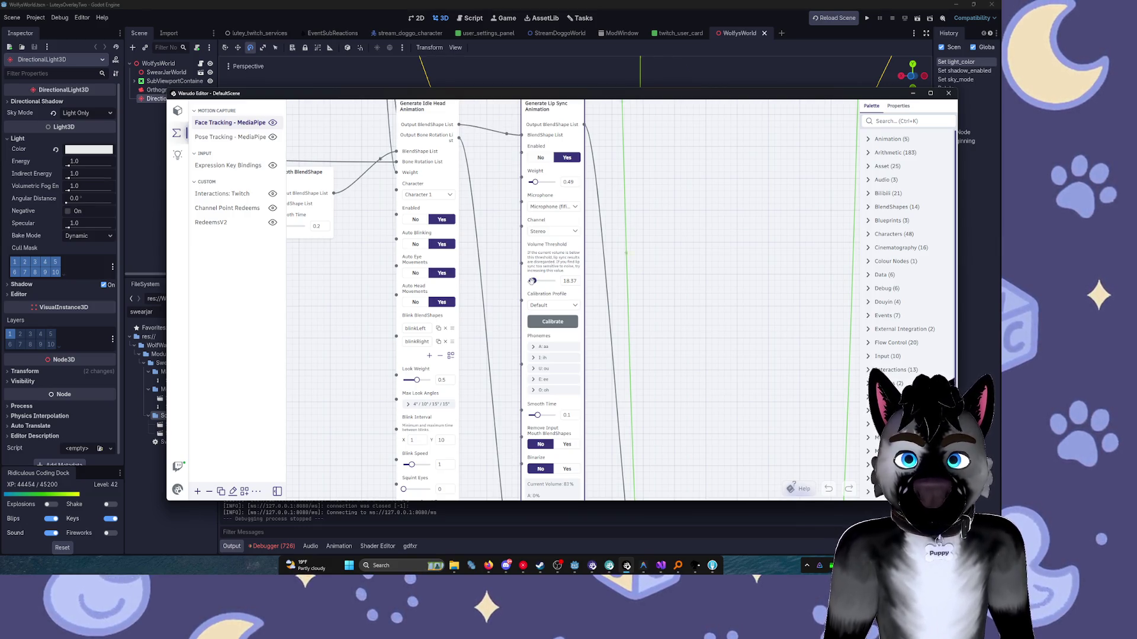
{"action": "left_click_drag", "start_coordinate": [532, 281], "coordinate": [583, 282]}
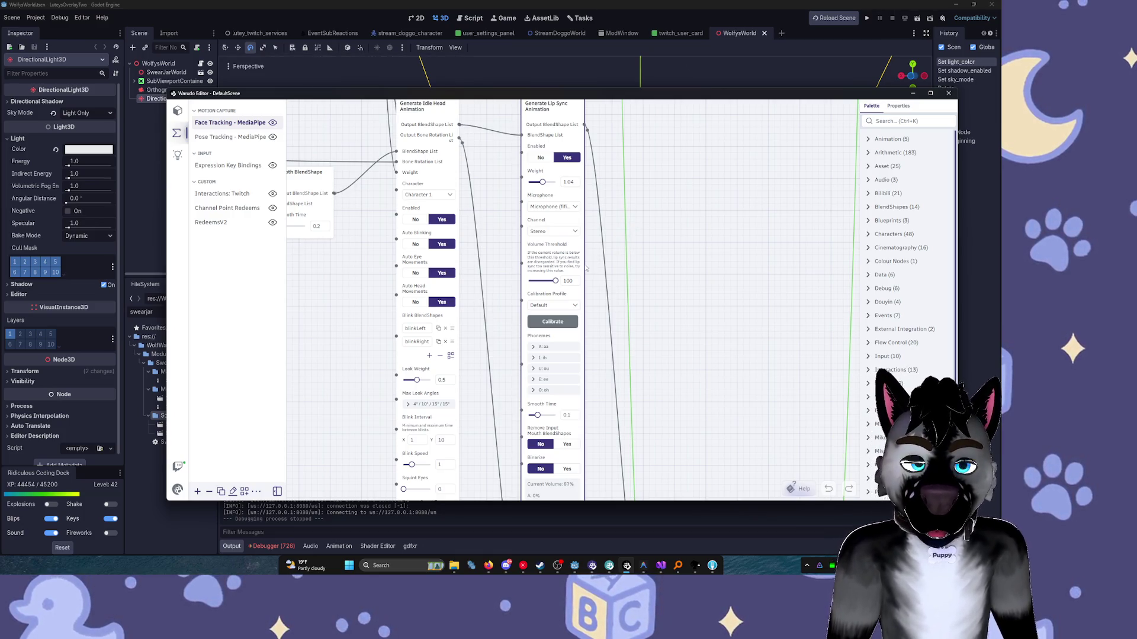
{"action": "left_click", "coordinate": [178, 486]}
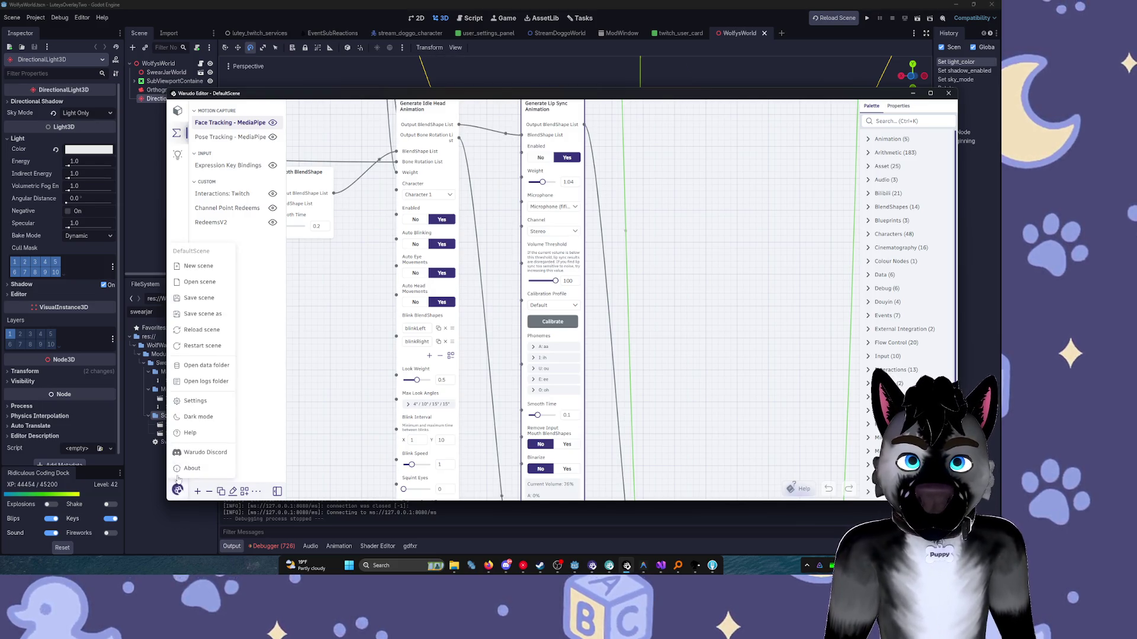
Save the Warudo scene, cancel the blueprint export, and close the Warudo editor.
{"action": "left_click", "coordinate": [201, 298]}
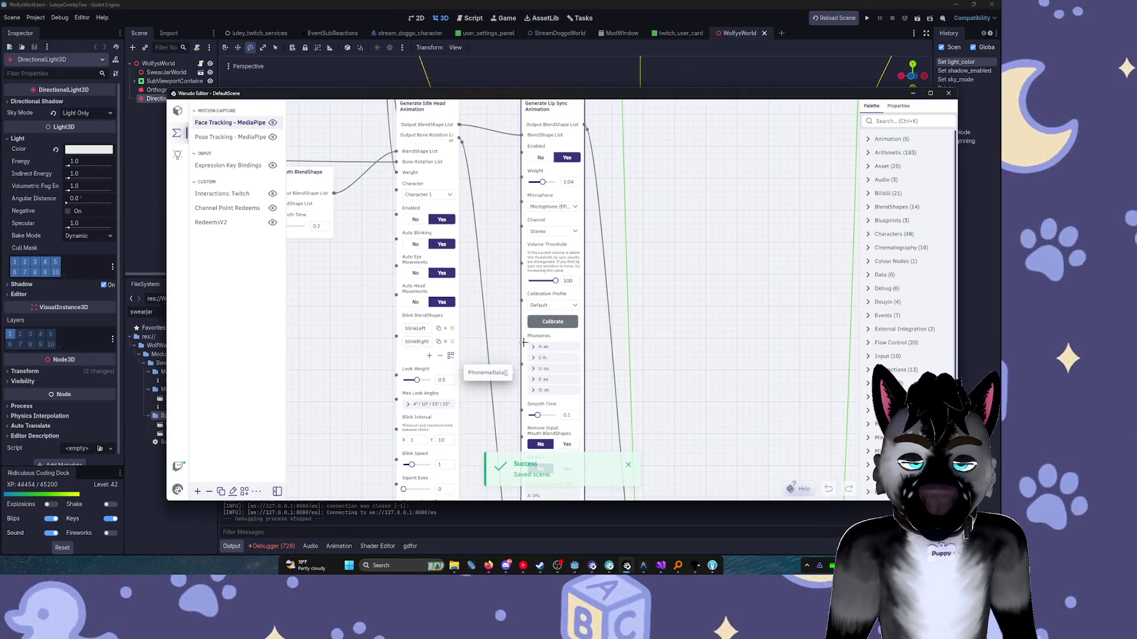
{"action": "left_click", "coordinate": [256, 492]}
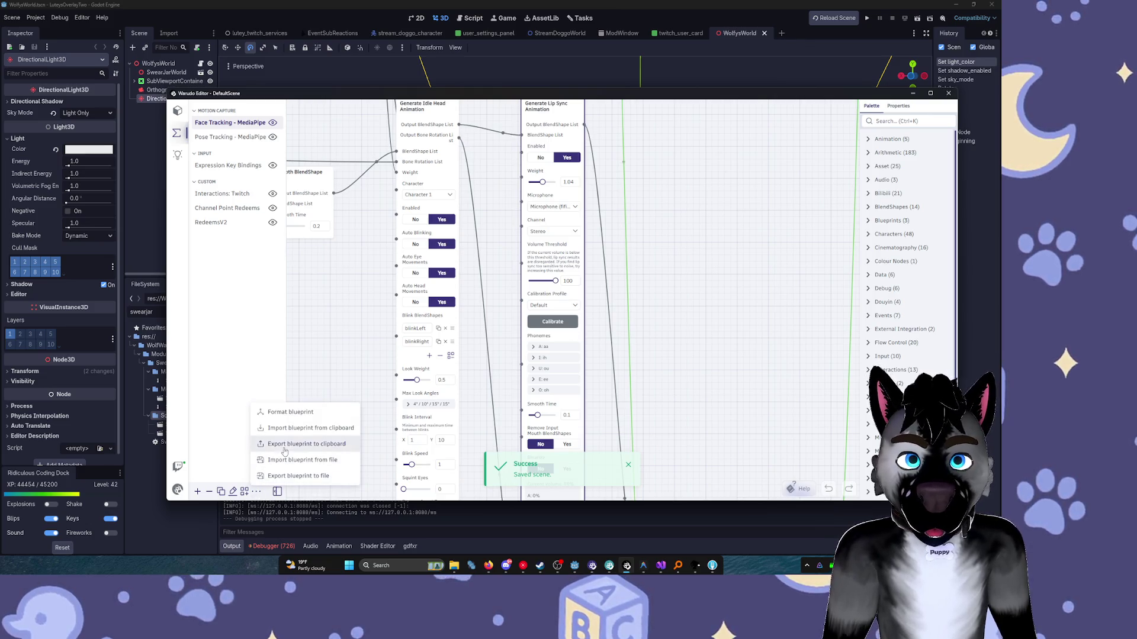
{"action": "left_click", "coordinate": [299, 475]}
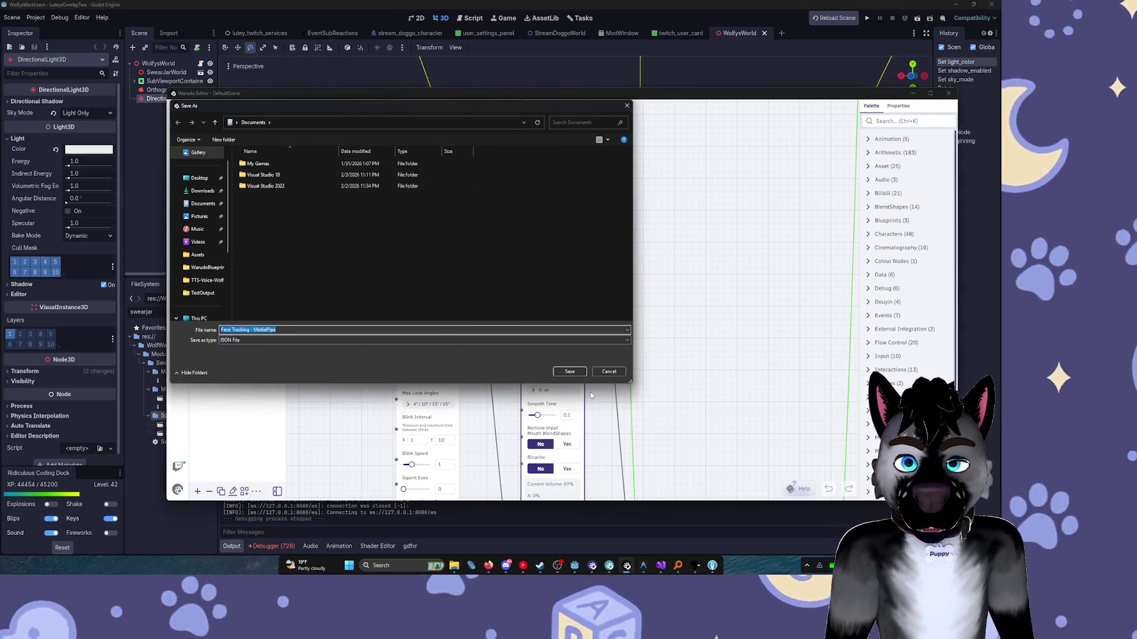
{"action": "left_click", "coordinate": [611, 374]}
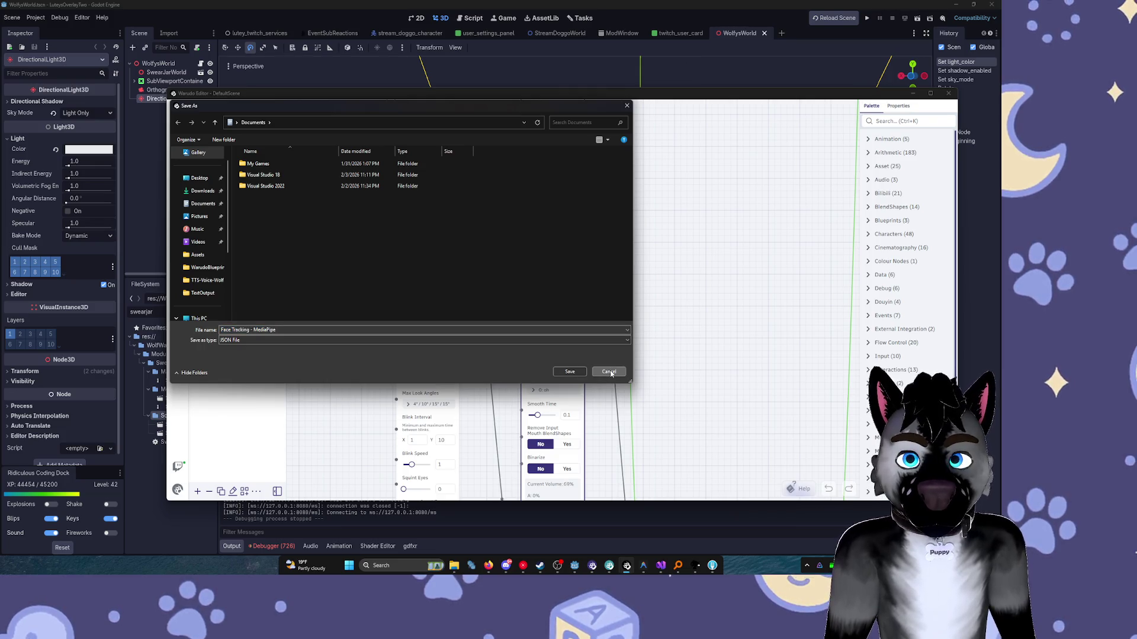
{"action": "left_click", "coordinate": [948, 96]}
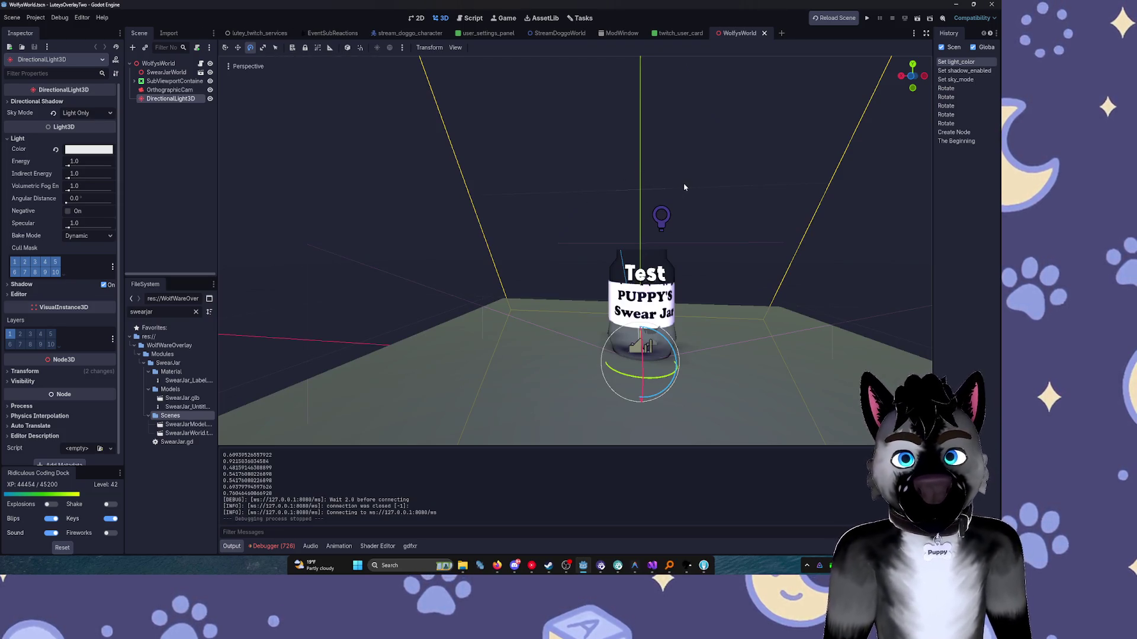
Open Captioning_Swearing.gd in the script editor and run the project with F5.
{"action": "left_click", "coordinate": [710, 194]}
{"action": "mouse_move", "coordinate": [720, 195]}
{"action": "left_mouse_down"}
{"action": "mouse_move", "coordinate": [794, 218]}
{"action": "mouse_move", "coordinate": [679, 243]}
{"action": "mouse_move", "coordinate": [639, 238]}
{"action": "left_mouse_up"}
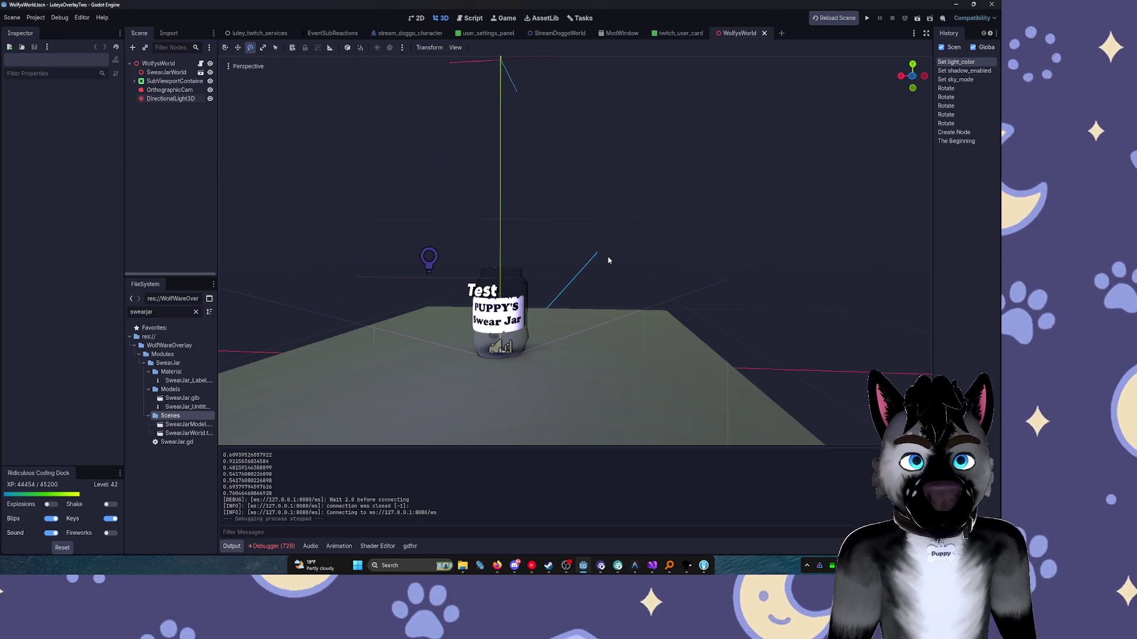
{"action": "scroll", "coordinate": [602, 245], "scroll_direction": "down", "scroll_amount": 5}
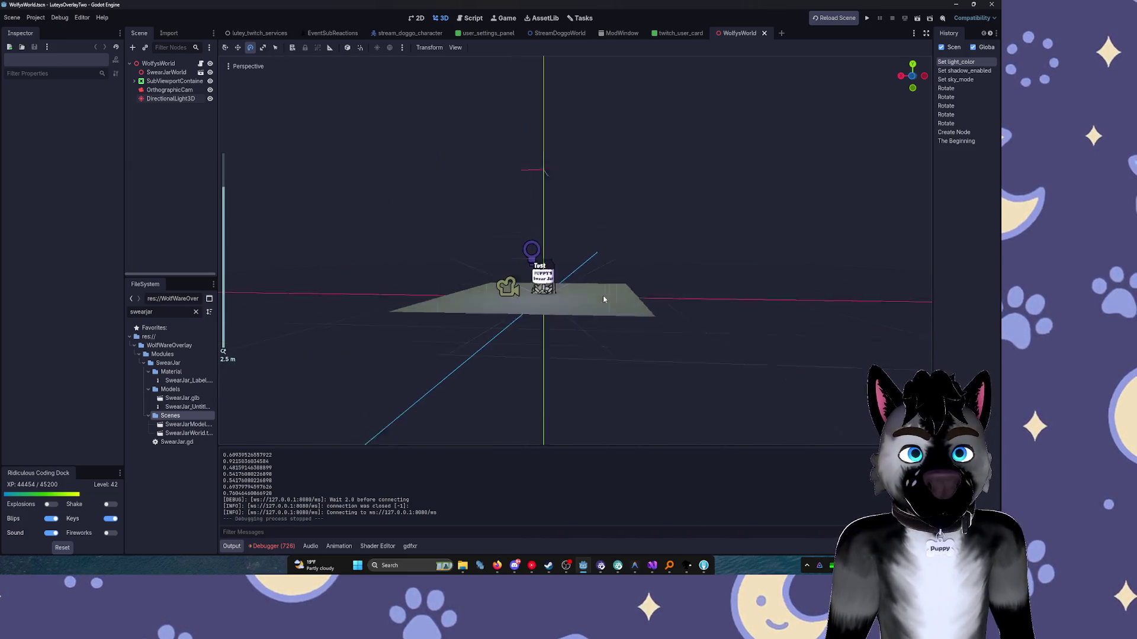
{"action": "left_click", "coordinate": [489, 21]}
{"action": "left_click", "coordinate": [473, 19]}
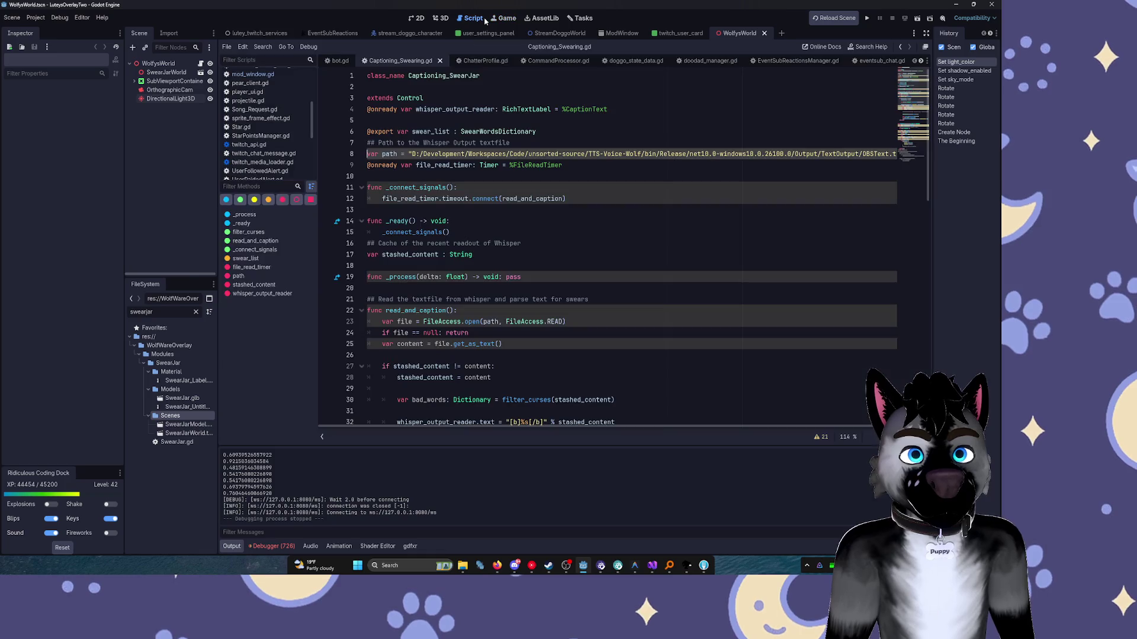
{"action": "scroll", "coordinate": [551, 200], "scroll_direction": "down", "scroll_amount": 6}
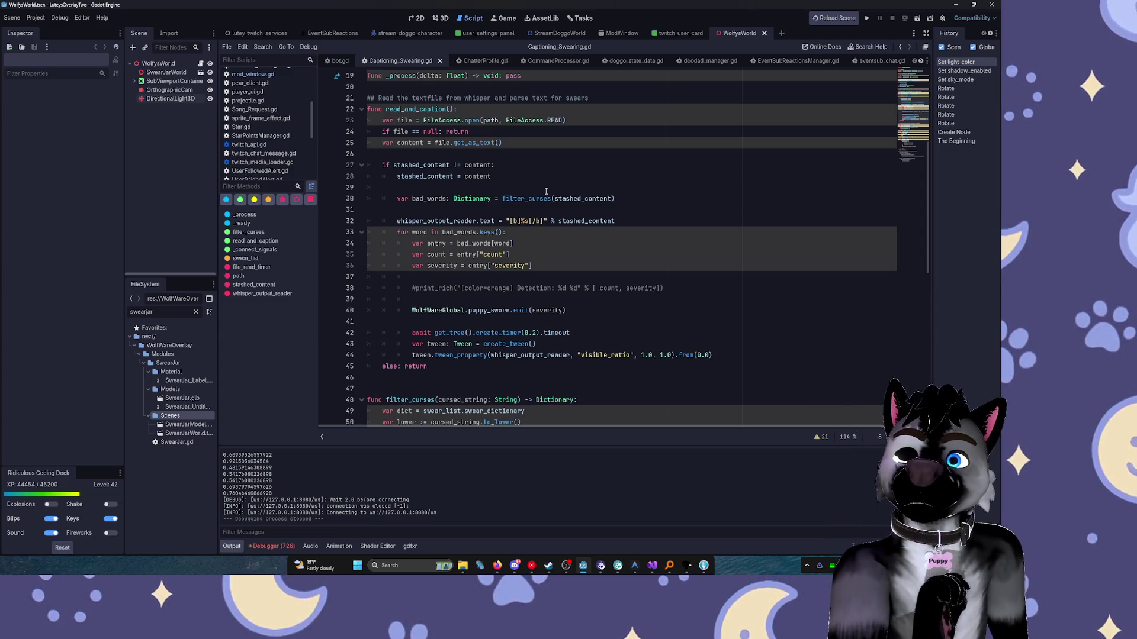
{"action": "key", "text": "F5"}
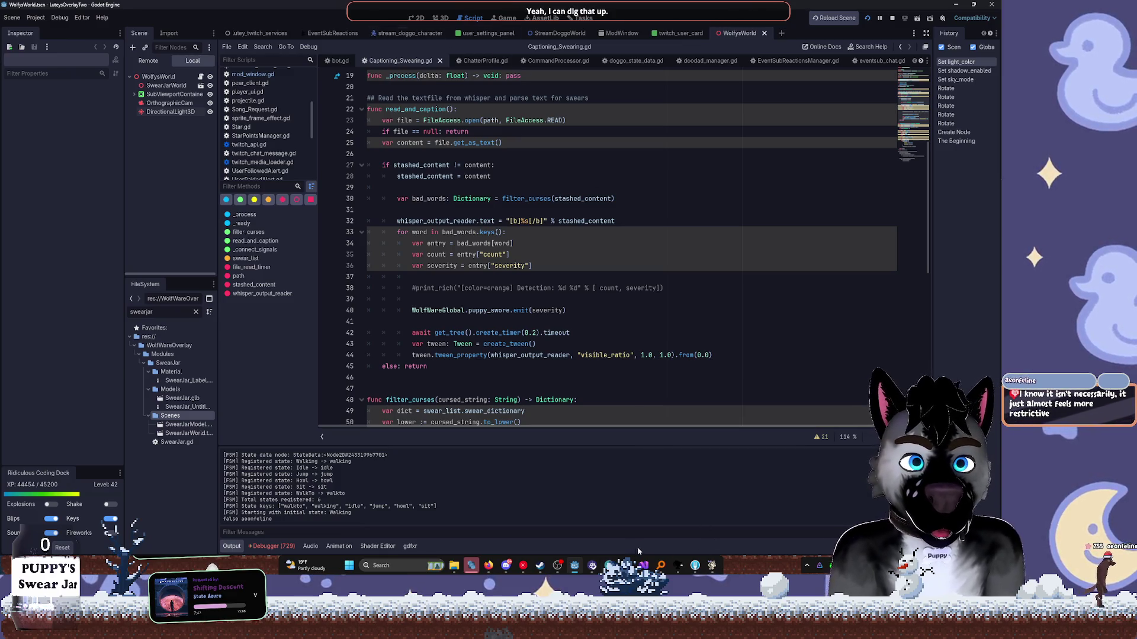
Reopen the Warudo Editor, select the Interactions: Twitch blueprint, and maximize the window.
{"action": "left_click", "coordinate": [594, 565]}
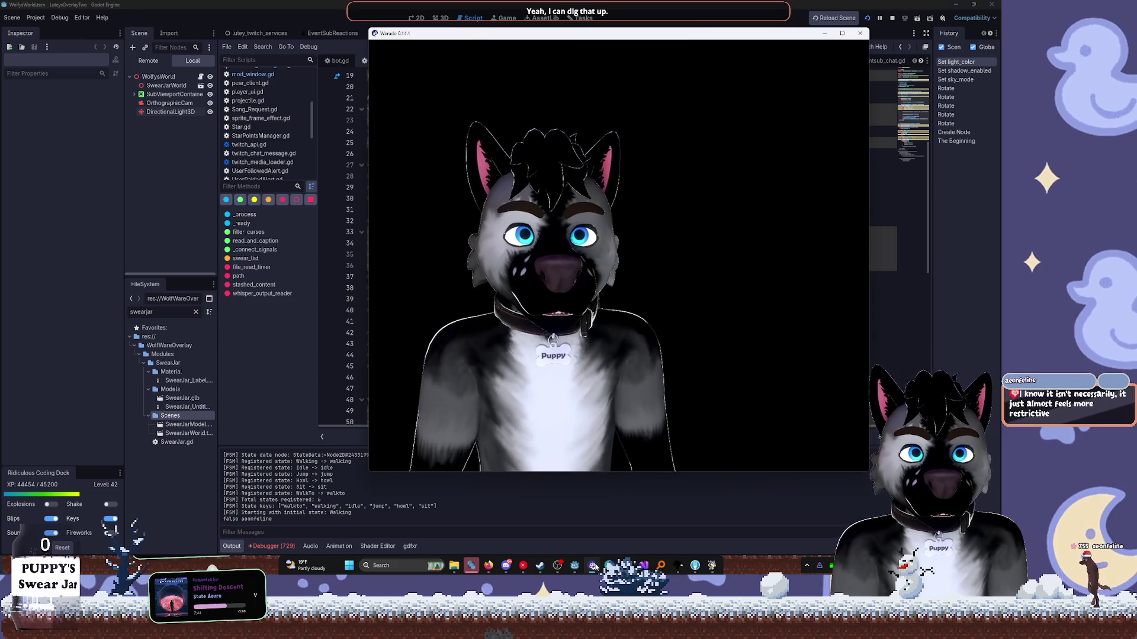
{"action": "left_click", "coordinate": [585, 405]}
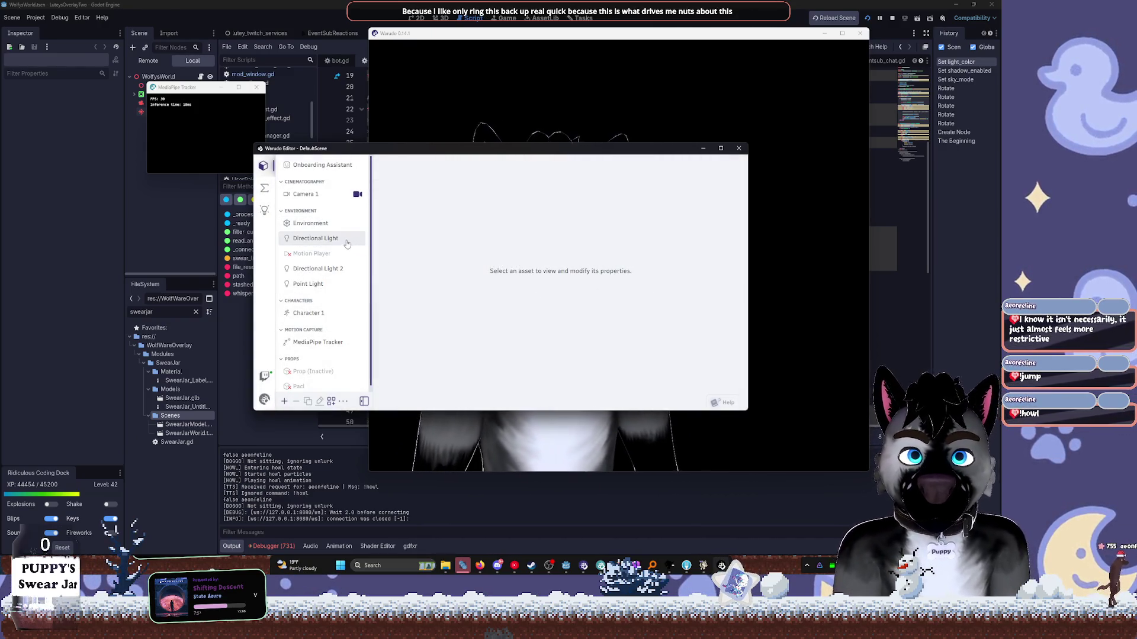
{"action": "left_click", "coordinate": [264, 189]}
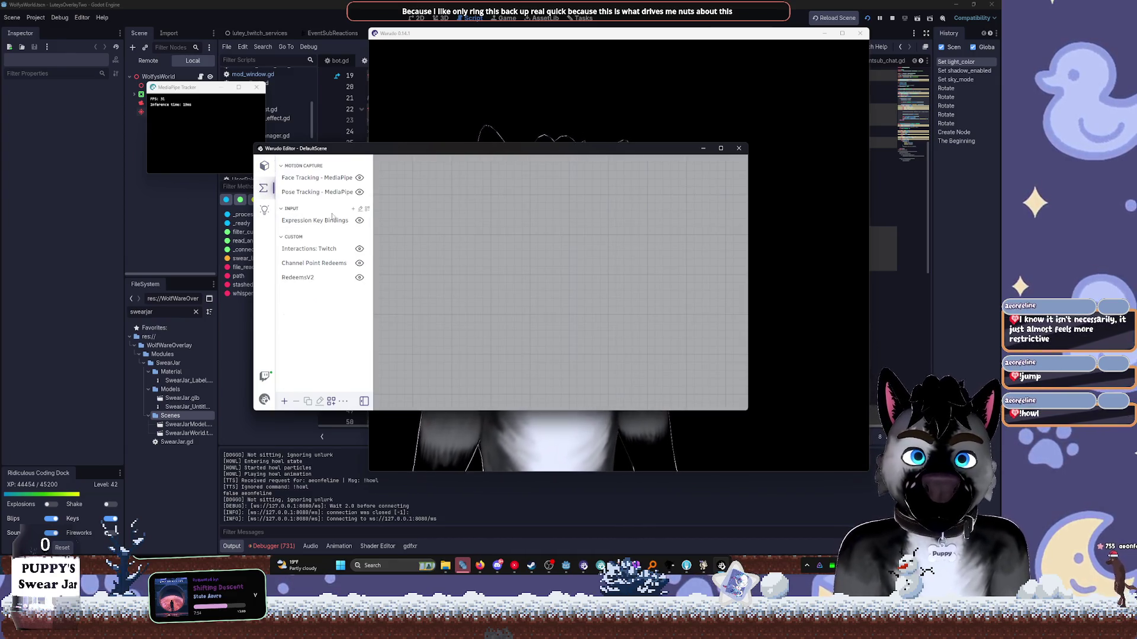
{"action": "left_click", "coordinate": [309, 248]}
{"action": "left_click", "coordinate": [720, 148]}
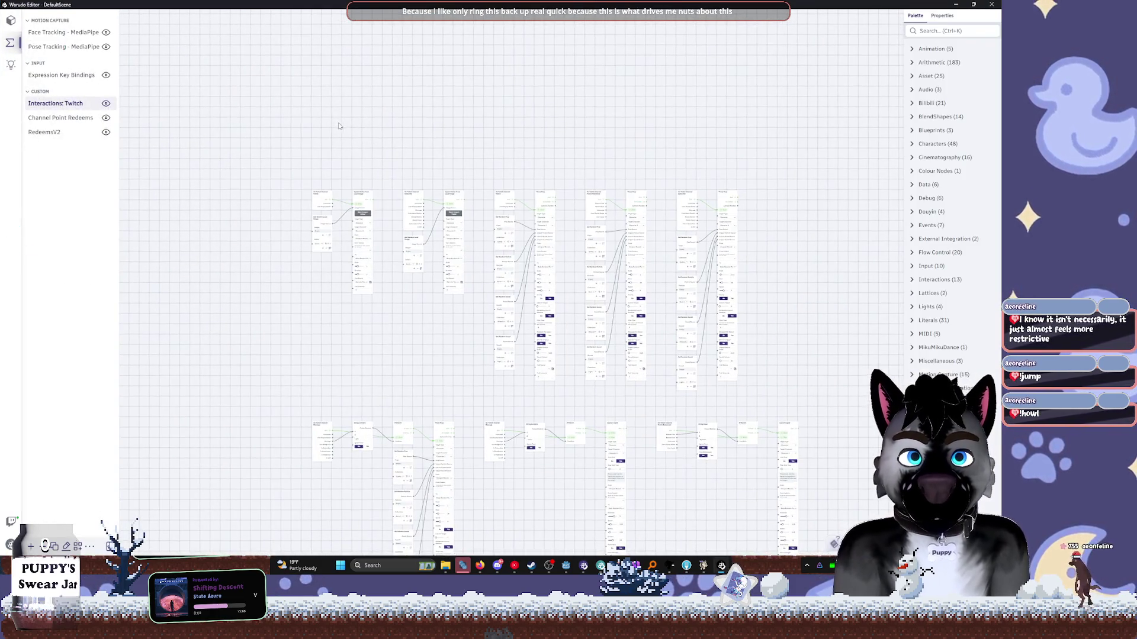
Zoom and pan the Twitch graph to frame the follow, subscribe, sticker and Throw Prop nodes.
{"action": "scroll", "coordinate": [275, 318], "scroll_direction": "up", "scroll_amount": 3}
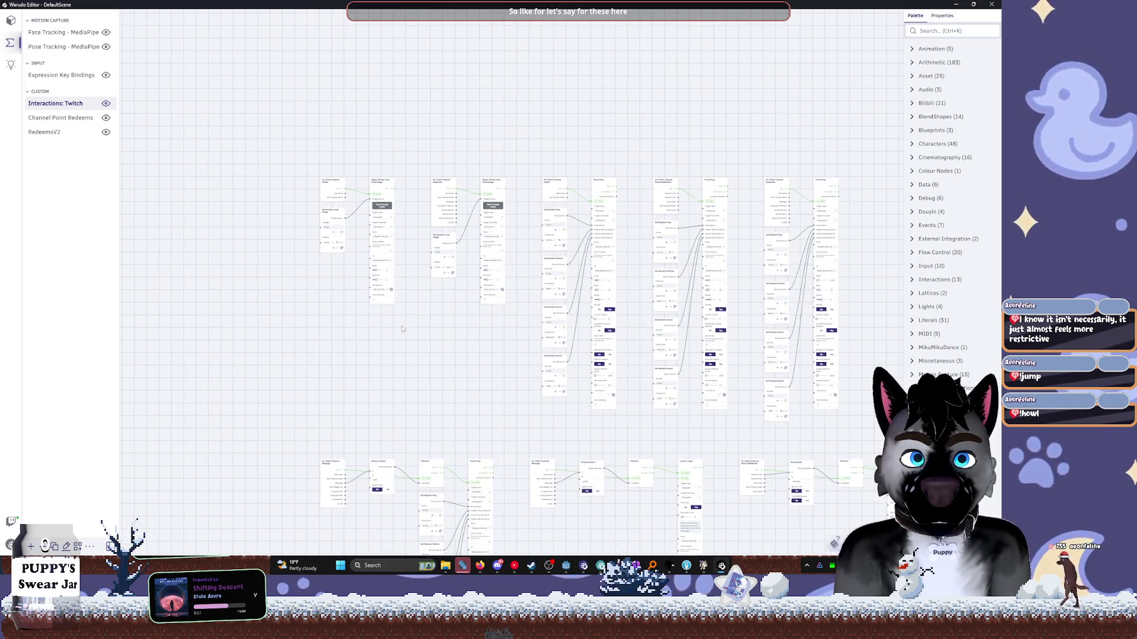
{"action": "scroll", "coordinate": [405, 313], "scroll_direction": "up", "scroll_amount": 2}
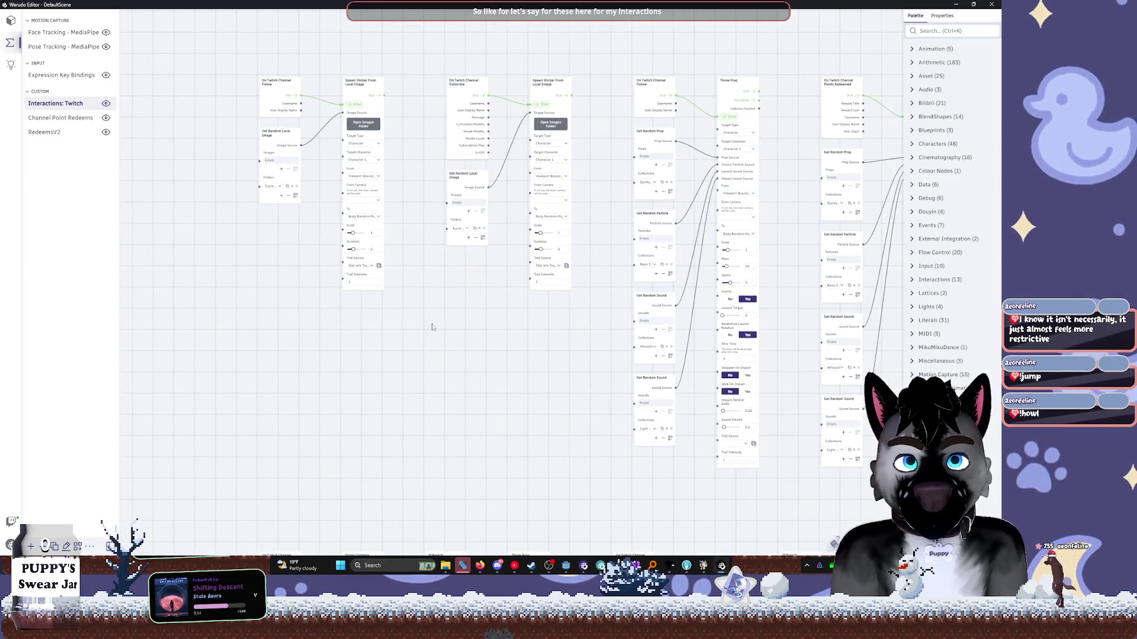
{"action": "left_click_drag", "start_coordinate": [456, 303], "coordinate": [362, 382]}
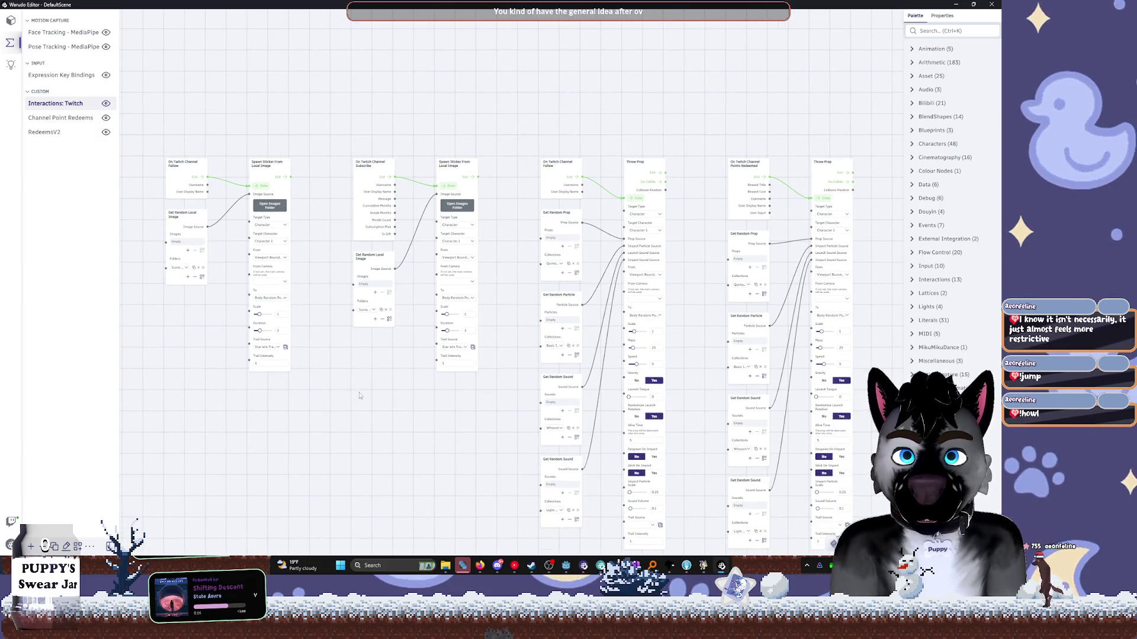
{"action": "scroll", "coordinate": [322, 254], "scroll_direction": "up", "scroll_amount": 3}
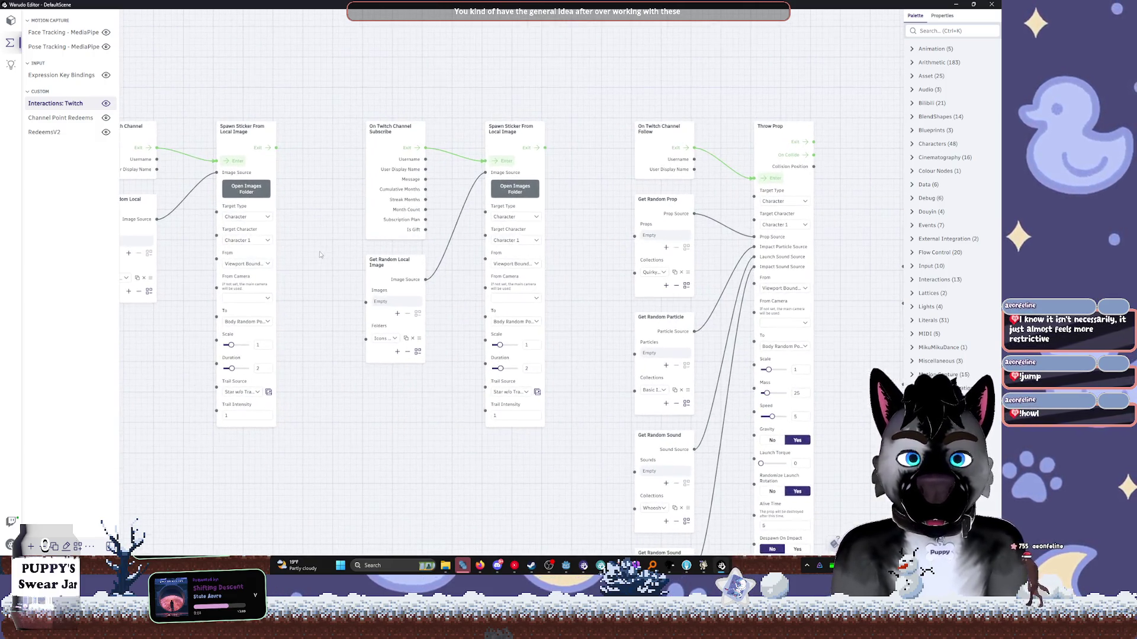
{"action": "left_click_drag", "start_coordinate": [318, 256], "coordinate": [402, 277]}
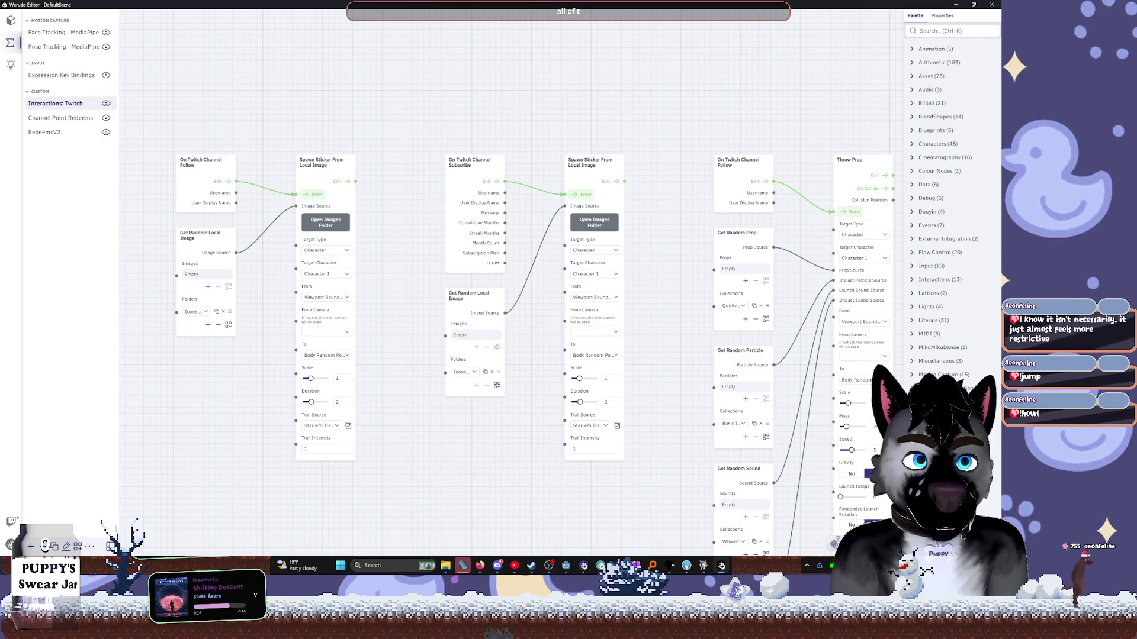
Add a trial Character Look At Target node from the Characters palette category and reposition it.
{"action": "left_click", "coordinate": [915, 144]}
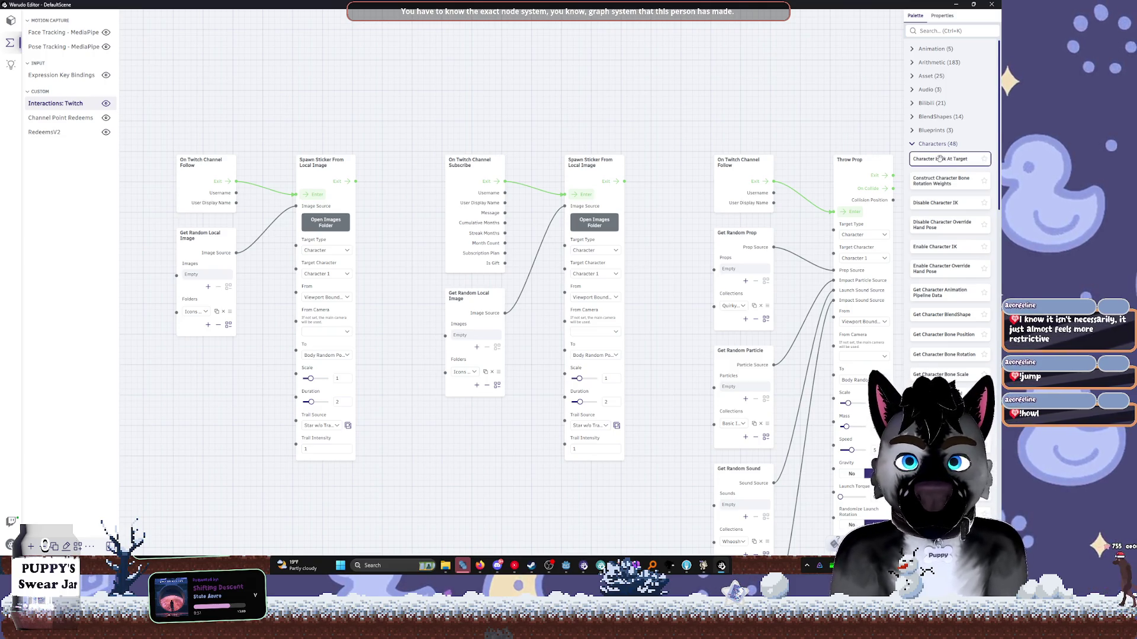
{"action": "left_click_drag", "start_coordinate": [886, 147], "coordinate": [620, 70]}
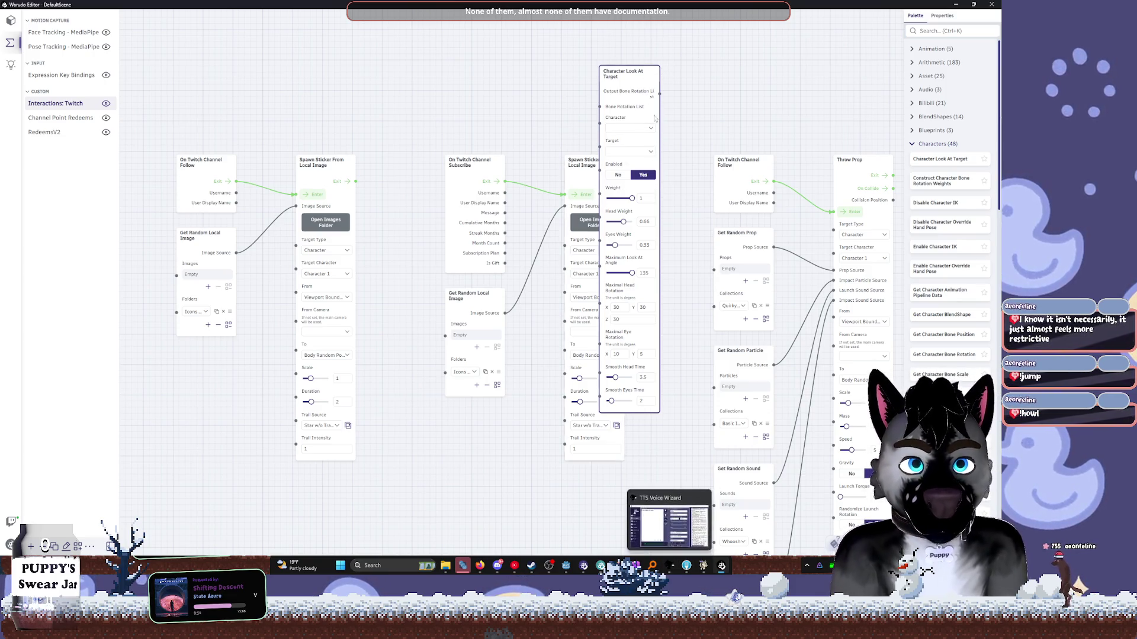
{"action": "left_click_drag", "start_coordinate": [633, 74], "coordinate": [685, 69]}
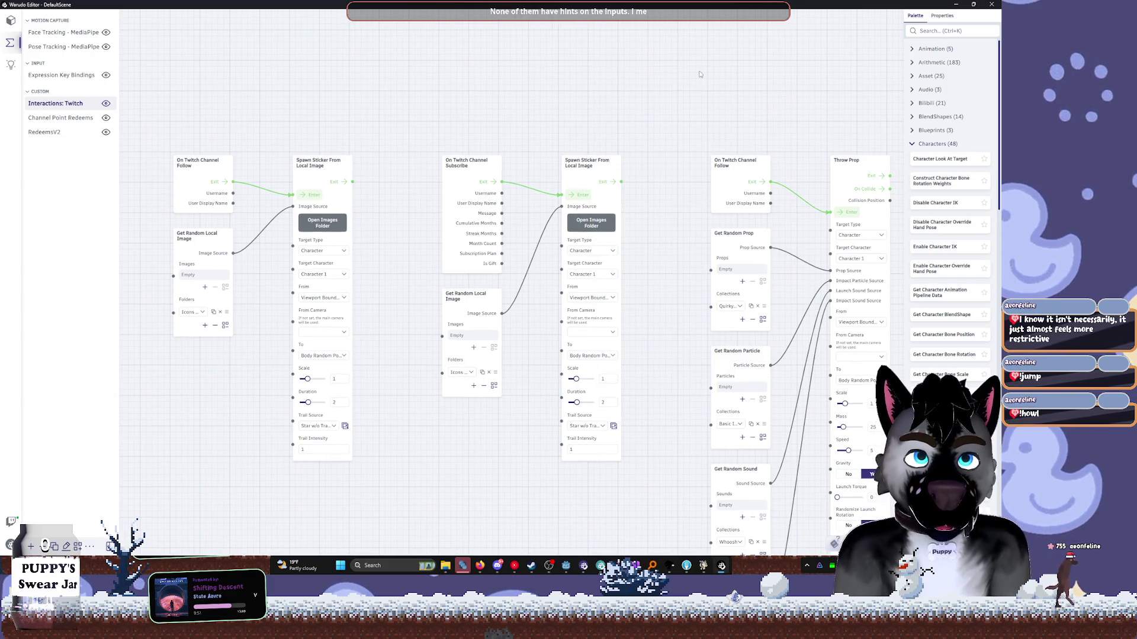
{"action": "scroll", "coordinate": [491, 77], "scroll_direction": "right", "scroll_amount": 10}
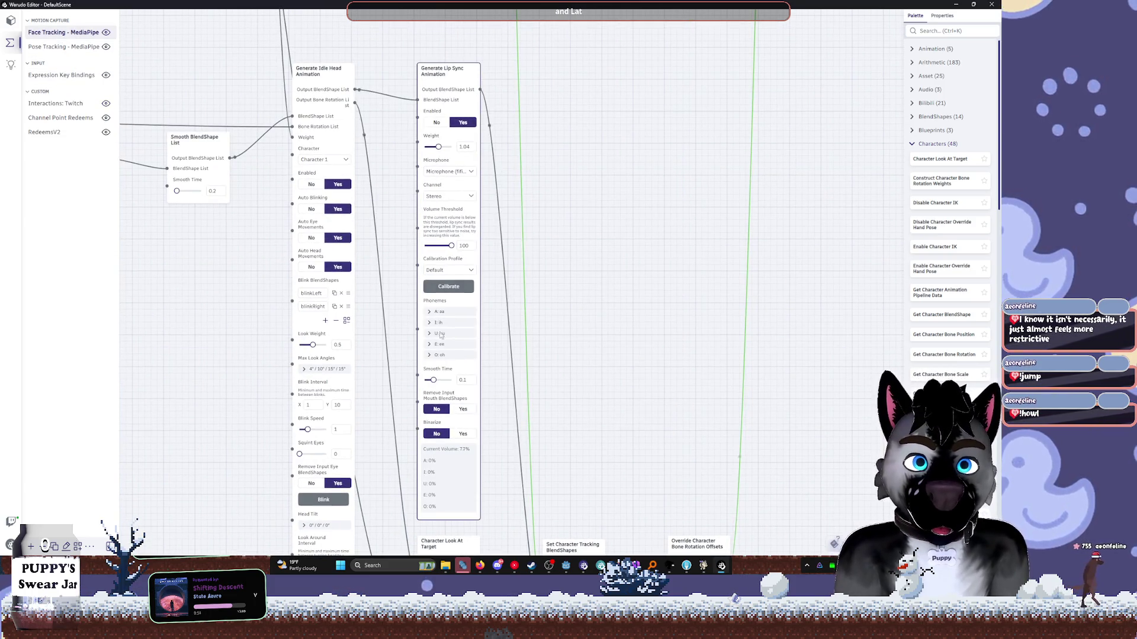
{"action": "left_click_drag", "start_coordinate": [451, 245], "coordinate": [442, 245]}
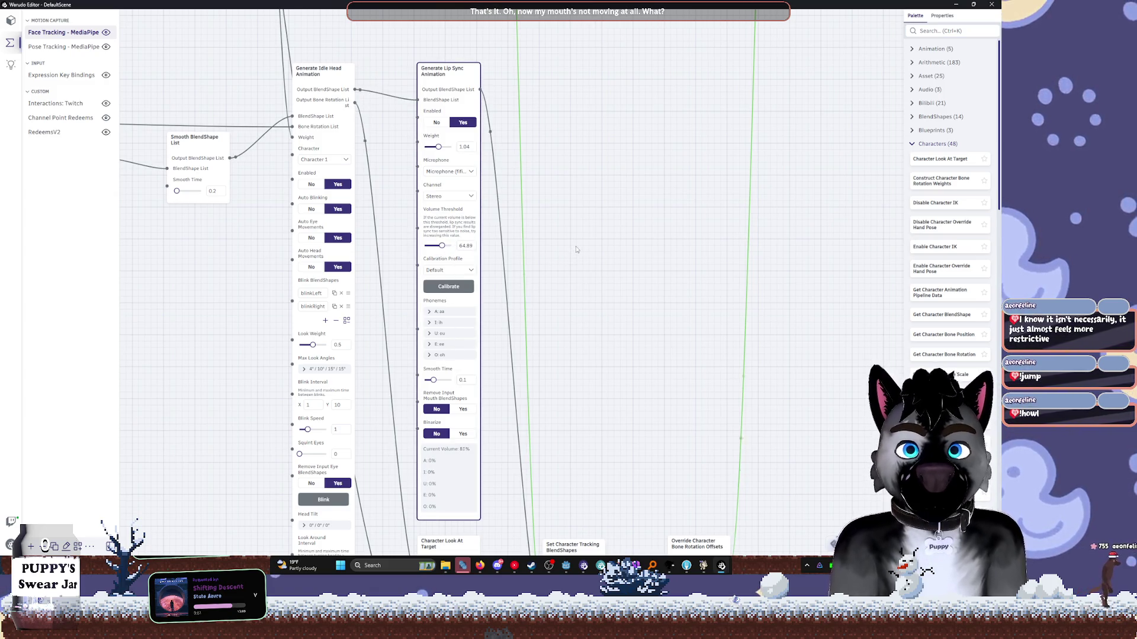
{"action": "left_click", "coordinate": [598, 231]}
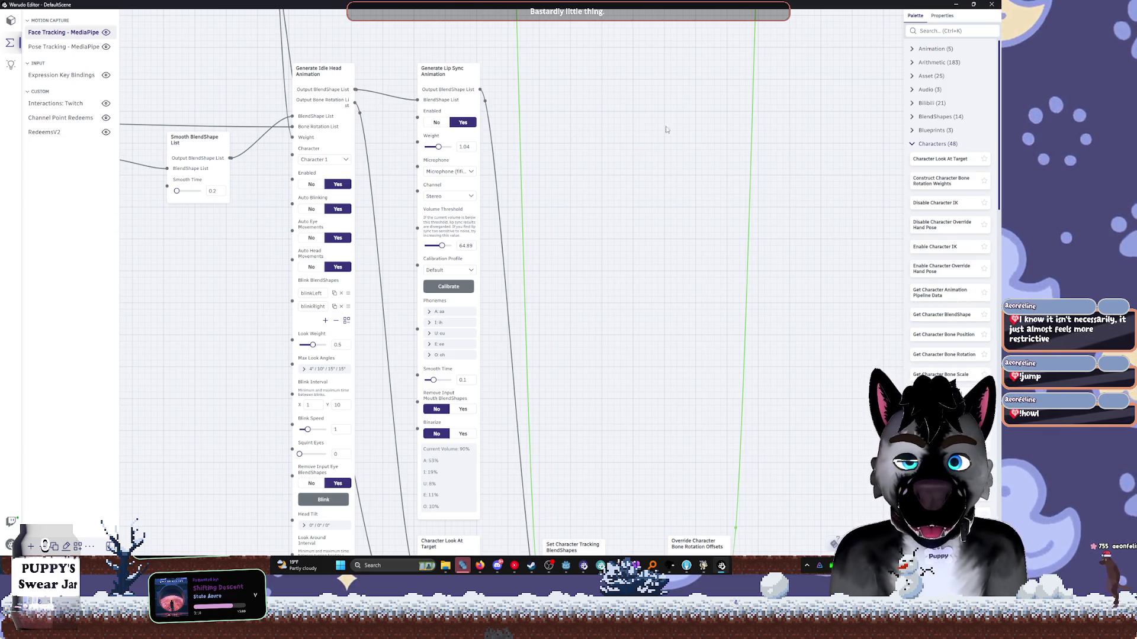
{"action": "left_click_drag", "start_coordinate": [652, 122], "coordinate": [850, 274]}
{"action": "mouse_move", "coordinate": [399, 161]}
{"action": "left_mouse_down"}
{"action": "mouse_move", "coordinate": [708, 56]}
{"action": "mouse_move", "coordinate": [594, 86]}
{"action": "mouse_move", "coordinate": [640, 68]}
{"action": "mouse_move", "coordinate": [807, 79]}
{"action": "mouse_move", "coordinate": [881, 102]}
{"action": "left_mouse_up"}
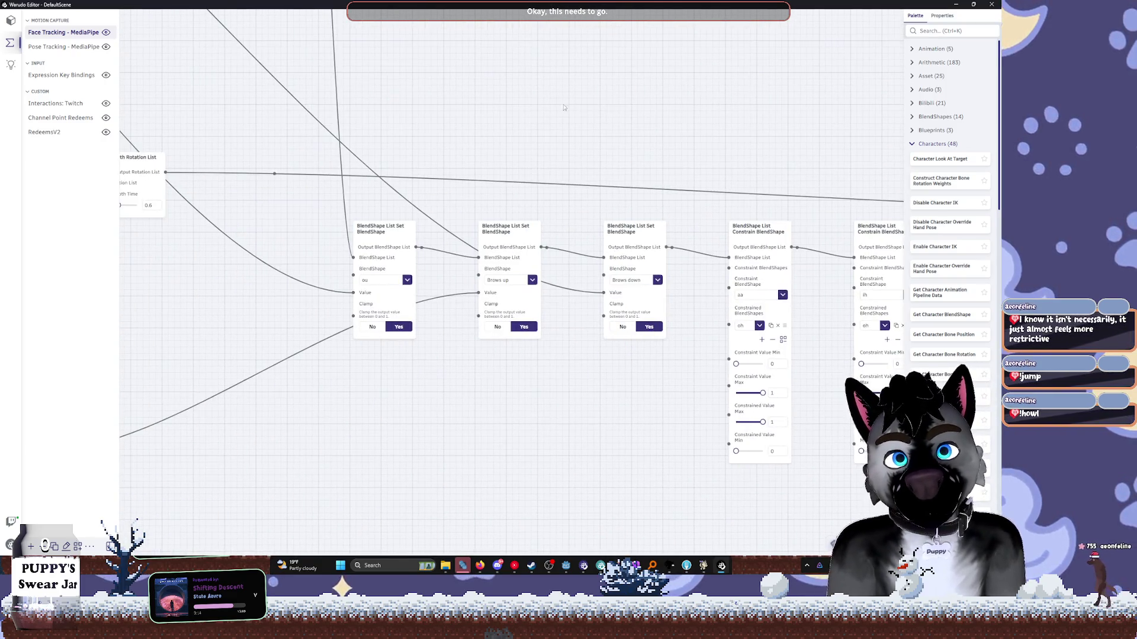
{"action": "scroll", "coordinate": [457, 100], "scroll_direction": "down", "scroll_amount": 2}
{"action": "left_click_drag", "start_coordinate": [457, 100], "coordinate": [502, 147]}
{"action": "mouse_move", "coordinate": [453, 419]}
{"action": "left_mouse_down"}
{"action": "mouse_move", "coordinate": [485, 385]}
{"action": "mouse_move", "coordinate": [549, 269]}
{"action": "left_mouse_up"}
{"action": "mouse_move", "coordinate": [396, 204]}
{"action": "left_mouse_down"}
{"action": "mouse_move", "coordinate": [560, 236]}
{"action": "mouse_move", "coordinate": [661, 310]}
{"action": "left_mouse_up"}
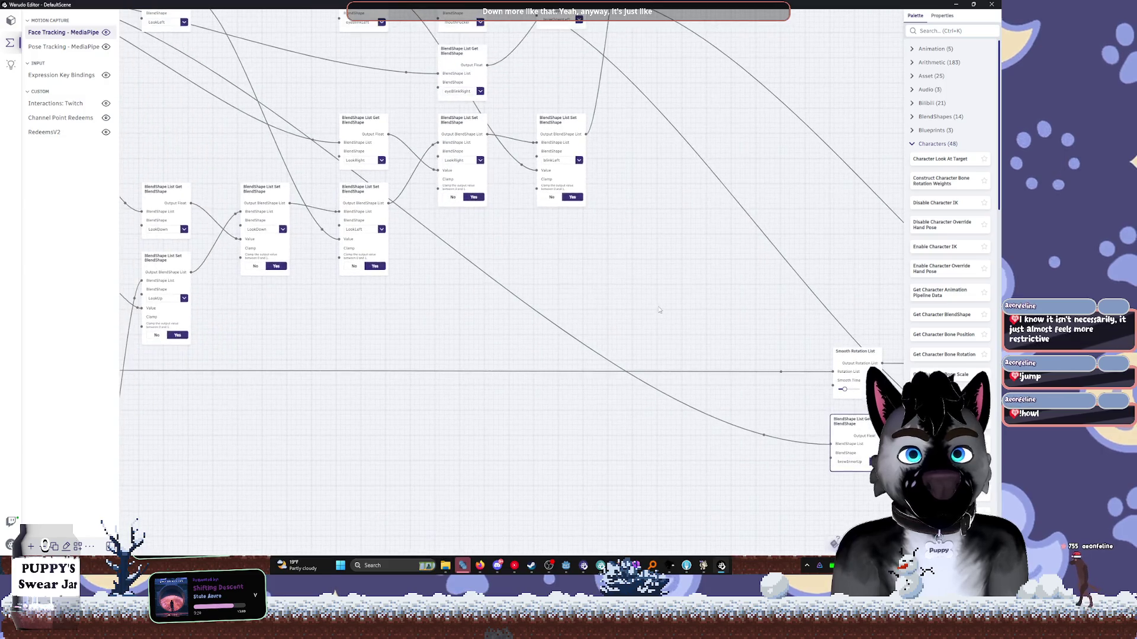
{"action": "left_click_drag", "start_coordinate": [569, 261], "coordinate": [742, 330]}
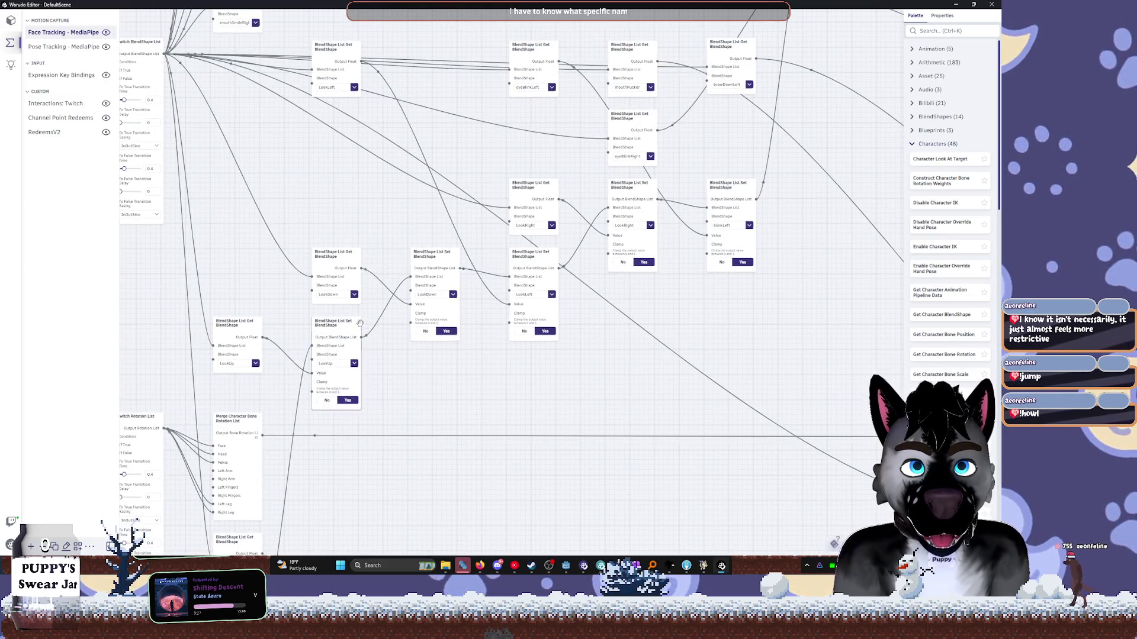
{"action": "scroll", "coordinate": [374, 344], "scroll_direction": "up", "scroll_amount": 2}
{"action": "left_click_drag", "start_coordinate": [374, 344], "coordinate": [653, 234]}
{"action": "mouse_move", "coordinate": [651, 280]}
{"action": "left_mouse_down"}
{"action": "mouse_move", "coordinate": [486, 257]}
{"action": "mouse_move", "coordinate": [571, 319]}
{"action": "mouse_move", "coordinate": [554, 297]}
{"action": "left_mouse_up"}
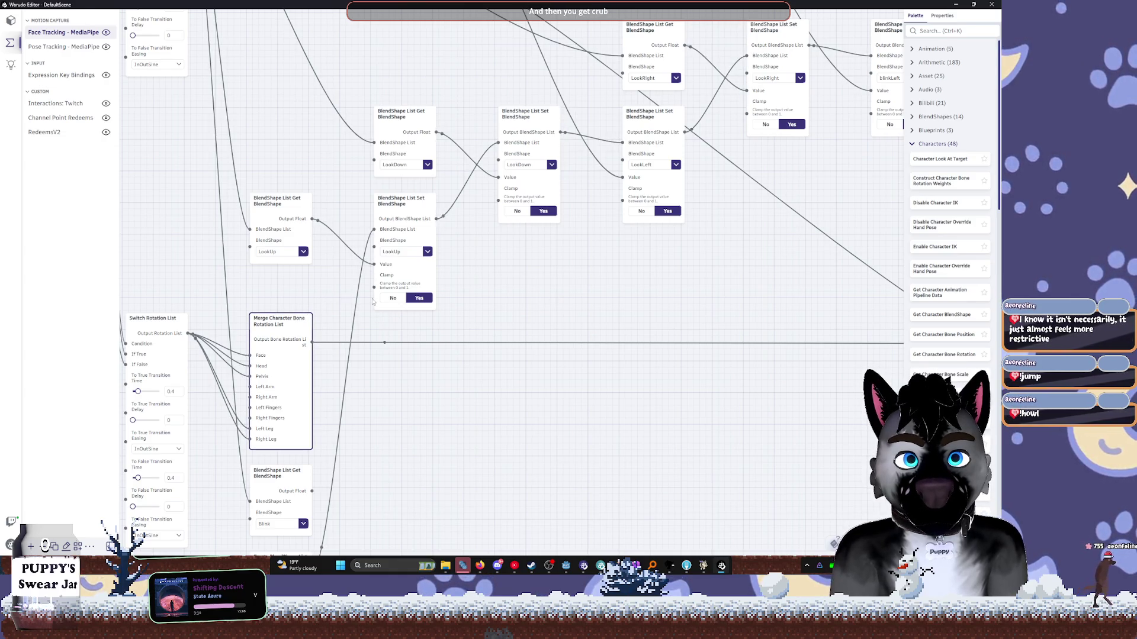
{"action": "scroll", "coordinate": [560, 490], "scroll_direction": "down", "scroll_amount": 3}
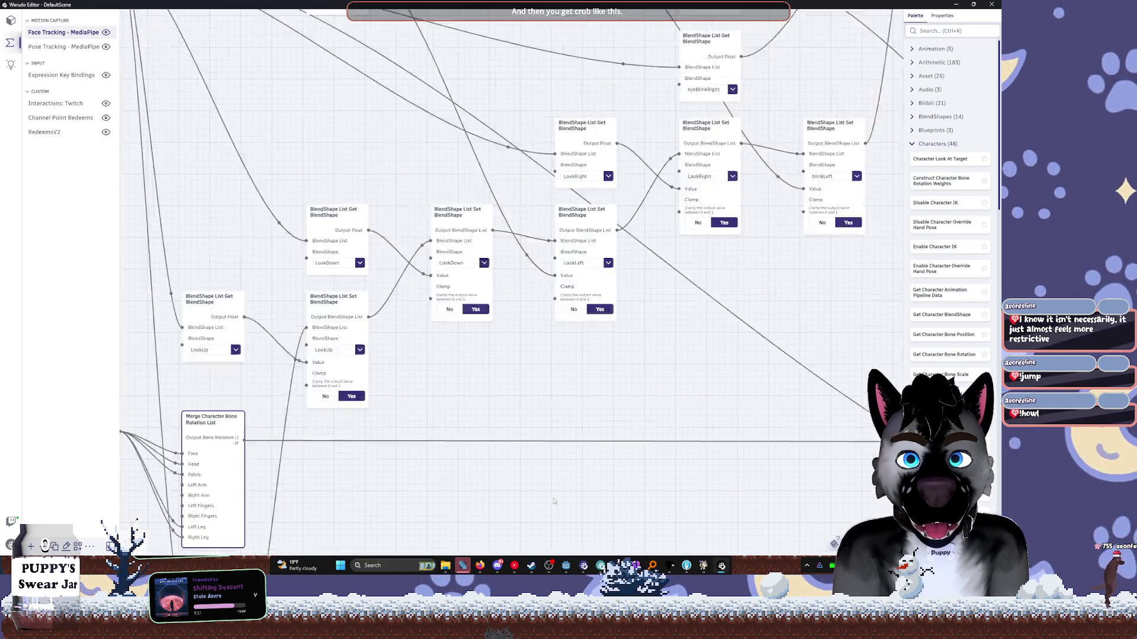
{"action": "scroll", "coordinate": [586, 503], "scroll_direction": "up", "scroll_amount": 3}
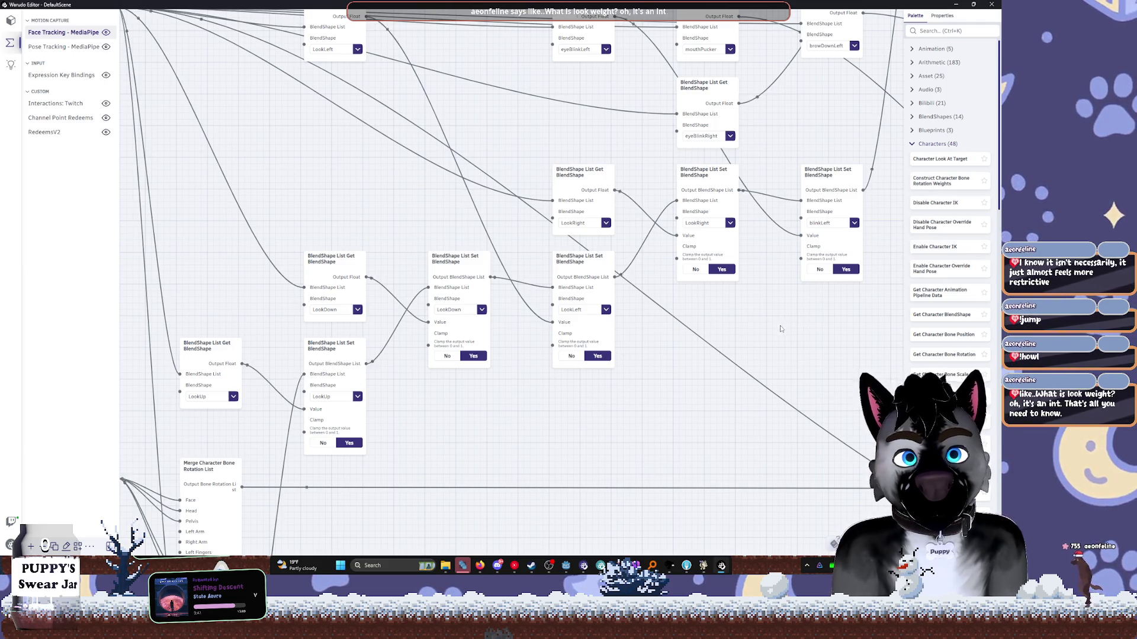
{"action": "left_click", "coordinate": [343, 370]}
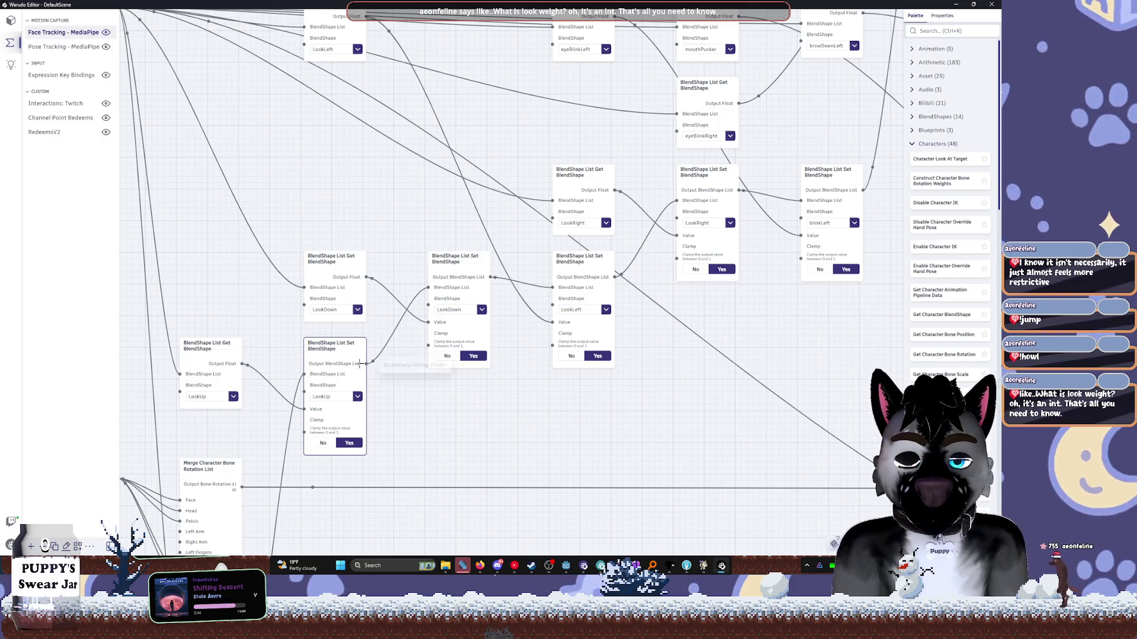
{"action": "left_click", "coordinate": [450, 503]}
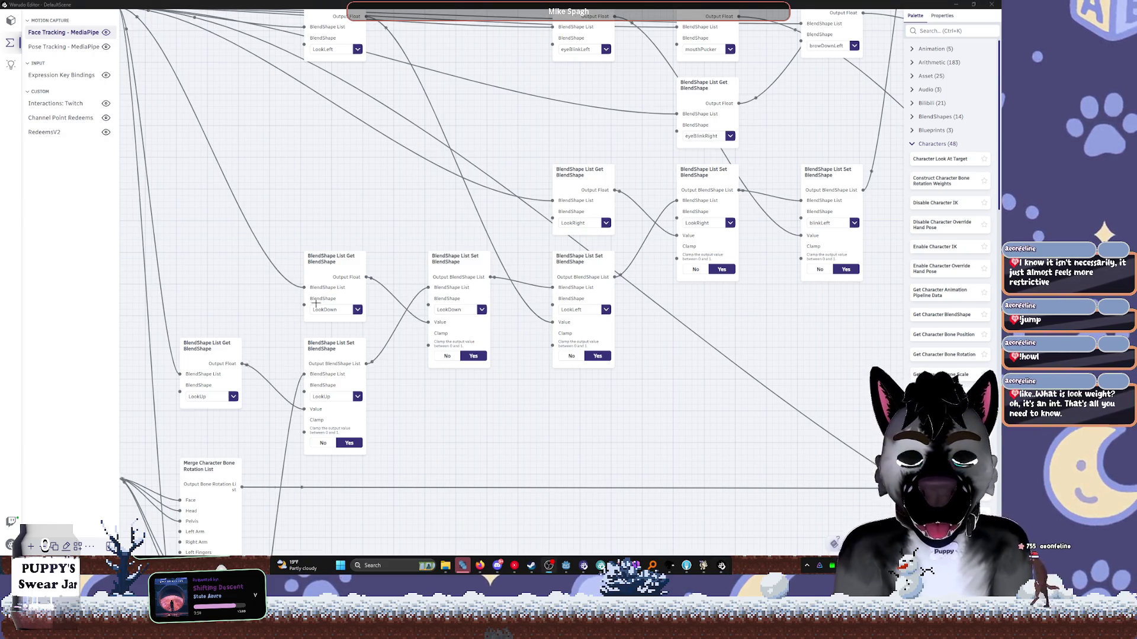
{"action": "left_click", "coordinate": [435, 259]}
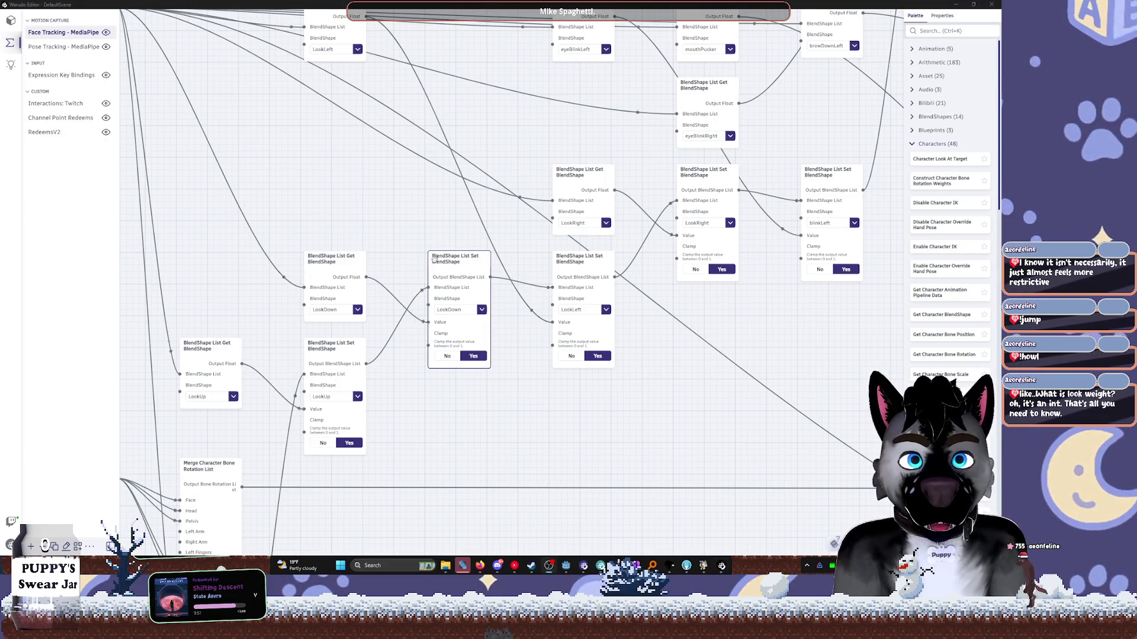
{"action": "scroll", "coordinate": [435, 259], "scroll_direction": "down", "scroll_amount": 2}
{"action": "scroll", "coordinate": [435, 259], "scroll_direction": "left", "scroll_amount": 4}
{"action": "left_click_drag", "start_coordinate": [377, 285], "coordinate": [350, 209]}
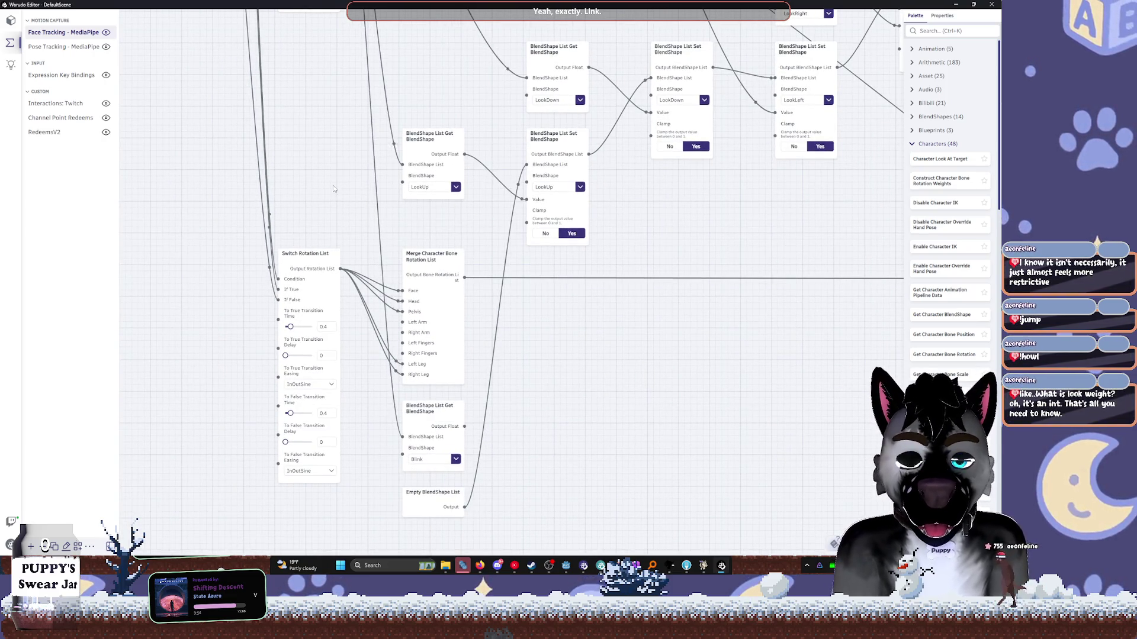
{"action": "scroll", "coordinate": [334, 189], "scroll_direction": "down", "scroll_amount": 2}
{"action": "scroll", "coordinate": [344, 254], "scroll_direction": "up", "scroll_amount": 6}
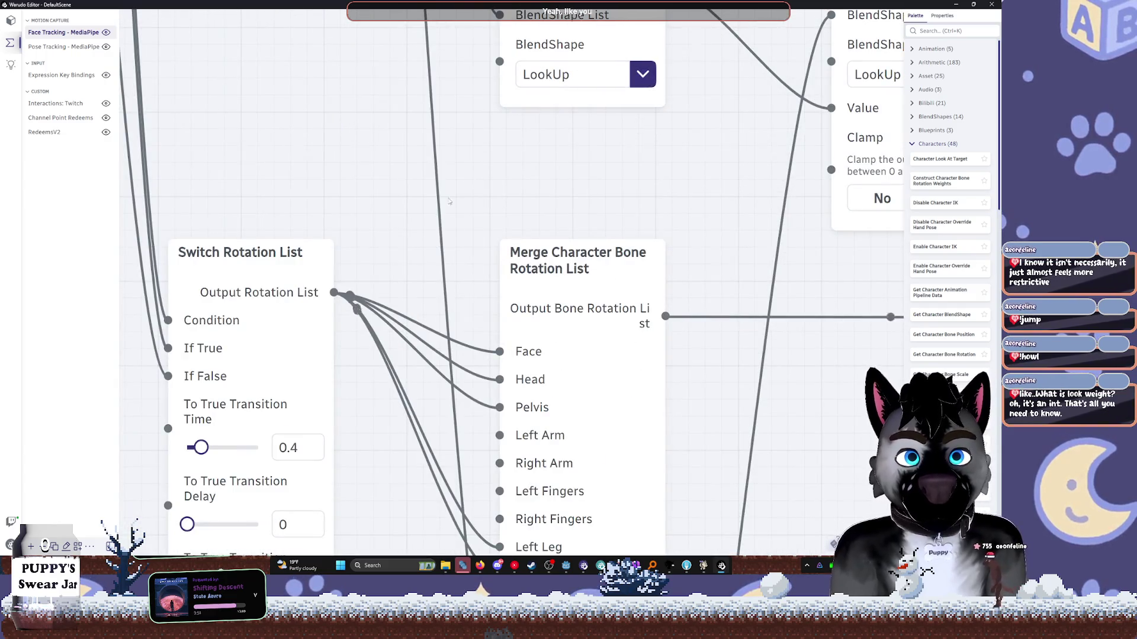
{"action": "scroll", "coordinate": [445, 208], "scroll_direction": "down", "scroll_amount": 3}
{"action": "scroll", "coordinate": [456, 196], "scroll_direction": "up", "scroll_amount": 4}
{"action": "scroll", "coordinate": [468, 185], "scroll_direction": "down", "scroll_amount": 1}
{"action": "scroll", "coordinate": [467, 185], "scroll_direction": "down", "scroll_amount": 2}
{"action": "mouse_move", "coordinate": [467, 186]}
{"action": "left_mouse_down"}
{"action": "mouse_move", "coordinate": [551, 331]}
{"action": "mouse_move", "coordinate": [445, 386]}
{"action": "left_mouse_up"}
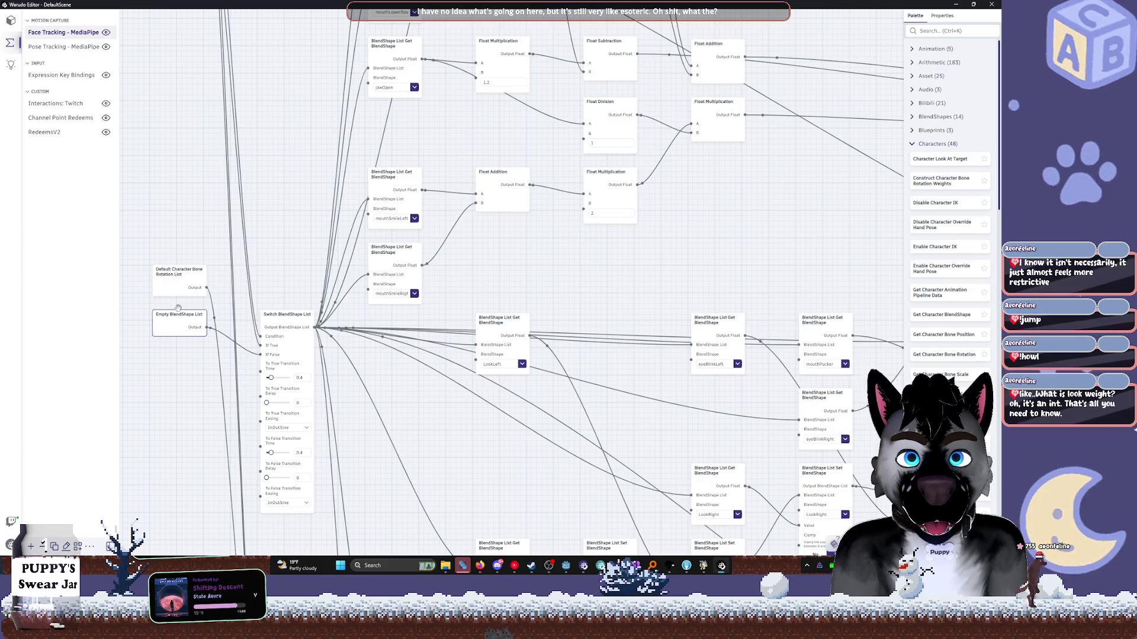
{"action": "mouse_move", "coordinate": [190, 440]}
{"action": "left_mouse_down"}
{"action": "mouse_move", "coordinate": [288, 328]}
{"action": "mouse_move", "coordinate": [327, 193]}
{"action": "left_mouse_up"}
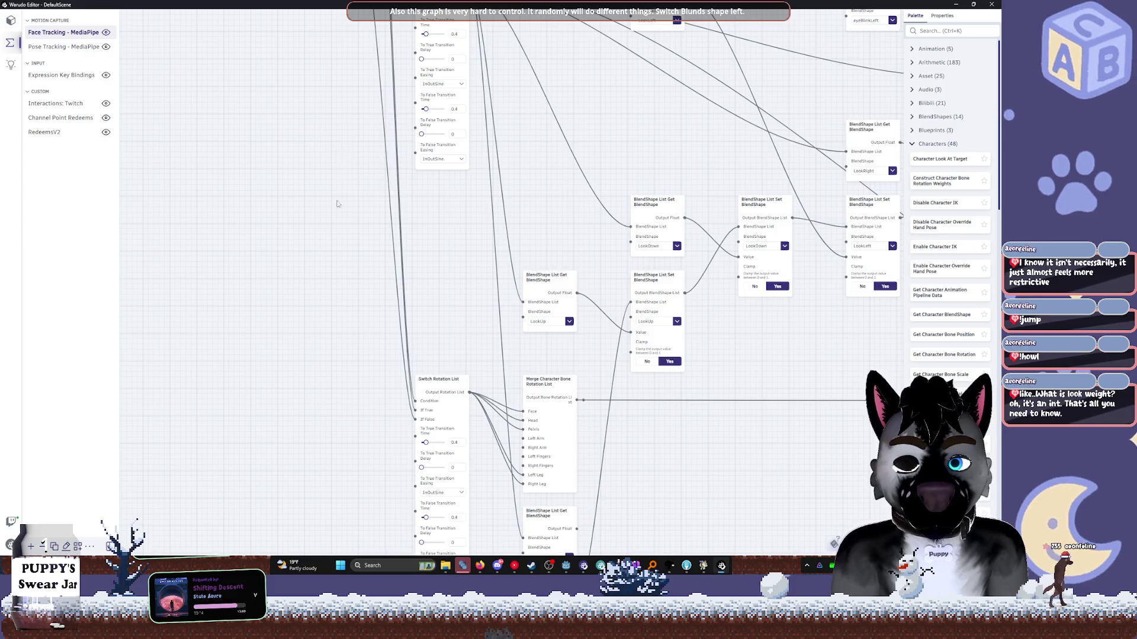
{"action": "scroll", "coordinate": [340, 191], "scroll_direction": "down", "scroll_amount": 5}
{"action": "scroll", "coordinate": [350, 298], "scroll_direction": "up", "scroll_amount": 5}
{"action": "scroll", "coordinate": [332, 284], "scroll_direction": "up", "scroll_amount": 5}
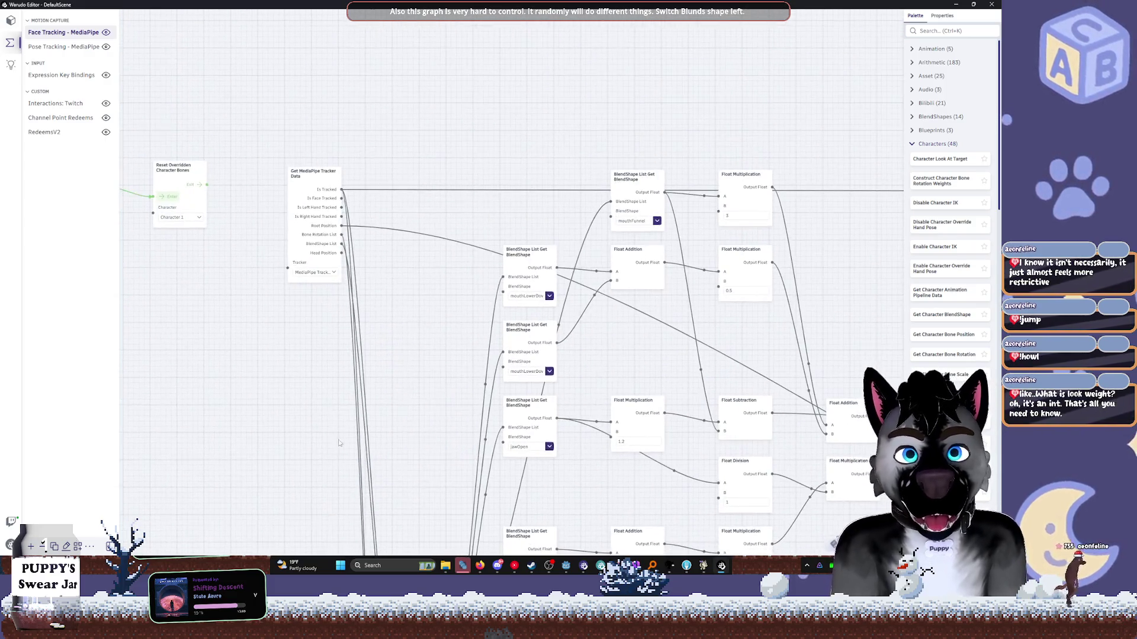
{"action": "mouse_move", "coordinate": [305, 298]}
{"action": "left_mouse_down"}
{"action": "mouse_move", "coordinate": [434, 345]}
{"action": "mouse_move", "coordinate": [685, 384]}
{"action": "left_mouse_up"}
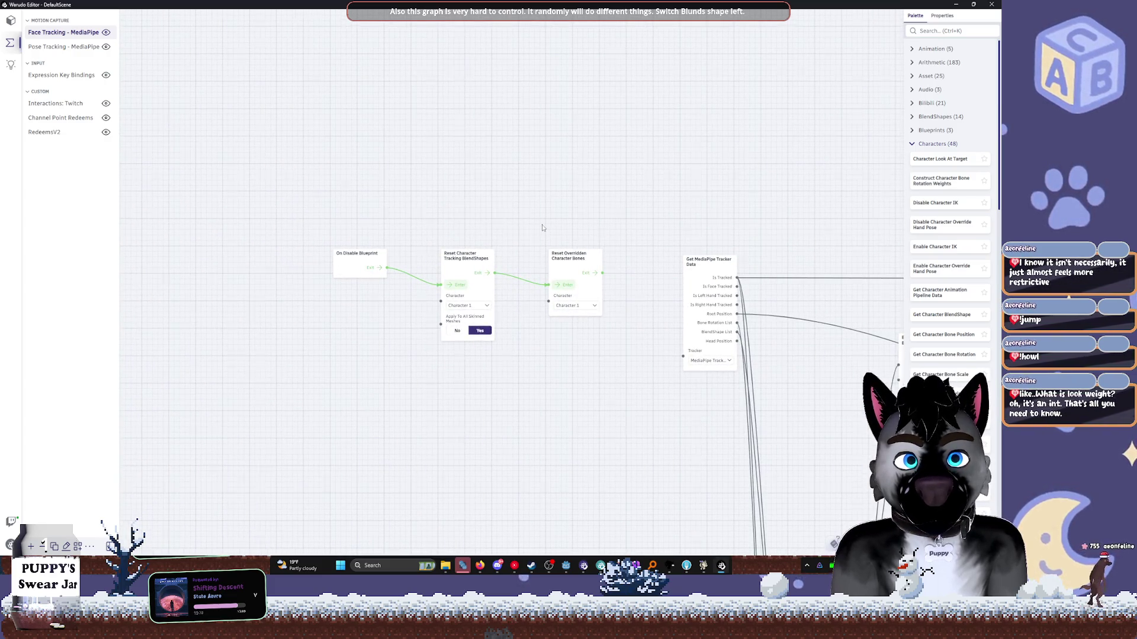
{"action": "scroll", "coordinate": [542, 228], "scroll_direction": "up", "scroll_amount": 1}
{"action": "scroll", "coordinate": [444, 166], "scroll_direction": "up", "scroll_amount": 1}
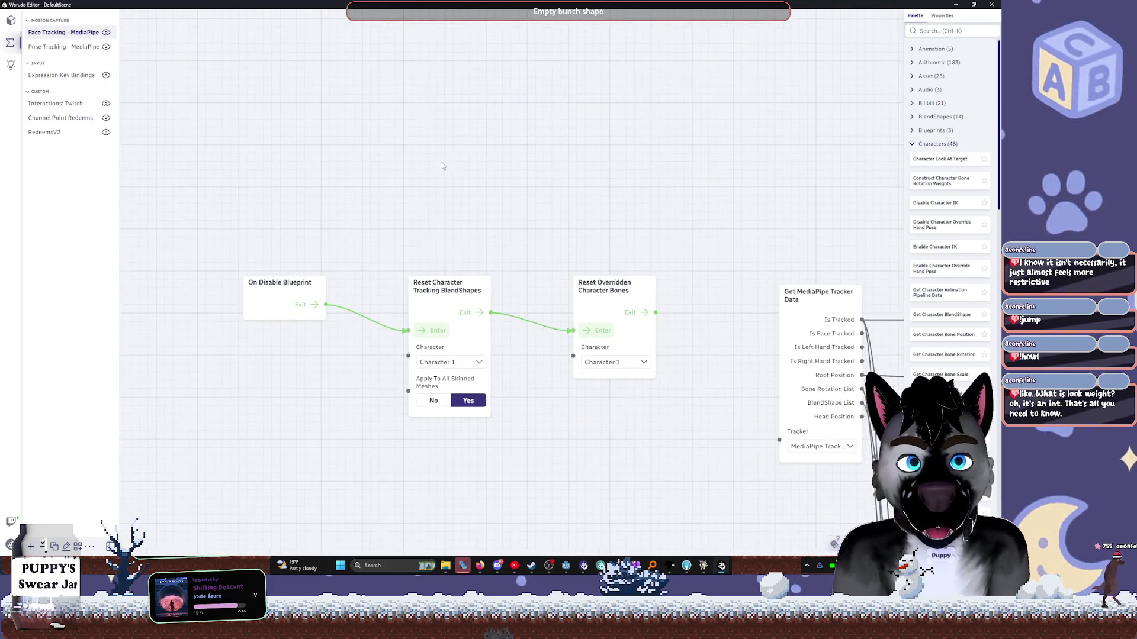
{"action": "scroll", "coordinate": [435, 184], "scroll_direction": "up", "scroll_amount": 1}
{"action": "mouse_move", "coordinate": [534, 249]}
{"action": "left_mouse_down"}
{"action": "mouse_move", "coordinate": [591, 134]}
{"action": "mouse_move", "coordinate": [623, 143]}
{"action": "left_mouse_up"}
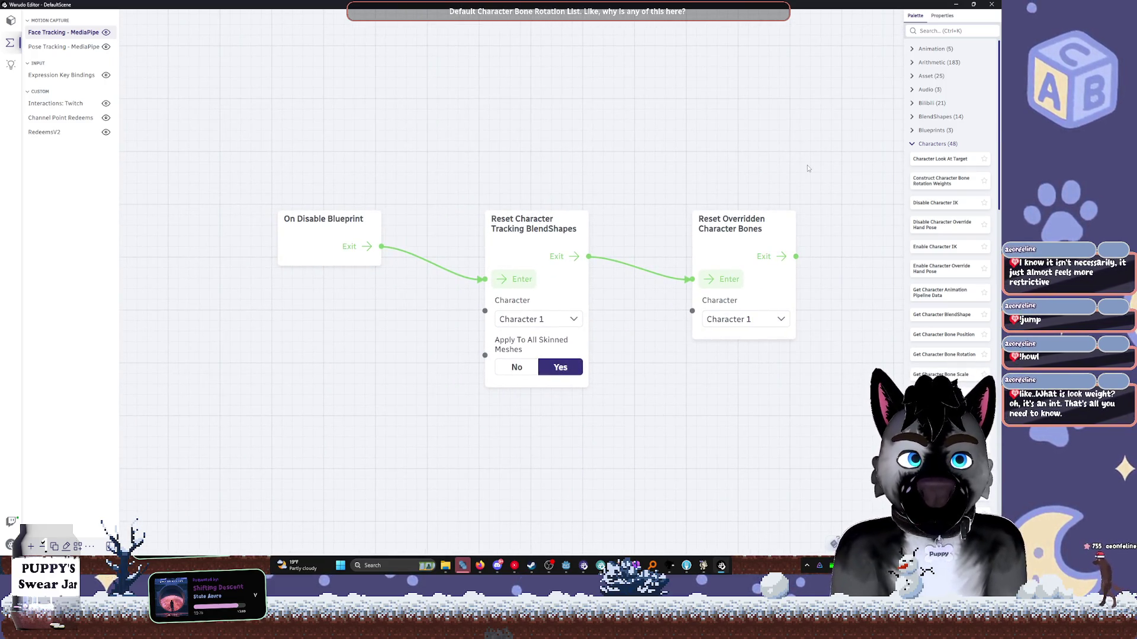
{"action": "left_click_drag", "start_coordinate": [771, 174], "coordinate": [651, 170]}
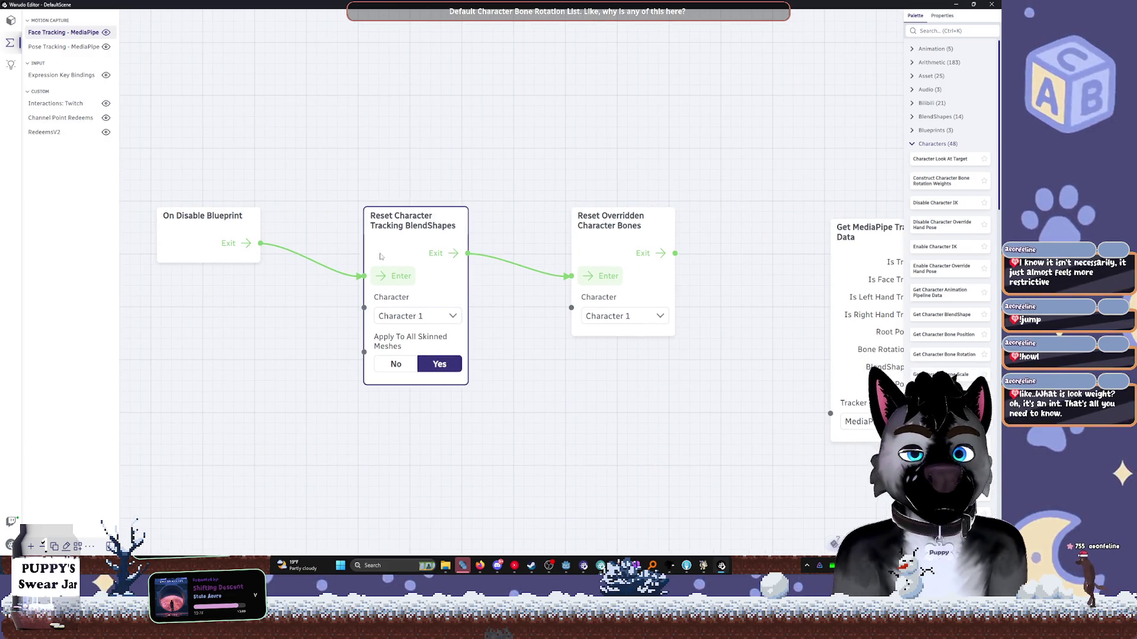
{"action": "left_click", "coordinate": [616, 260]}
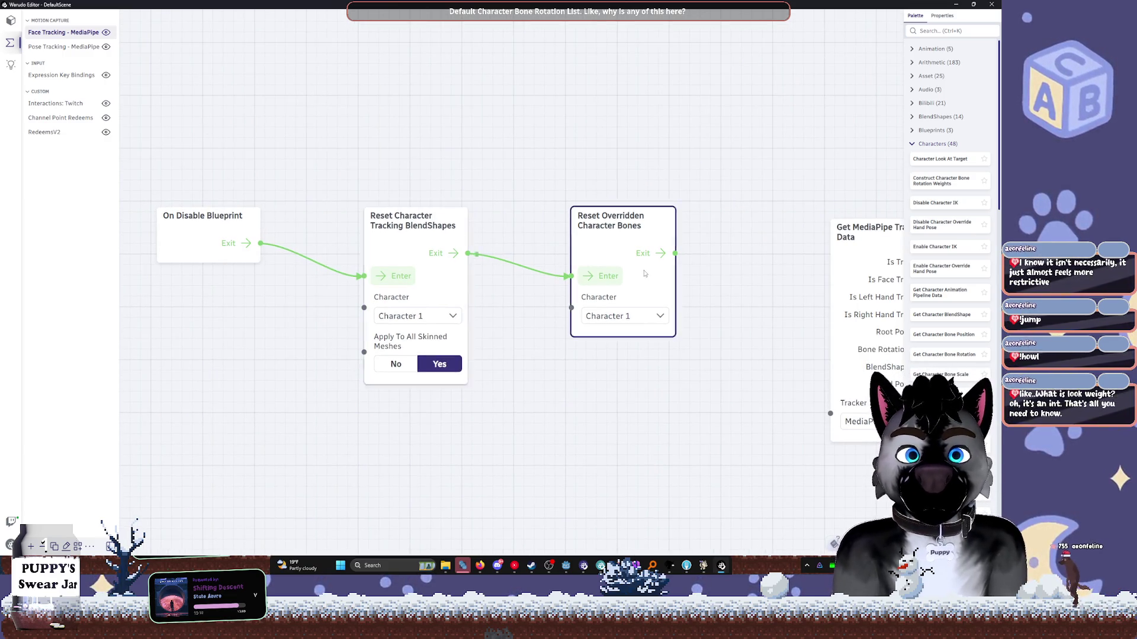
{"action": "mouse_move", "coordinate": [791, 191]}
{"action": "left_mouse_down"}
{"action": "mouse_move", "coordinate": [378, 180]}
{"action": "mouse_move", "coordinate": [612, 173]}
{"action": "left_mouse_up"}
{"action": "scroll", "coordinate": [556, 177], "scroll_direction": "down", "scroll_amount": 3}
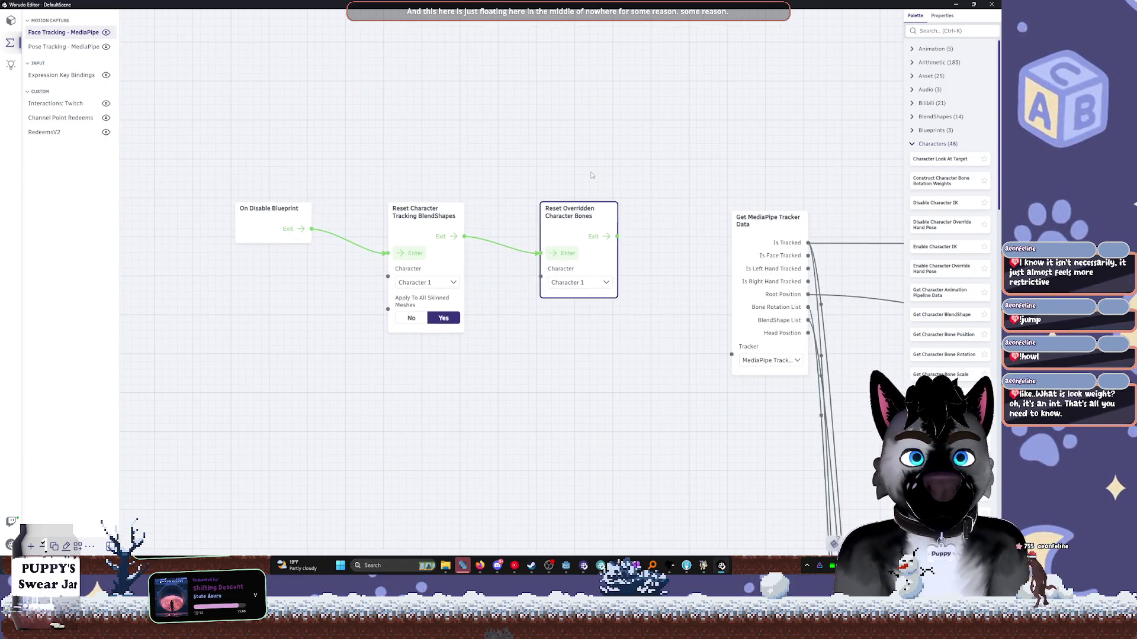
{"action": "scroll", "coordinate": [727, 168], "scroll_direction": "down", "scroll_amount": 1}
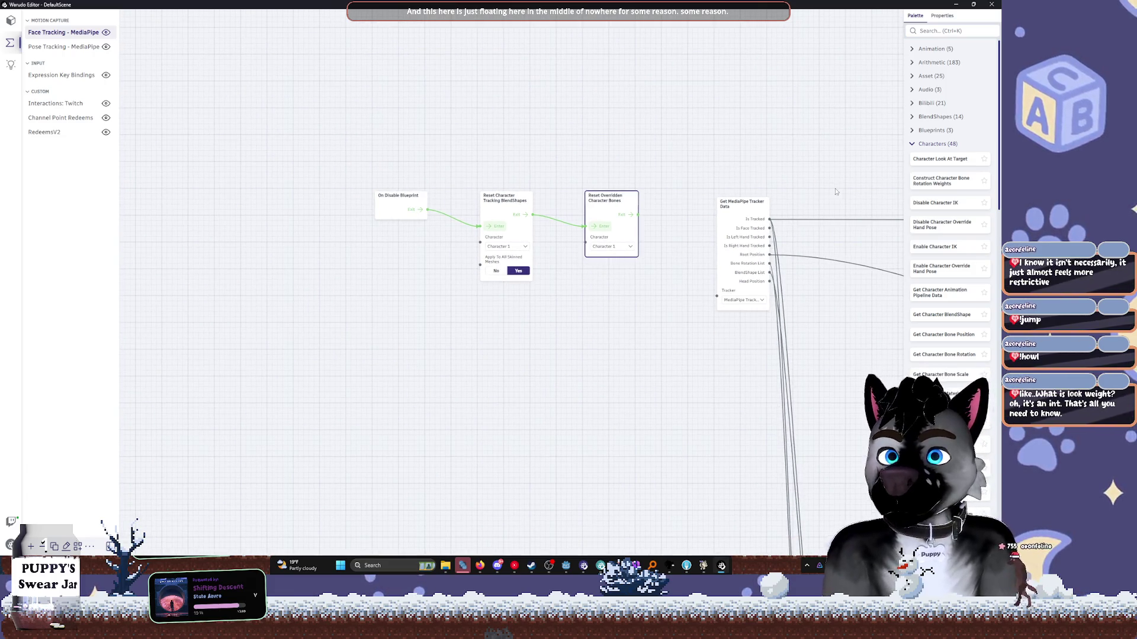
{"action": "left_click_drag", "start_coordinate": [837, 191], "coordinate": [357, 184]}
{"action": "scroll", "coordinate": [813, 204], "scroll_direction": "down", "scroll_amount": 2}
{"action": "scroll", "coordinate": [708, 175], "scroll_direction": "down", "scroll_amount": 3}
{"action": "left_click_drag", "start_coordinate": [787, 223], "coordinate": [305, 195]}
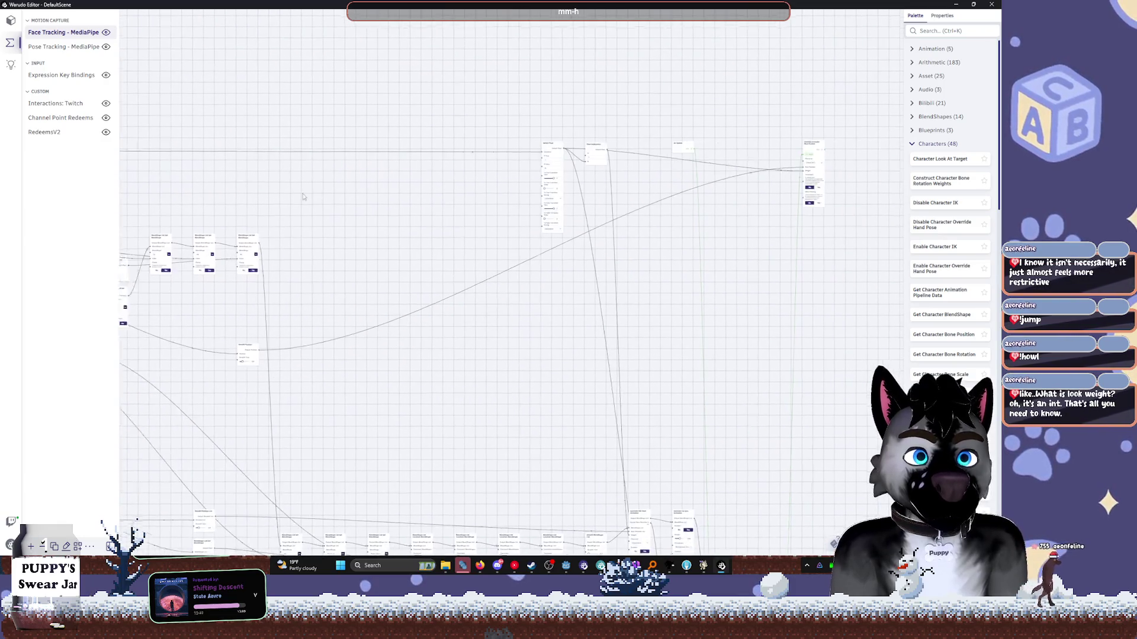
{"action": "mouse_move", "coordinate": [698, 236]}
{"action": "left_mouse_down"}
{"action": "mouse_move", "coordinate": [569, 209]}
{"action": "mouse_move", "coordinate": [530, 129]}
{"action": "left_mouse_up"}
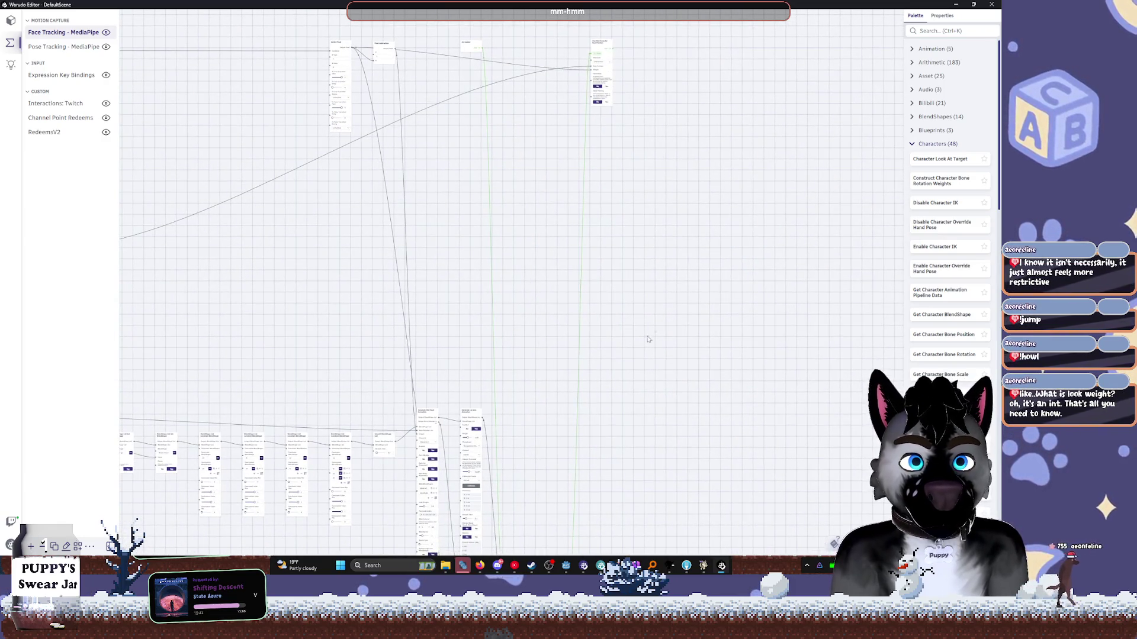
{"action": "left_click_drag", "start_coordinate": [639, 352], "coordinate": [698, 201]}
{"action": "scroll", "coordinate": [697, 213], "scroll_direction": "up", "scroll_amount": 3}
{"action": "scroll", "coordinate": [698, 213], "scroll_direction": "up", "scroll_amount": 3}
{"action": "left_click_drag", "start_coordinate": [257, 259], "coordinate": [505, 252]}
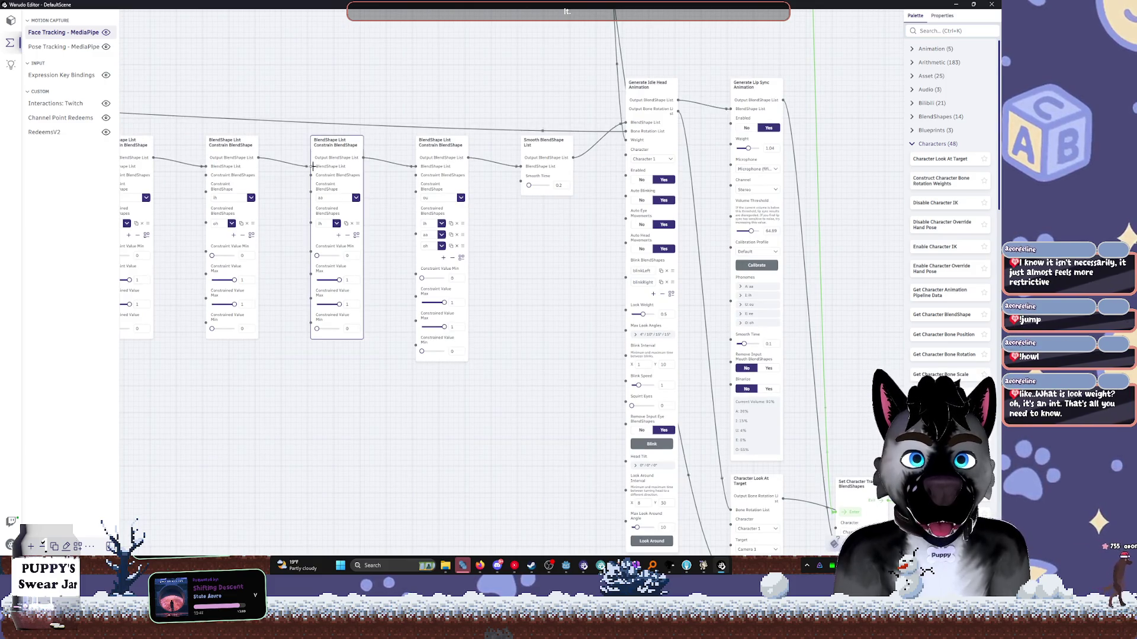
In Pose Tracking - MediaPipe, move both Float Subtraction nodes up near their inputs.
{"action": "left_click", "coordinate": [71, 47]}
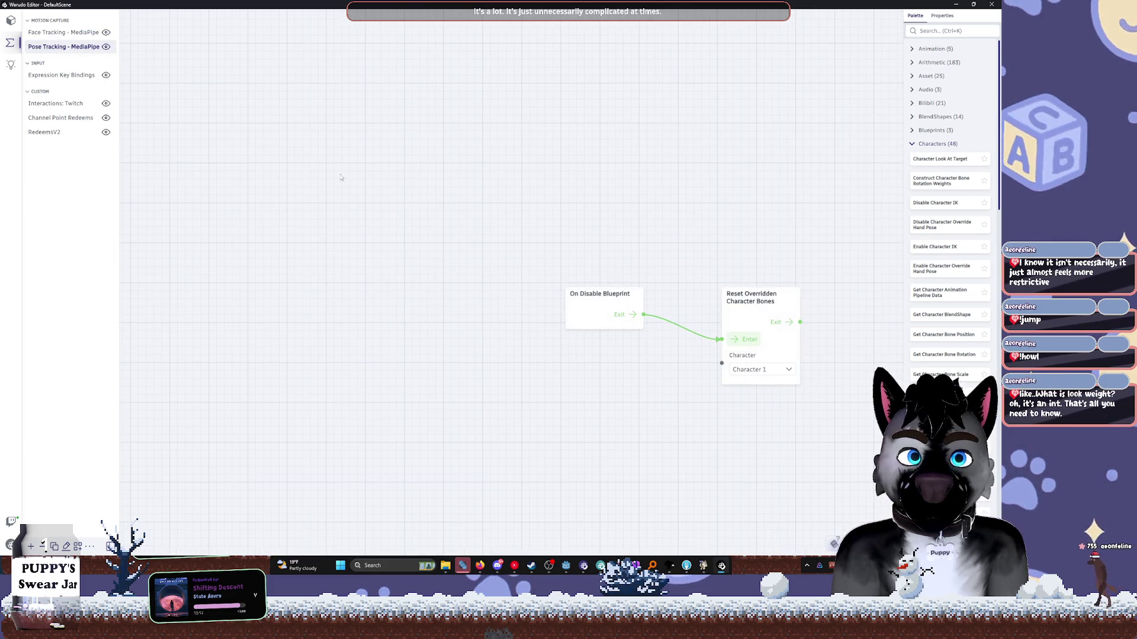
{"action": "scroll", "coordinate": [516, 230], "scroll_direction": "down", "scroll_amount": 5}
{"action": "left_click_drag", "start_coordinate": [637, 428], "coordinate": [361, 255]}
{"action": "mouse_move", "coordinate": [737, 306]}
{"action": "left_mouse_down"}
{"action": "mouse_move", "coordinate": [510, 254]}
{"action": "mouse_move", "coordinate": [619, 84]}
{"action": "mouse_move", "coordinate": [662, 137]}
{"action": "mouse_move", "coordinate": [706, 250]}
{"action": "mouse_move", "coordinate": [653, 199]}
{"action": "left_mouse_up"}
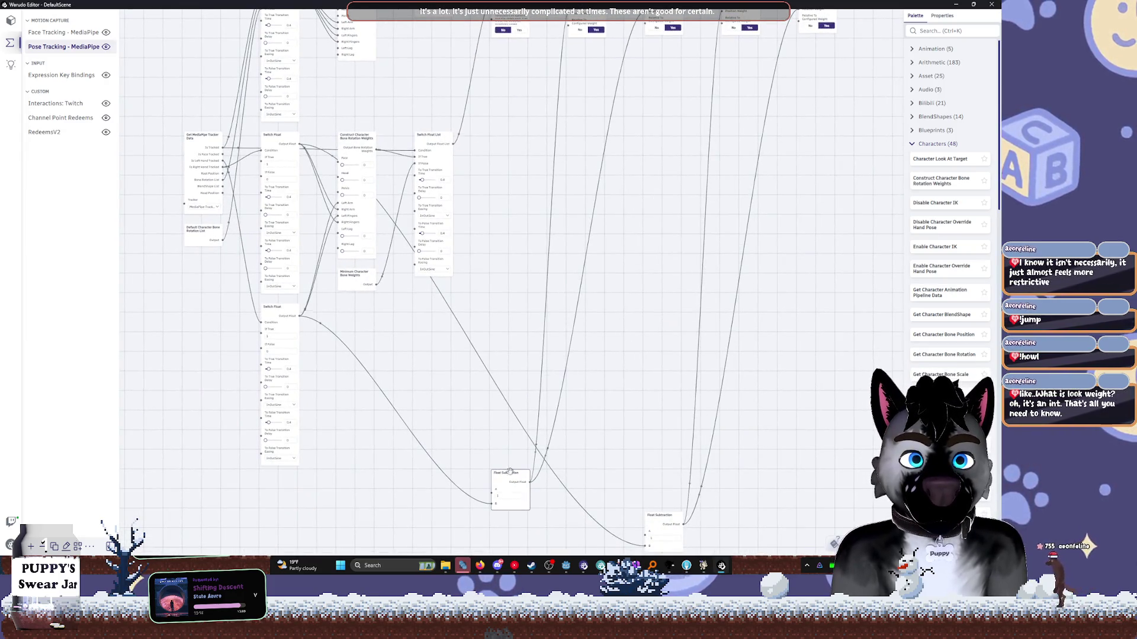
{"action": "mouse_move", "coordinate": [509, 472]}
{"action": "left_mouse_down"}
{"action": "mouse_move", "coordinate": [558, 197]}
{"action": "mouse_move", "coordinate": [570, 256]}
{"action": "left_mouse_up"}
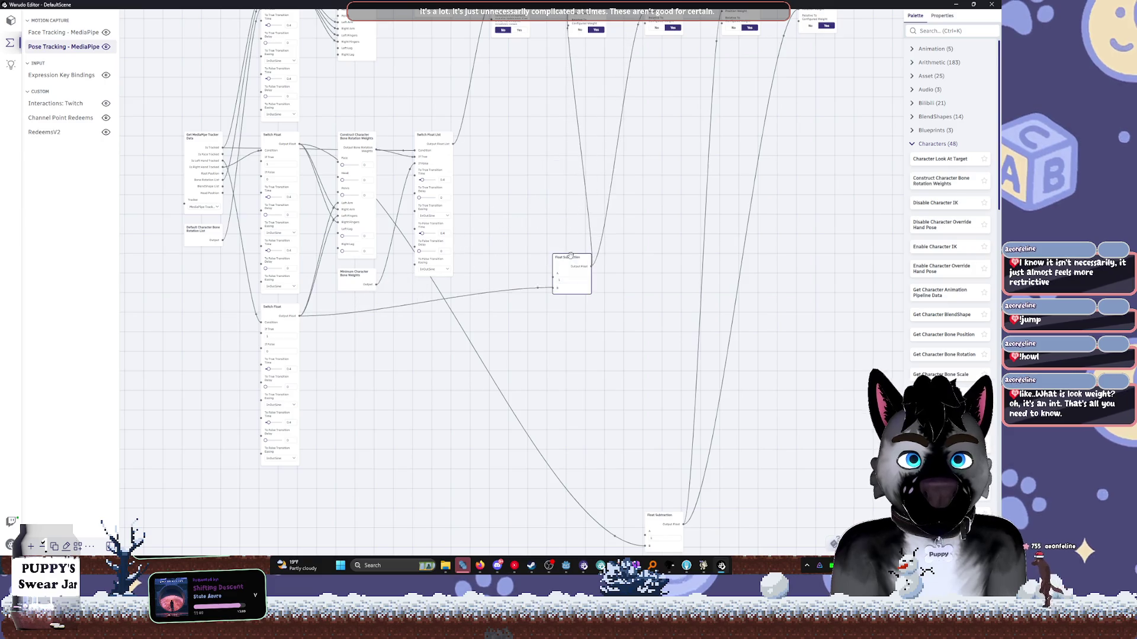
{"action": "mouse_move", "coordinate": [665, 518]}
{"action": "left_mouse_down"}
{"action": "mouse_move", "coordinate": [704, 441]}
{"action": "mouse_move", "coordinate": [710, 246]}
{"action": "mouse_move", "coordinate": [662, 184]}
{"action": "left_mouse_up"}
Switch to the Expression Key Bindings blueprint and frame its keystroke nodes.
{"action": "left_click_drag", "start_coordinate": [699, 265], "coordinate": [746, 391]}
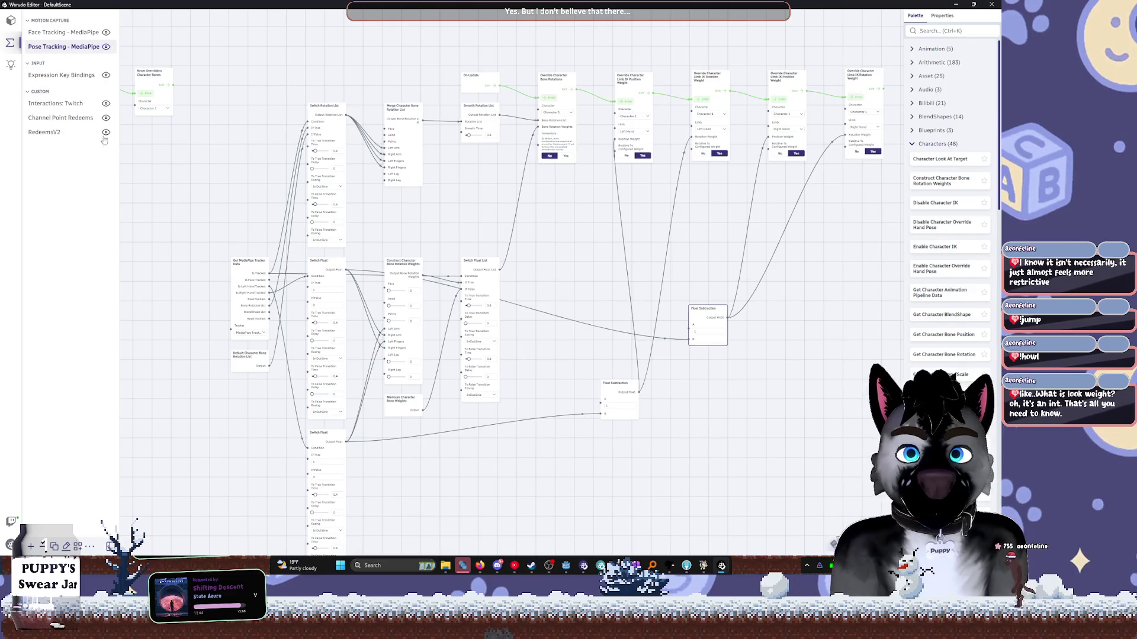
{"action": "left_click", "coordinate": [61, 75]}
{"action": "mouse_move", "coordinate": [356, 213]}
{"action": "left_mouse_down"}
{"action": "mouse_move", "coordinate": [581, 242]}
{"action": "mouse_move", "coordinate": [408, 204]}
{"action": "left_mouse_up"}
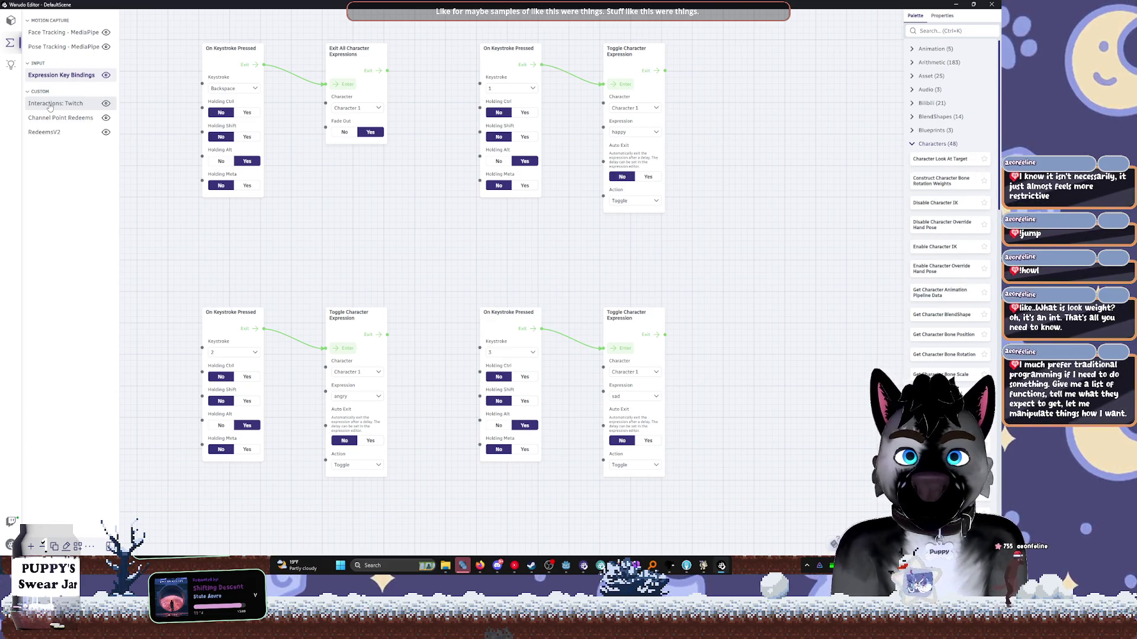
Browse the Interactions: Twitch, Channel Point Redeems and RedeemsV2 blueprints, then minimize the Warudo editor.
{"action": "left_click", "coordinate": [51, 107]}
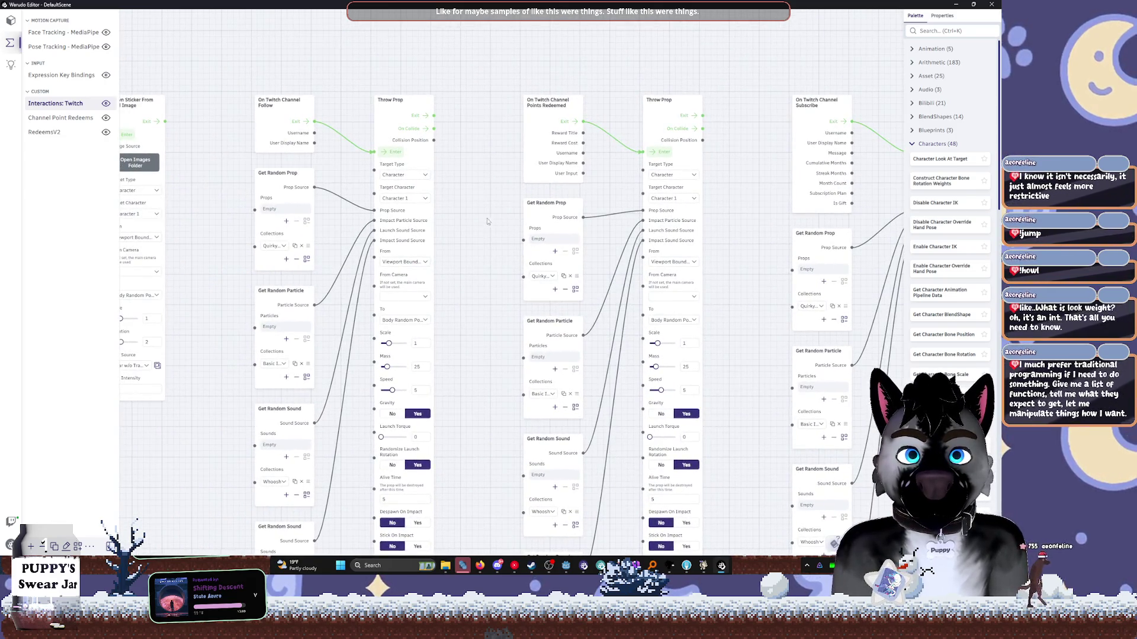
{"action": "left_click", "coordinate": [73, 120]}
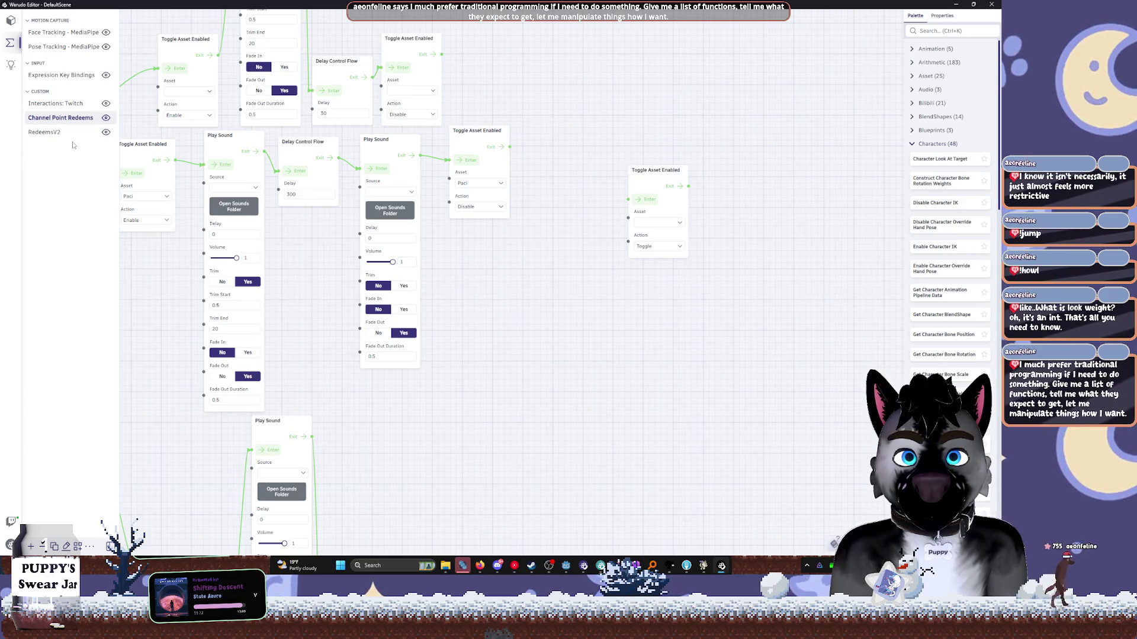
{"action": "left_click", "coordinate": [80, 139]}
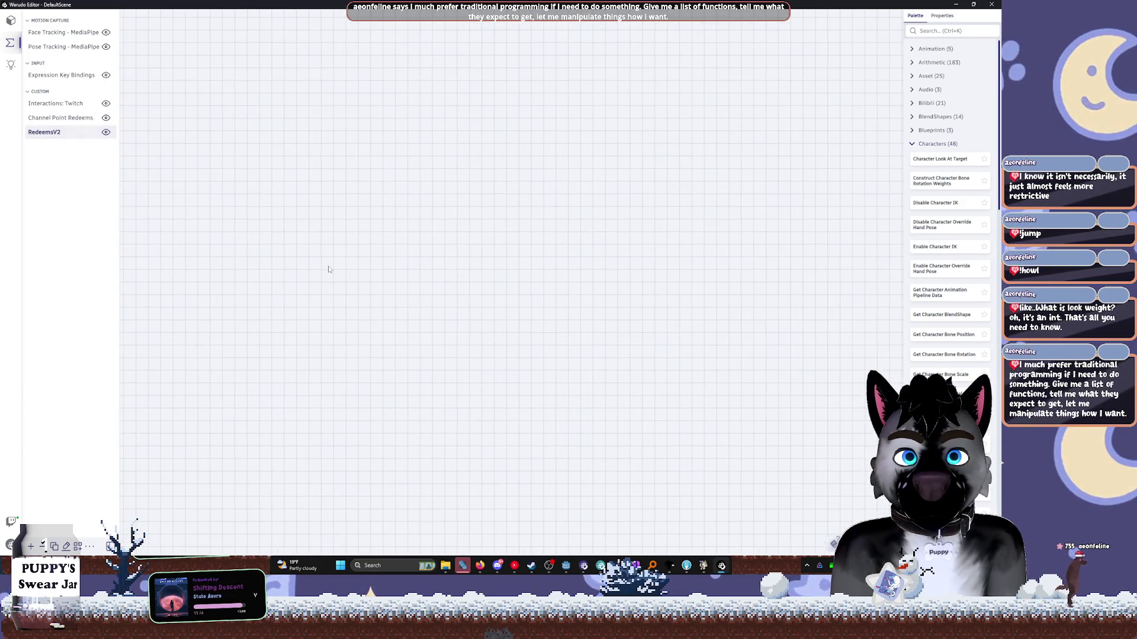
{"action": "left_click", "coordinate": [957, 5]}
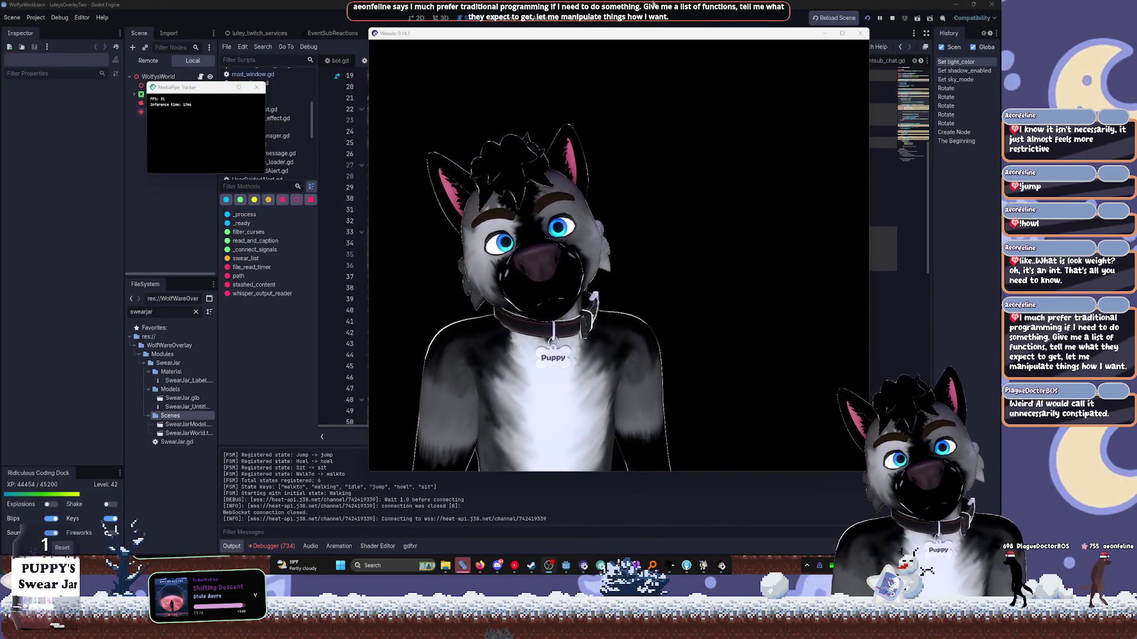
Alt+Tab to the Godot window and scroll down the Mod Window's chatter list.
{"action": "key", "text": "alt+Tab"}
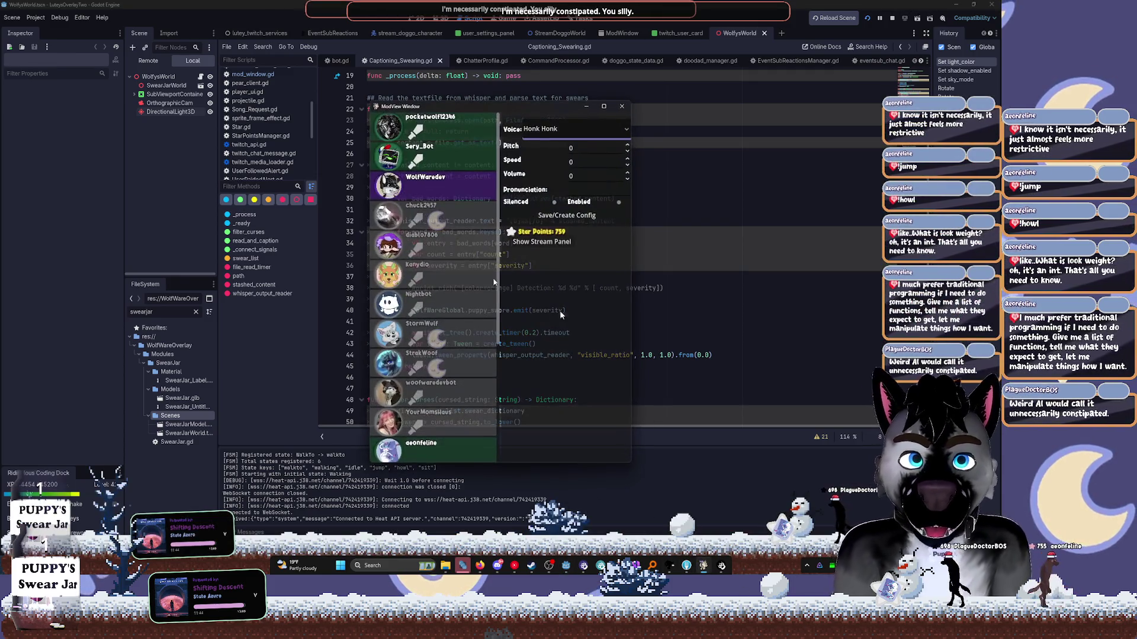
{"action": "scroll", "coordinate": [439, 144], "scroll_direction": "down", "scroll_amount": 5}
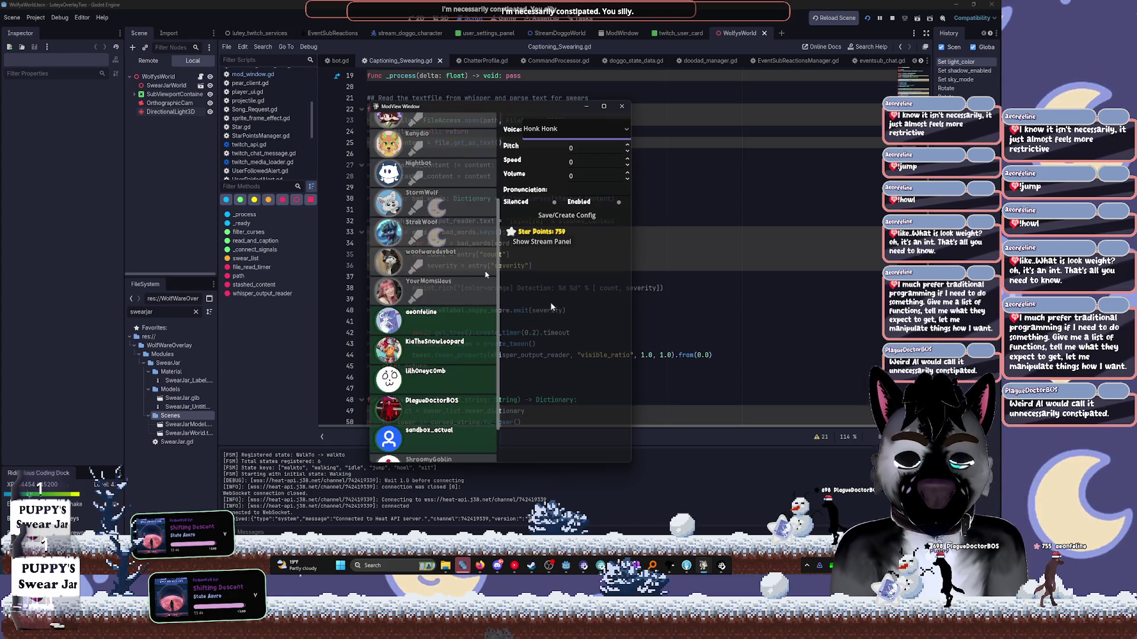
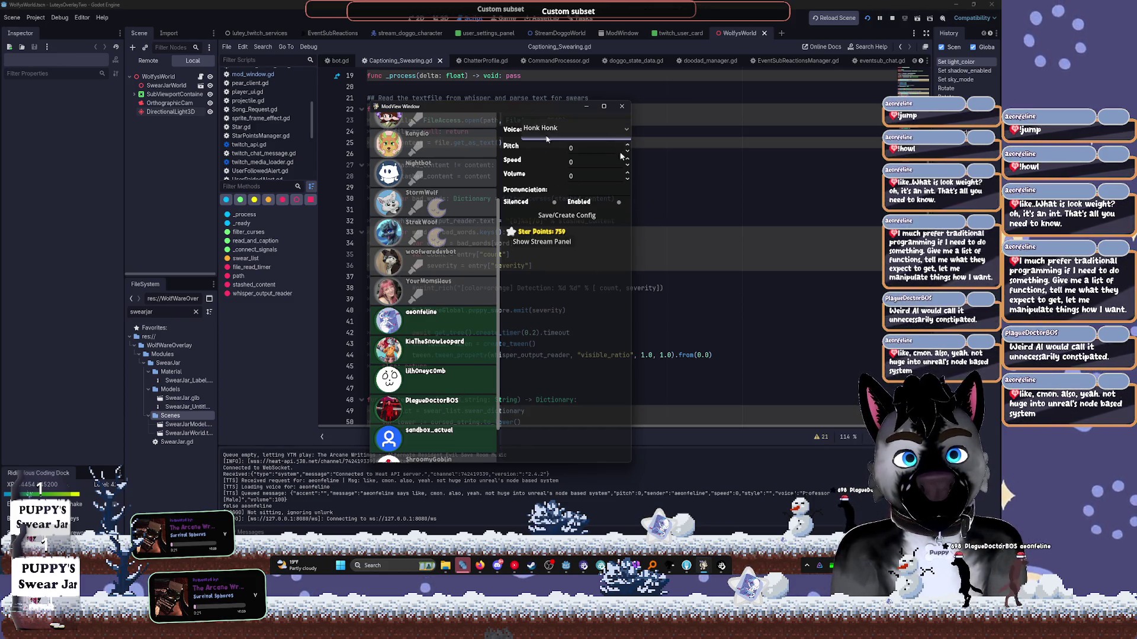
Give the first chatter the pronunciation 'ague Doctor' and save its voice config.
{"action": "left_click", "coordinate": [593, 129]}
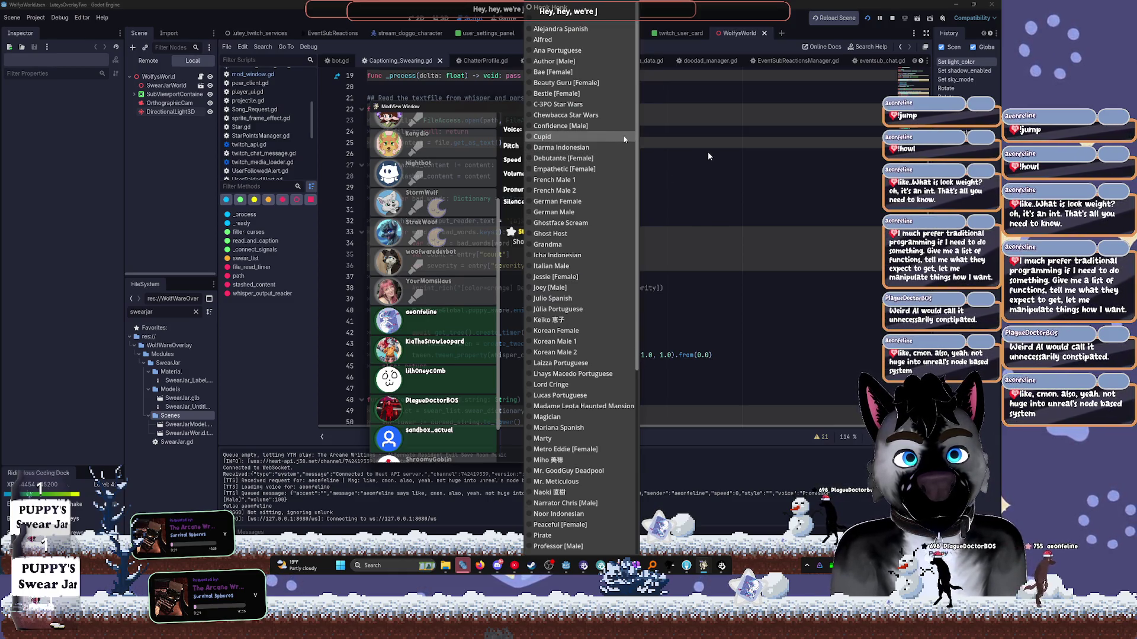
{"action": "left_click", "coordinate": [658, 52]}
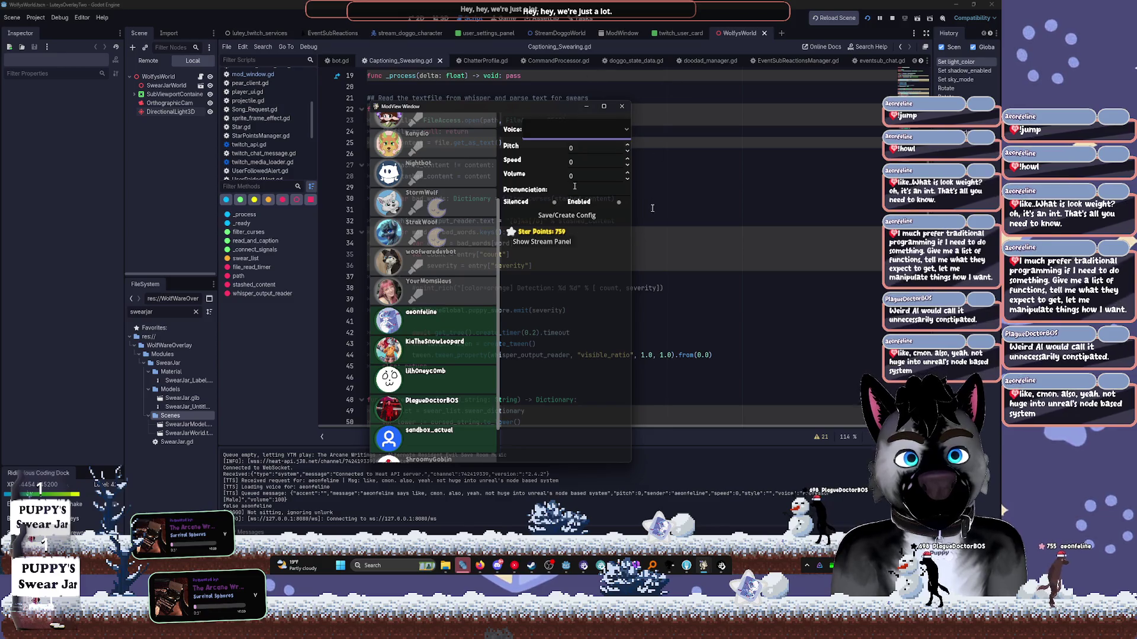
{"action": "left_click", "coordinate": [447, 415]}
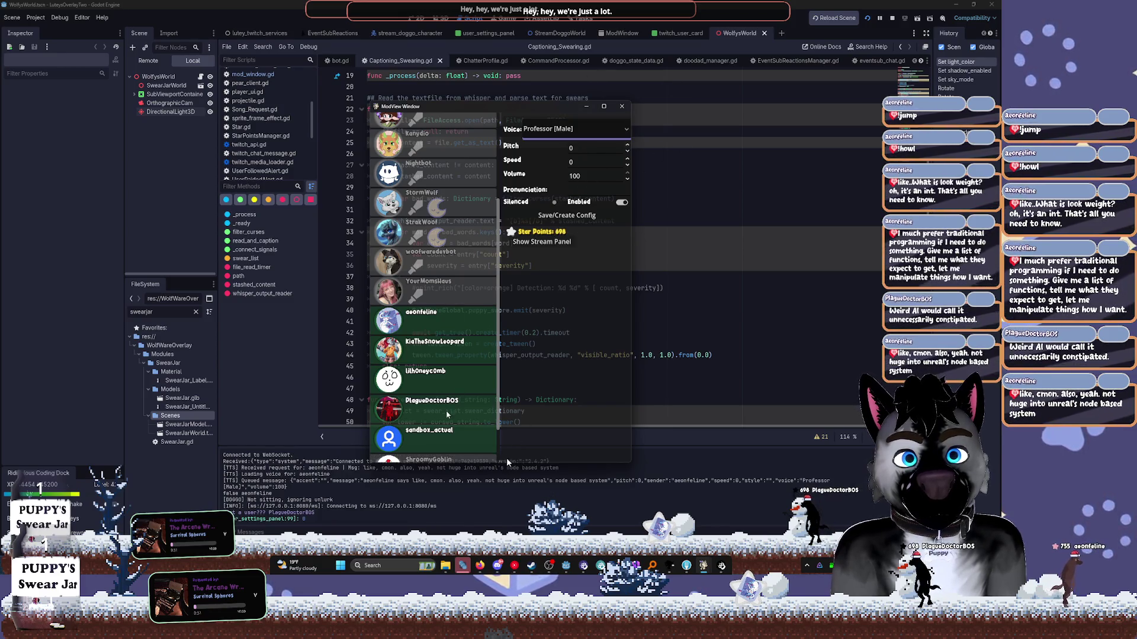
{"action": "left_click", "coordinate": [586, 189]}
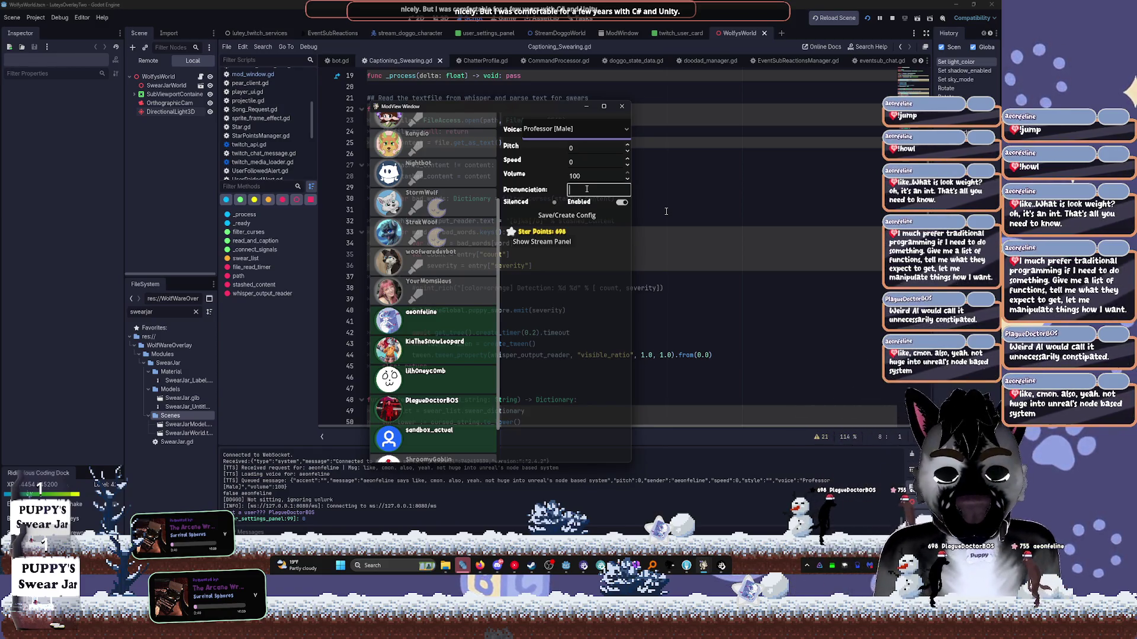
{"action": "type", "text": "ague Doctor"}
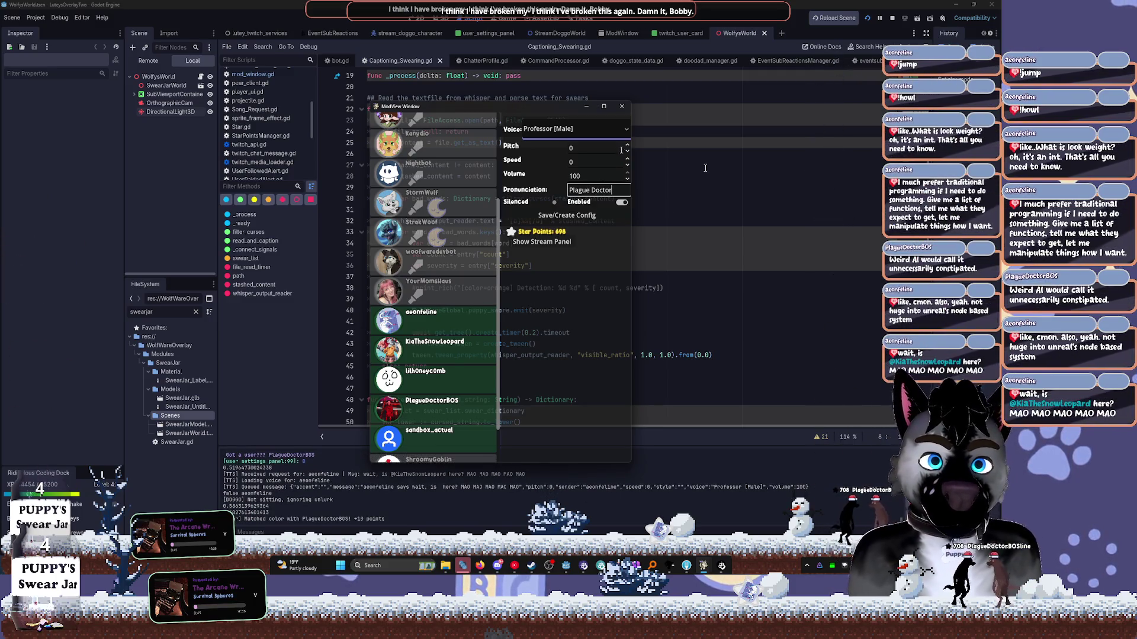
{"action": "left_click", "coordinate": [625, 215]}
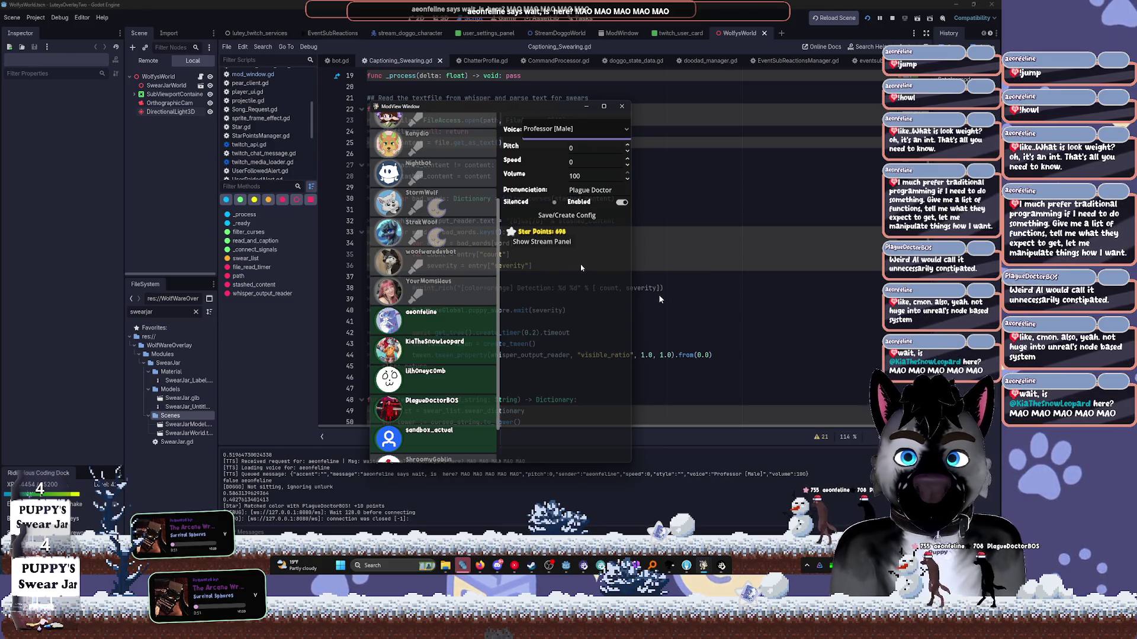
Give the next chatter the pronunciation 'The Snow Leopard', save it, and close the mod view.
{"action": "key", "text": "XF86AudioLowerVolume"}
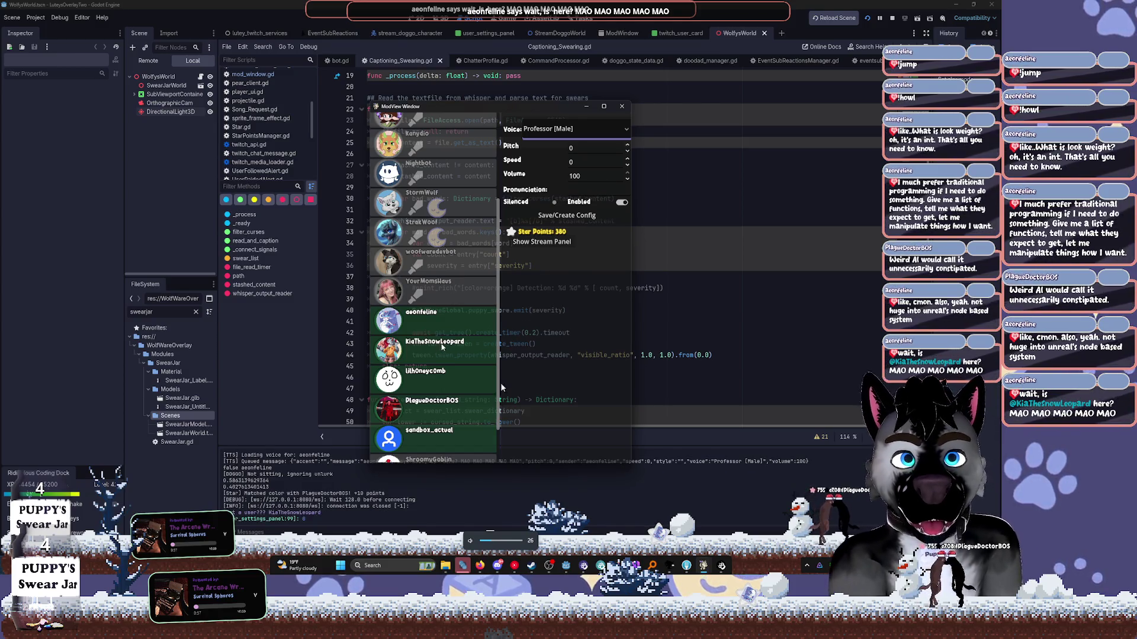
{"action": "left_click", "coordinate": [594, 193]}
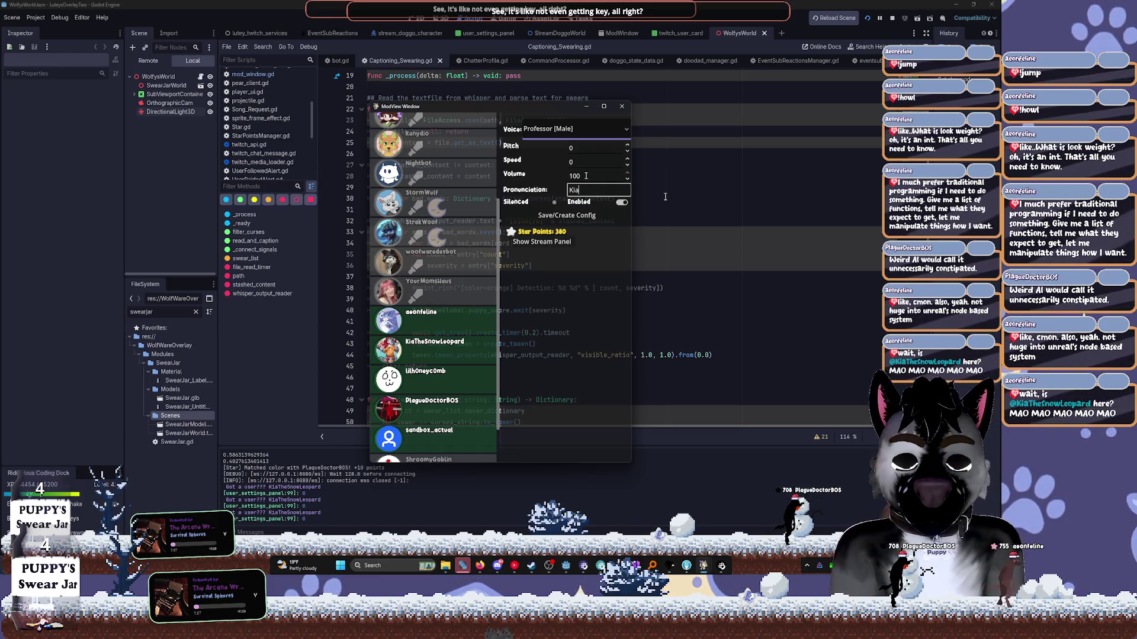
{"action": "type", "text": "The Snow Leopard"}
{"action": "left_click", "coordinate": [546, 211]}
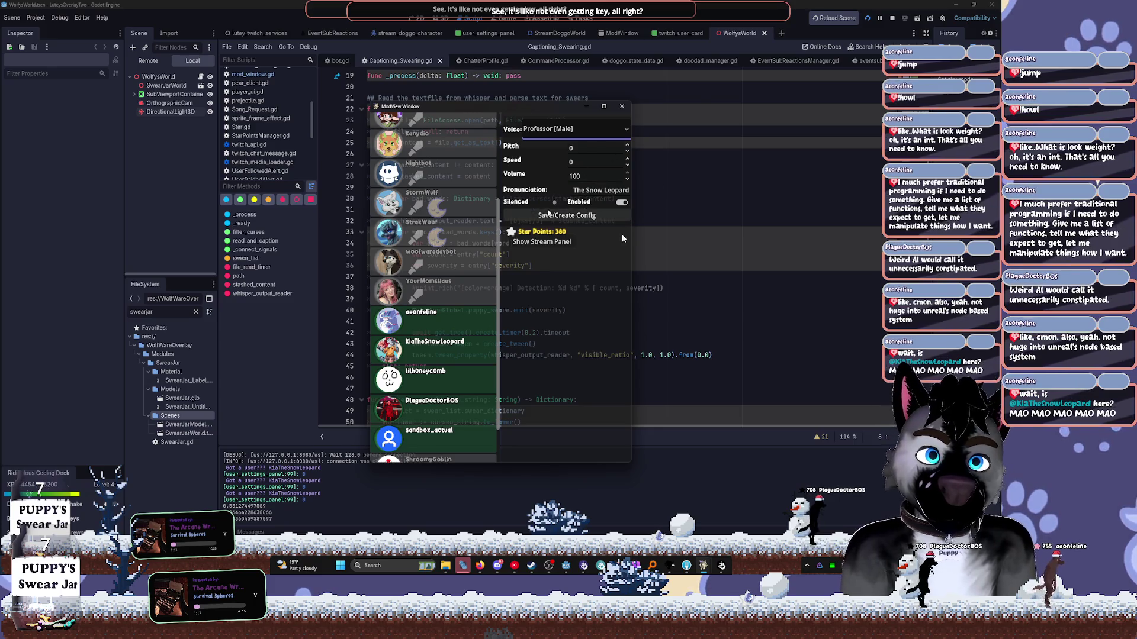
{"action": "left_click", "coordinate": [622, 106]}
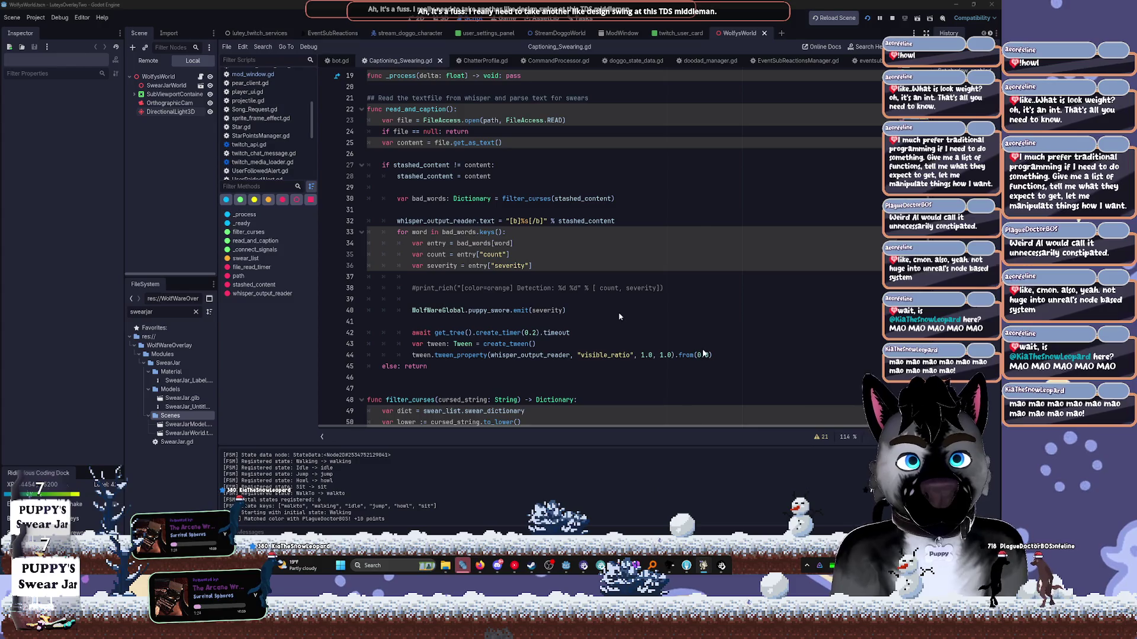
Bring the ModView Window back in front of the script editor from the taskbar.
{"action": "mouse_move", "coordinate": [484, 565]}
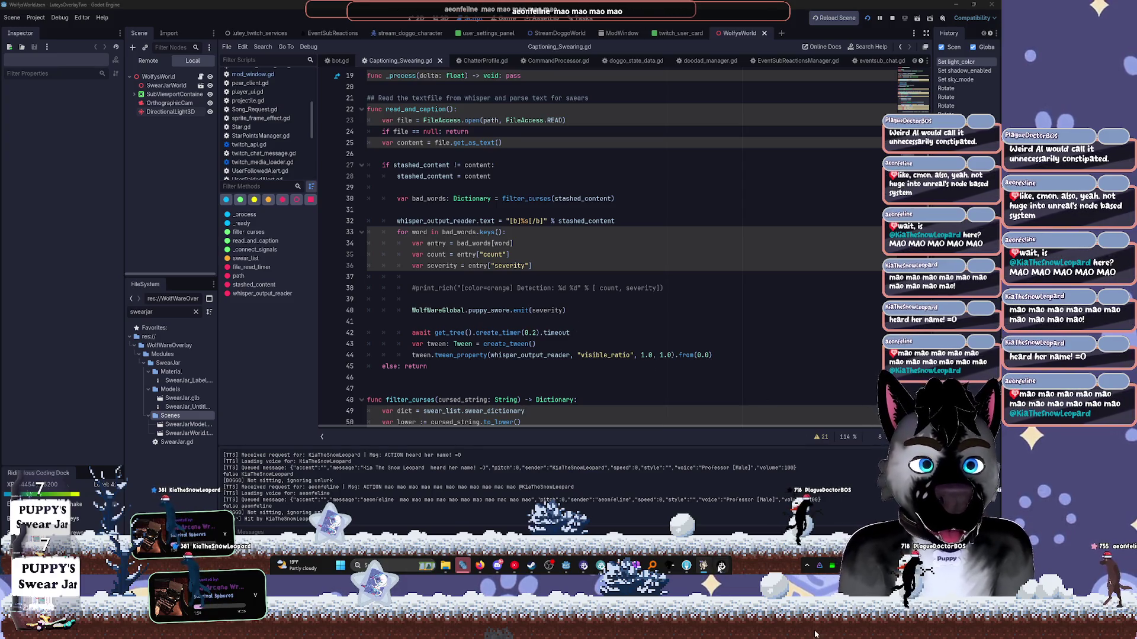
{"action": "mouse_move", "coordinate": [722, 566]}
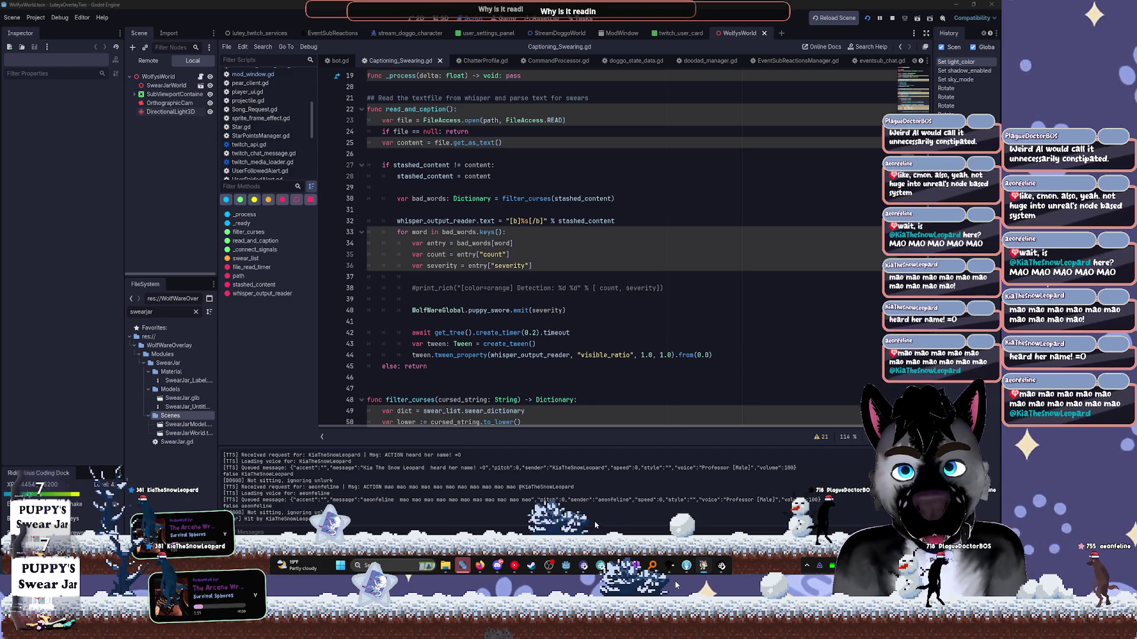
{"action": "left_click", "coordinate": [703, 566]}
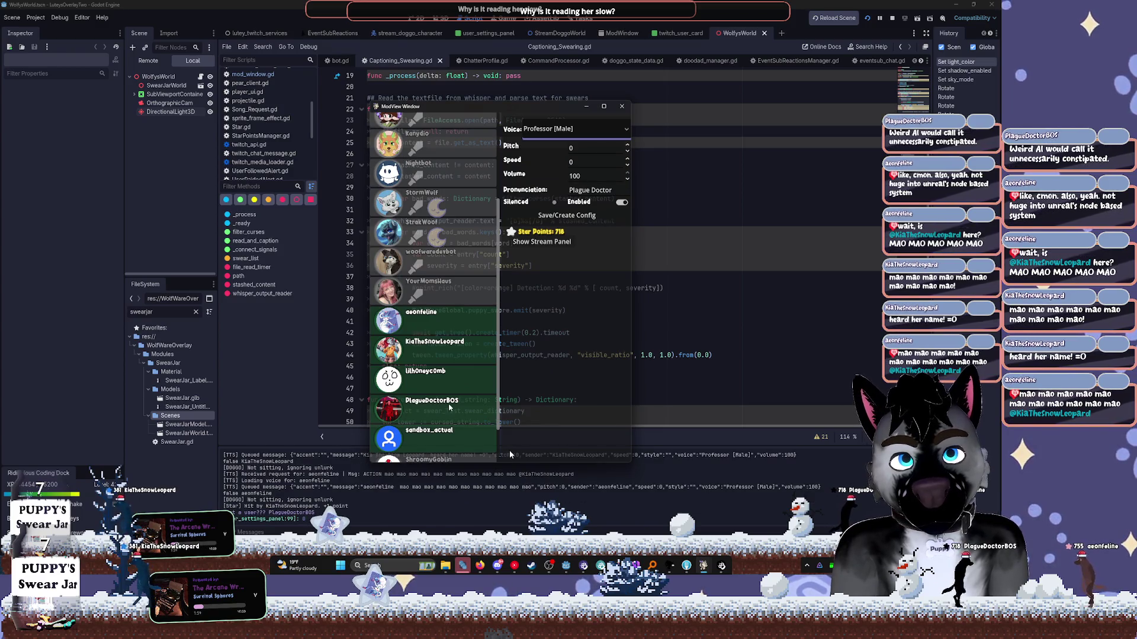
Switch the Wolfie chatter's voice in the mod view from Scientist [Male] to Stitch Lilo & Stitch.
{"action": "left_click", "coordinate": [450, 349]}
{"action": "left_click", "coordinate": [595, 161]}
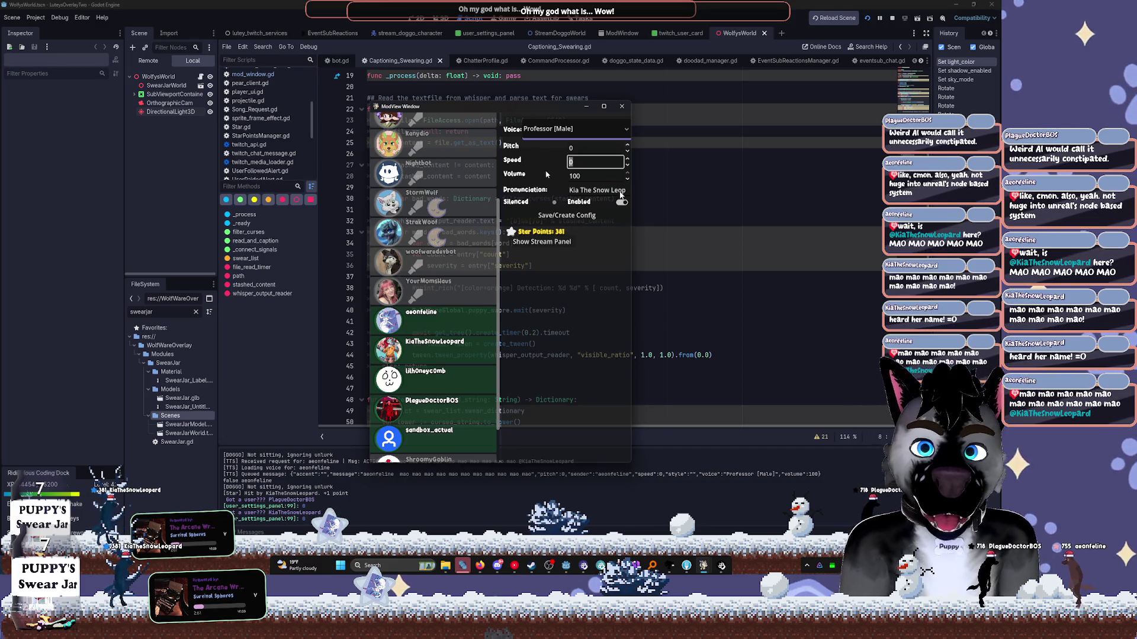
{"action": "left_click", "coordinate": [737, 228]}
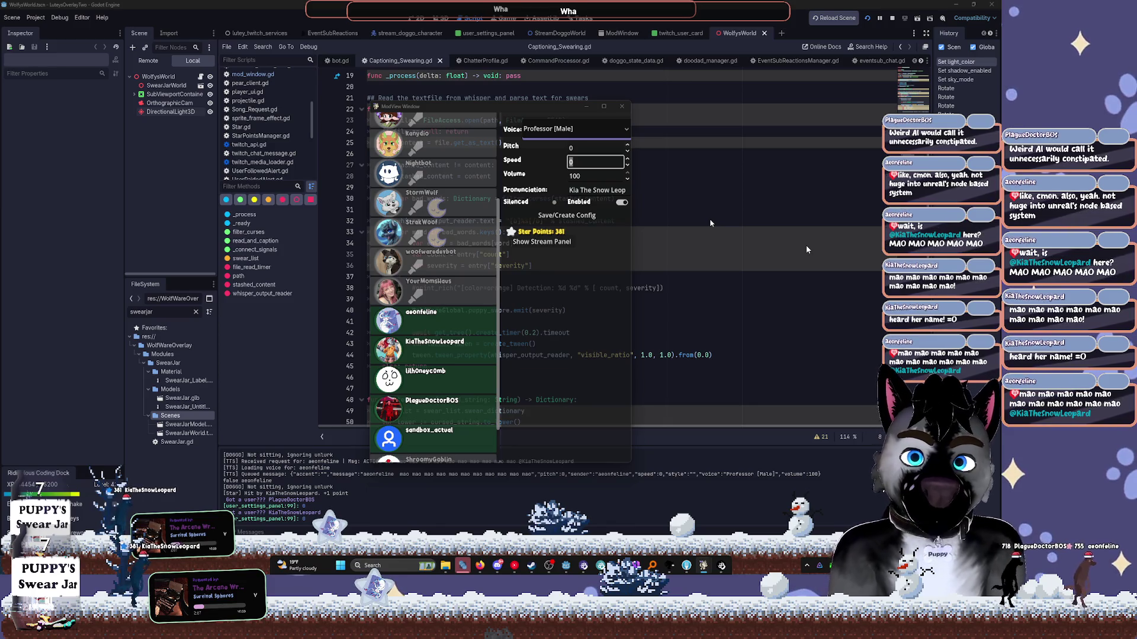
{"action": "scroll", "coordinate": [481, 289], "scroll_direction": "up", "scroll_amount": 4}
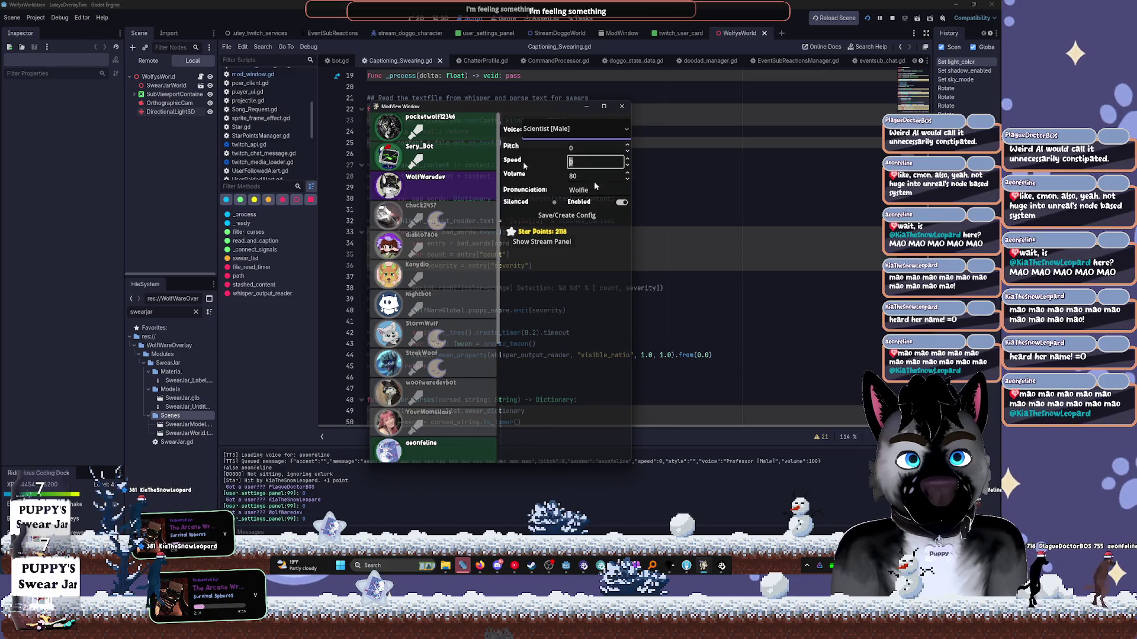
{"action": "left_click", "coordinate": [566, 128]}
{"action": "scroll", "coordinate": [582, 350], "scroll_direction": "down", "scroll_amount": 5}
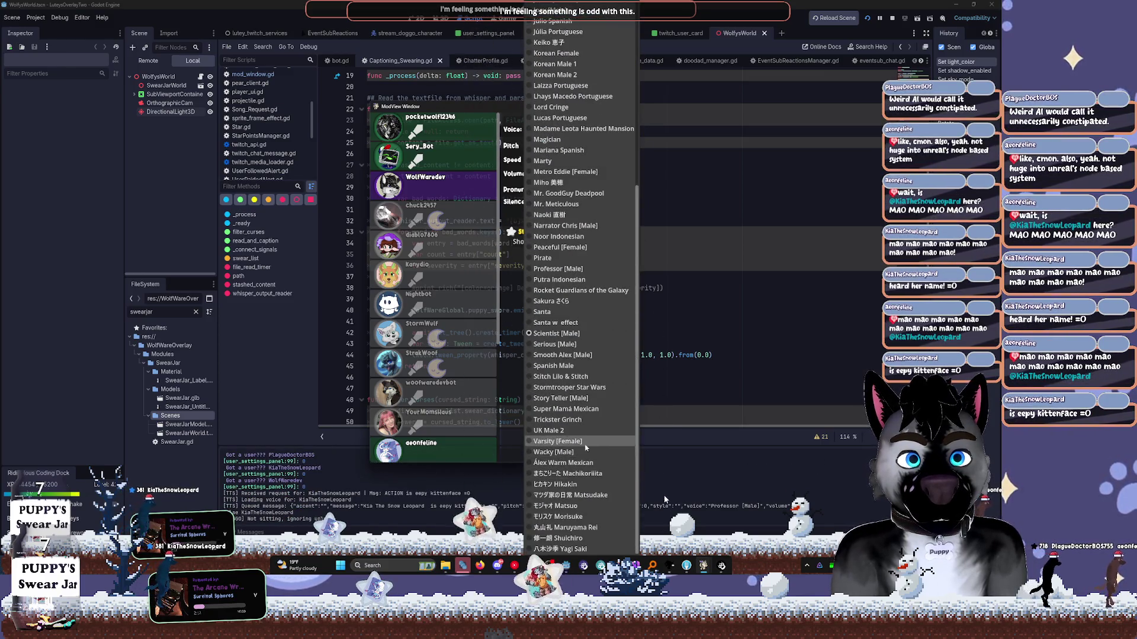
{"action": "left_click", "coordinate": [588, 379]}
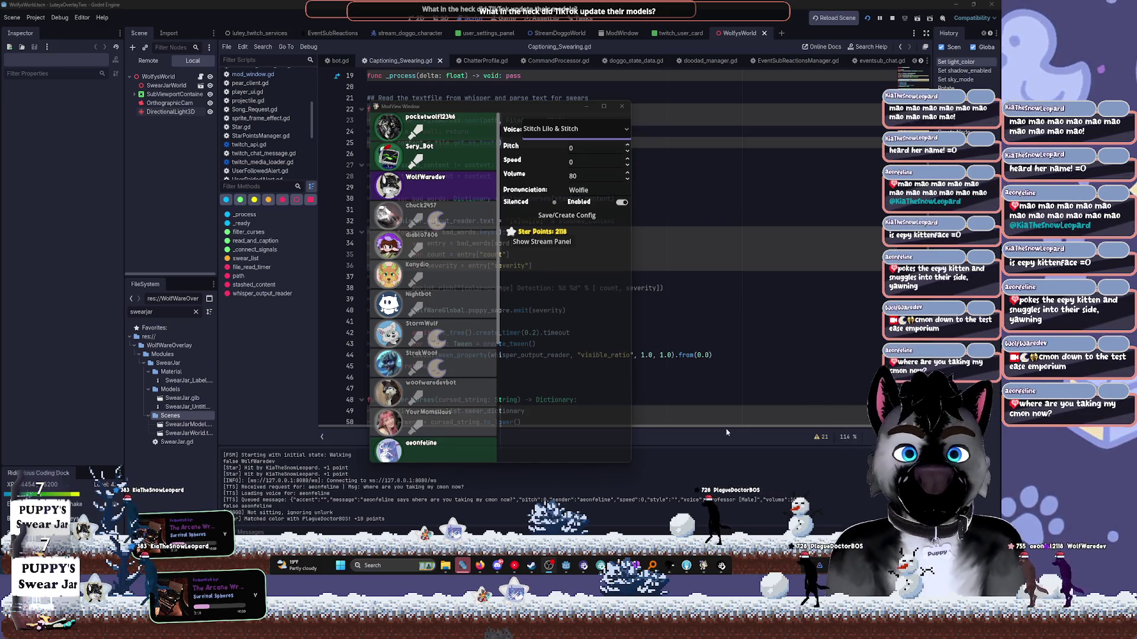
{"action": "mouse_move", "coordinate": [618, 565]}
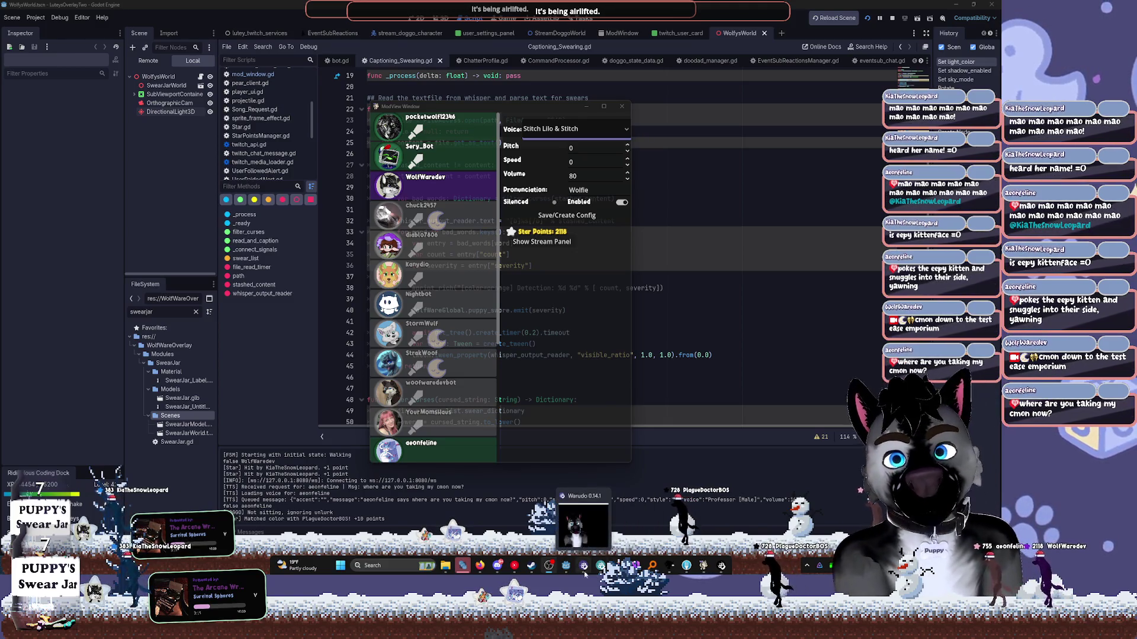
Drag the mod view to the left so it no longer covers the script code.
{"action": "left_click", "coordinate": [480, 565]}
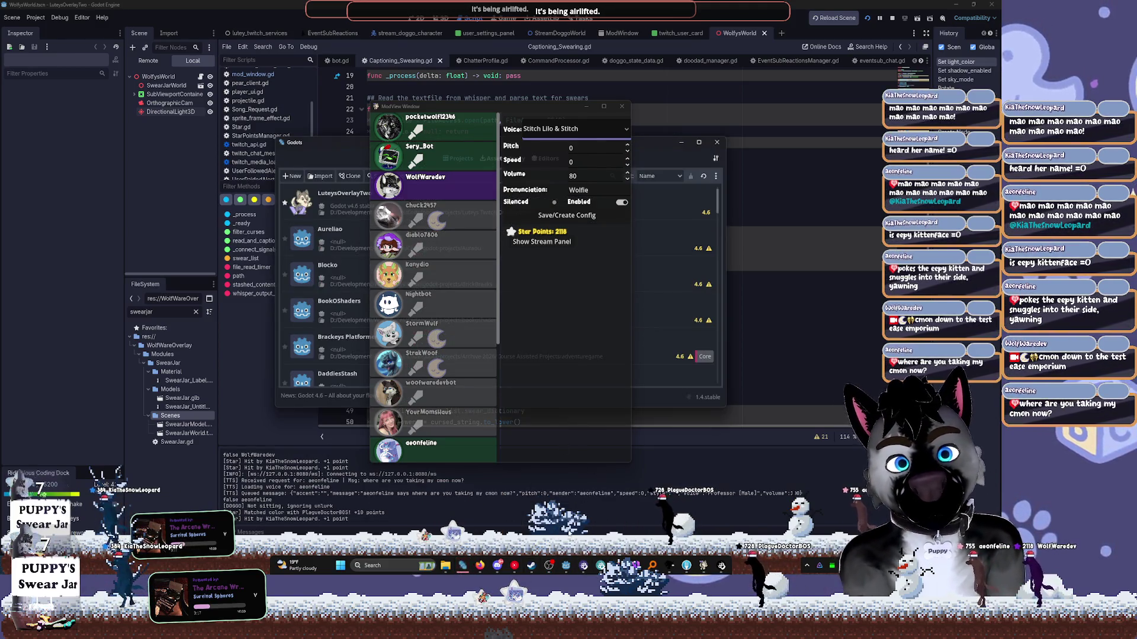
{"action": "left_click", "coordinate": [595, 454]}
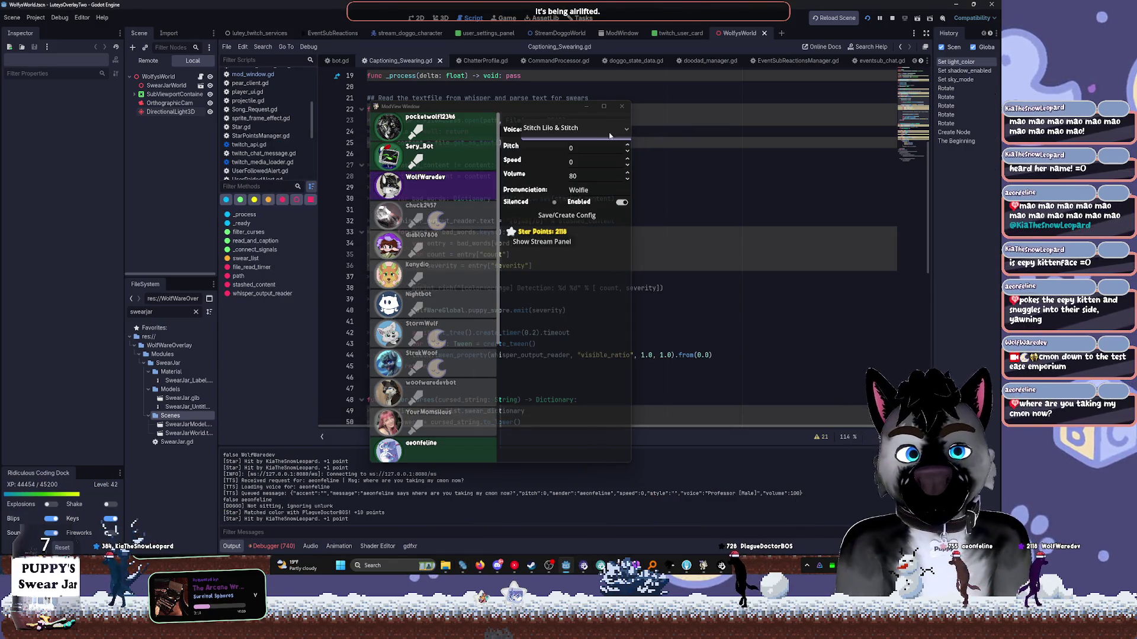
{"action": "left_click_drag", "start_coordinate": [571, 126], "coordinate": [301, 131]}
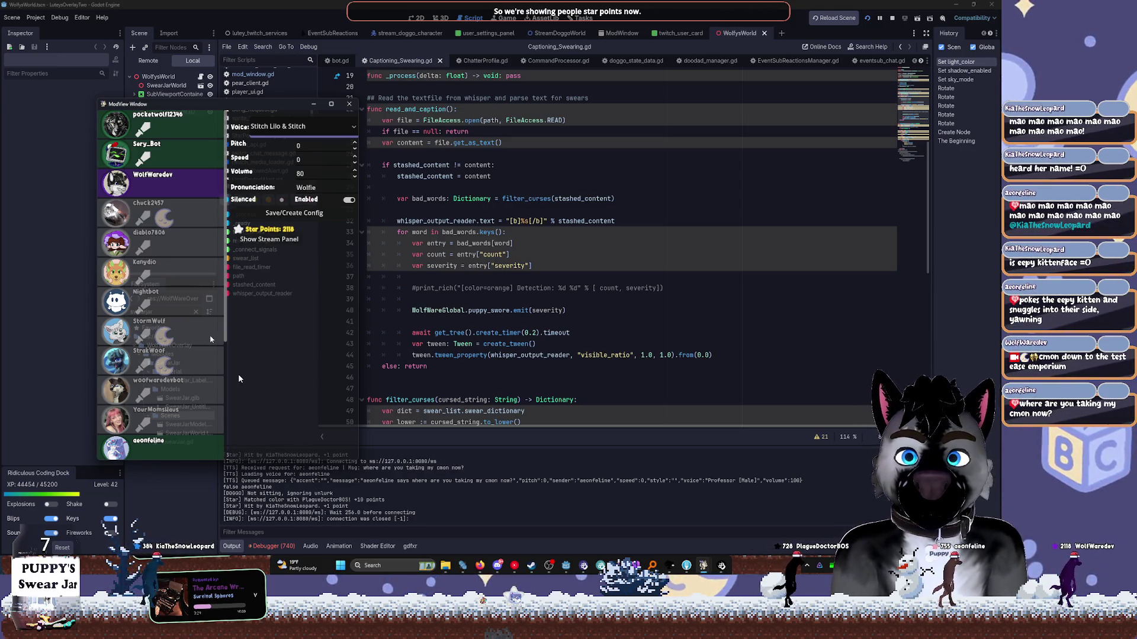
Read two chatters' star point totals in the mod view: 755 and 384.
{"action": "left_click", "coordinate": [162, 451]}
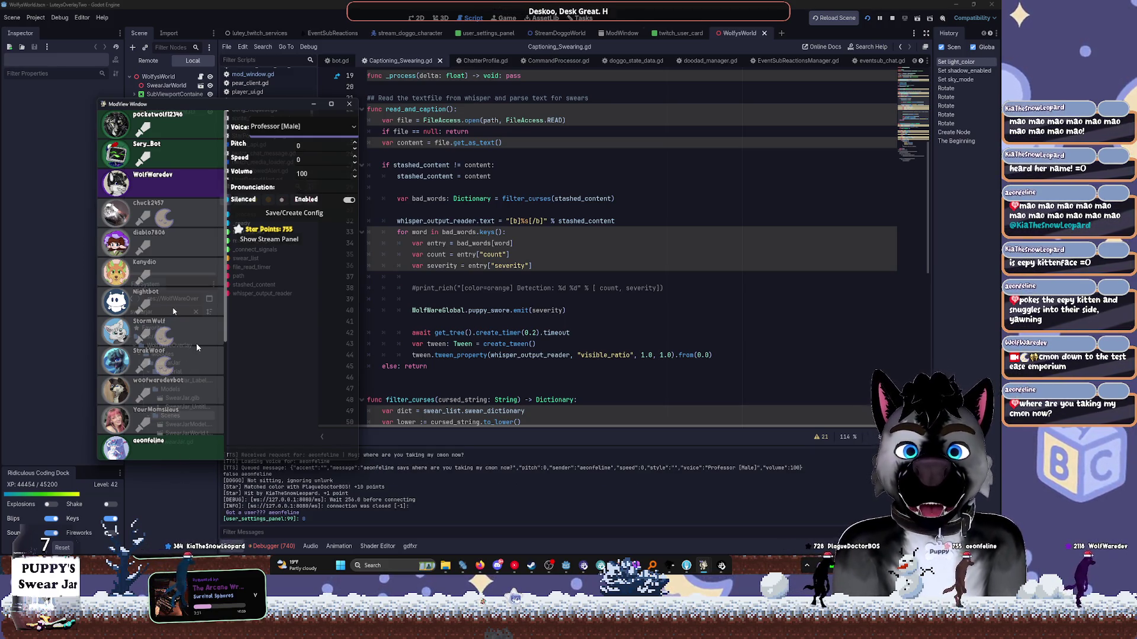
{"action": "scroll", "coordinate": [196, 343], "scroll_direction": "down", "scroll_amount": 3}
{"action": "scroll", "coordinate": [199, 320], "scroll_direction": "down", "scroll_amount": 2}
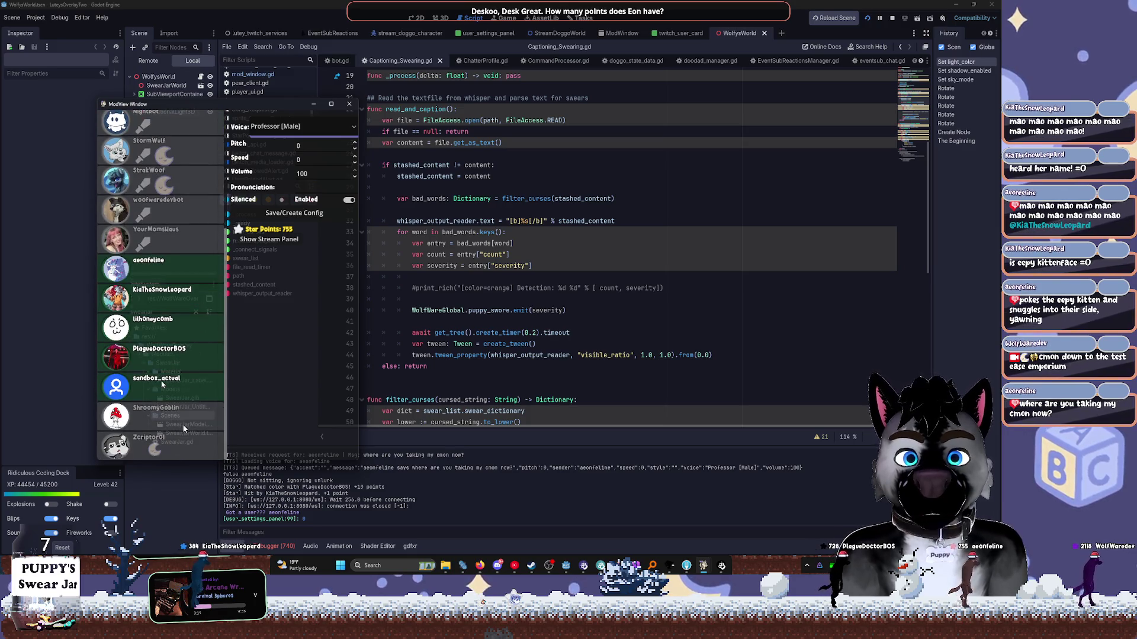
{"action": "left_click", "coordinate": [163, 296]}
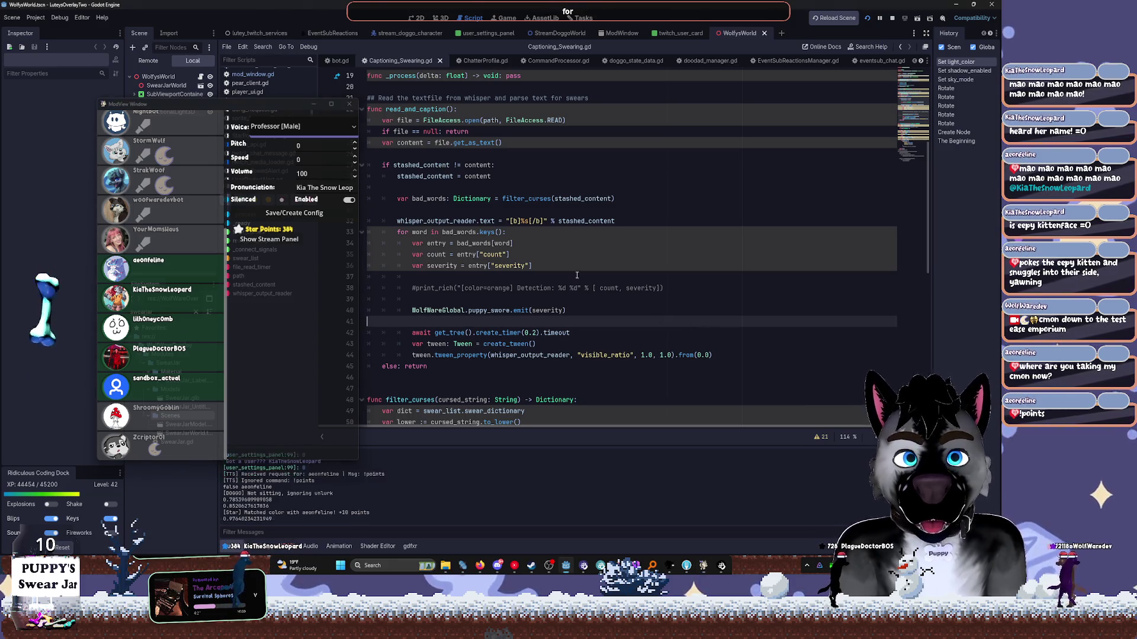
Close the mod view and bring up the stream_doggo_character scene in the 2D view.
{"action": "left_click", "coordinate": [444, 150]}
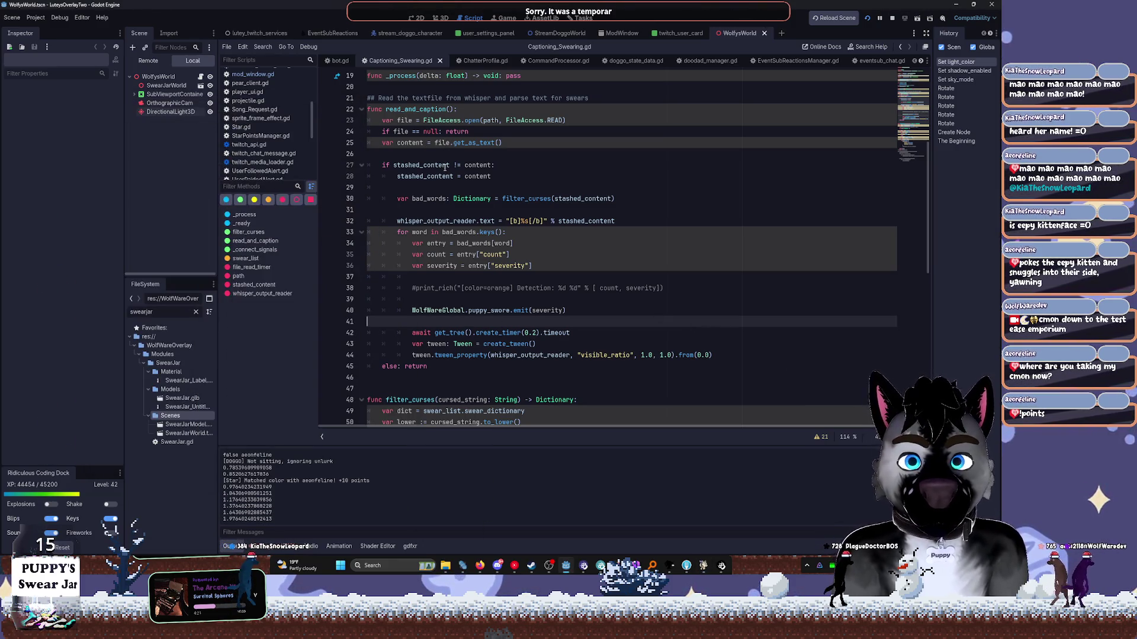
{"action": "left_click", "coordinate": [381, 61]}
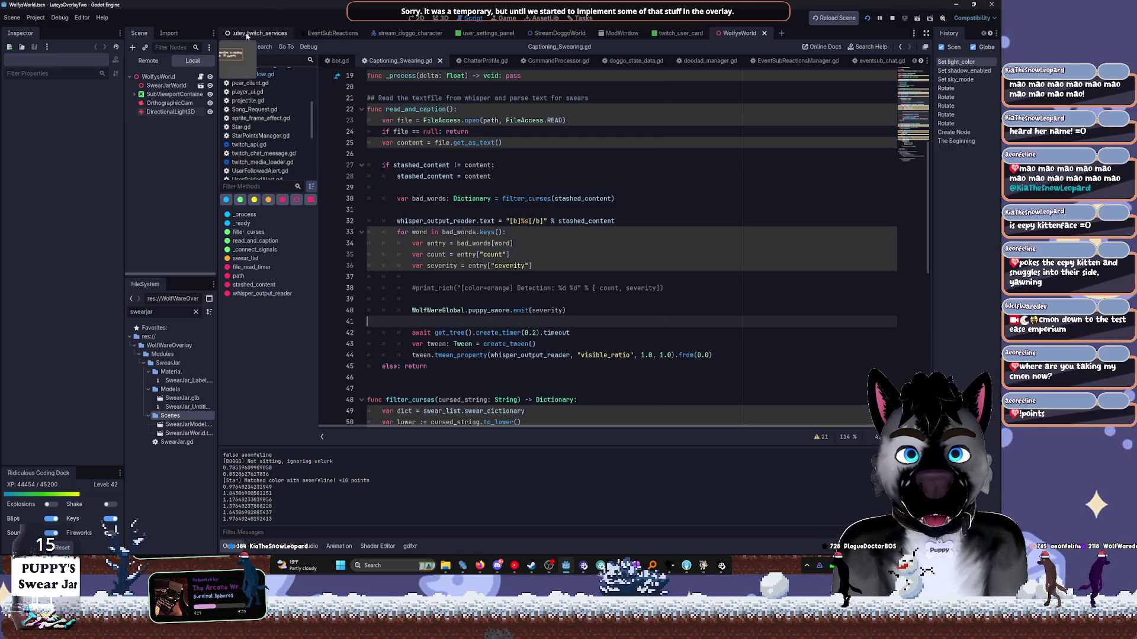
{"action": "left_click", "coordinate": [410, 33]}
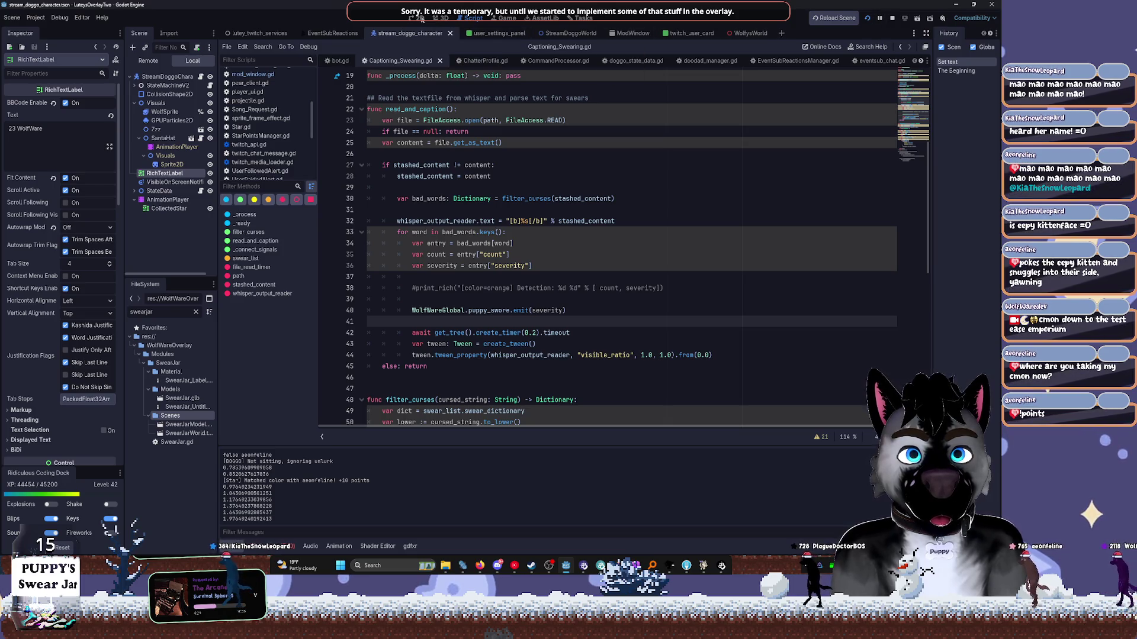
{"action": "left_click", "coordinate": [421, 18]}
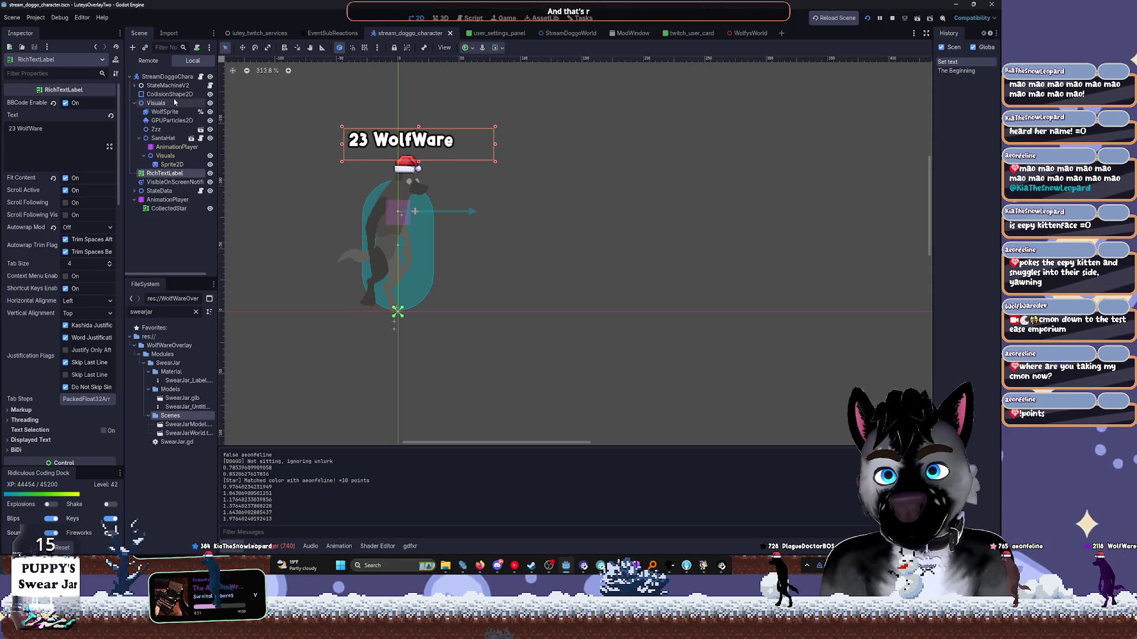
{"action": "left_click", "coordinate": [250, 32]}
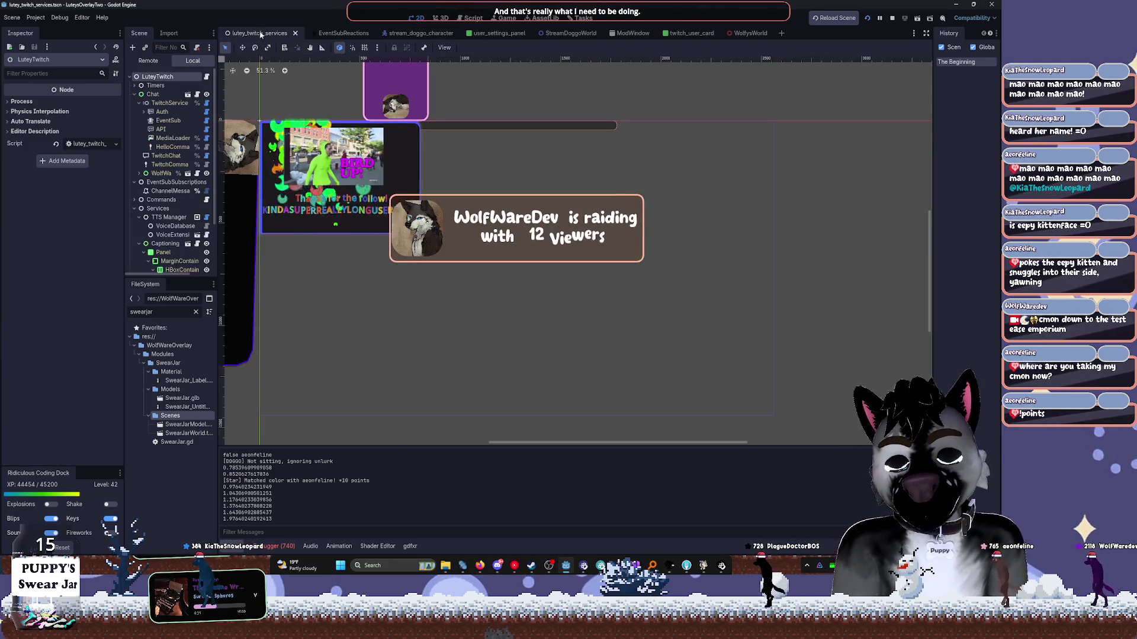
{"action": "left_click", "coordinate": [335, 32]}
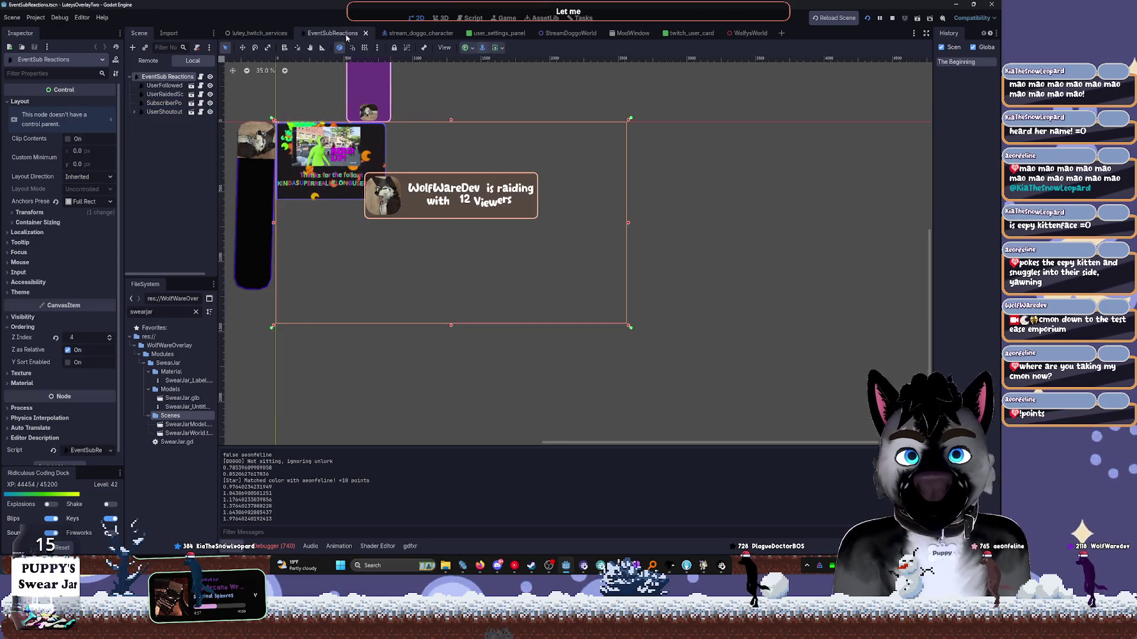
{"action": "left_click", "coordinate": [414, 33]}
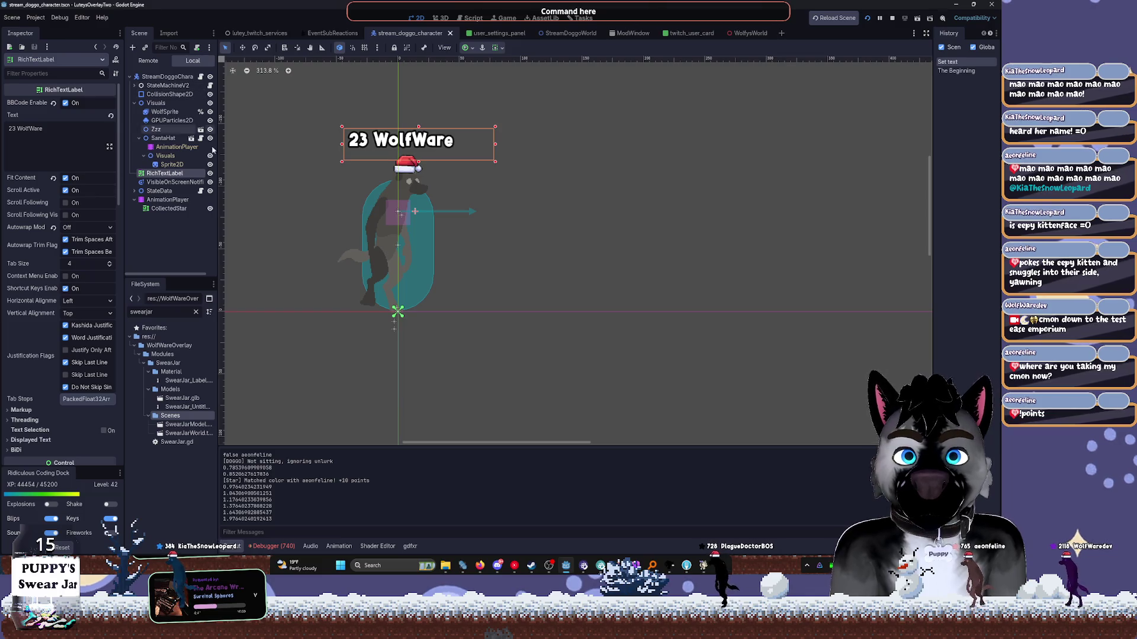
Filter the FileSystem dock with 'comma' to show command-related files.
{"action": "left_click", "coordinate": [172, 313]}
{"action": "key", "text": "ctrl+a"}
{"action": "type", "text": "comma"}
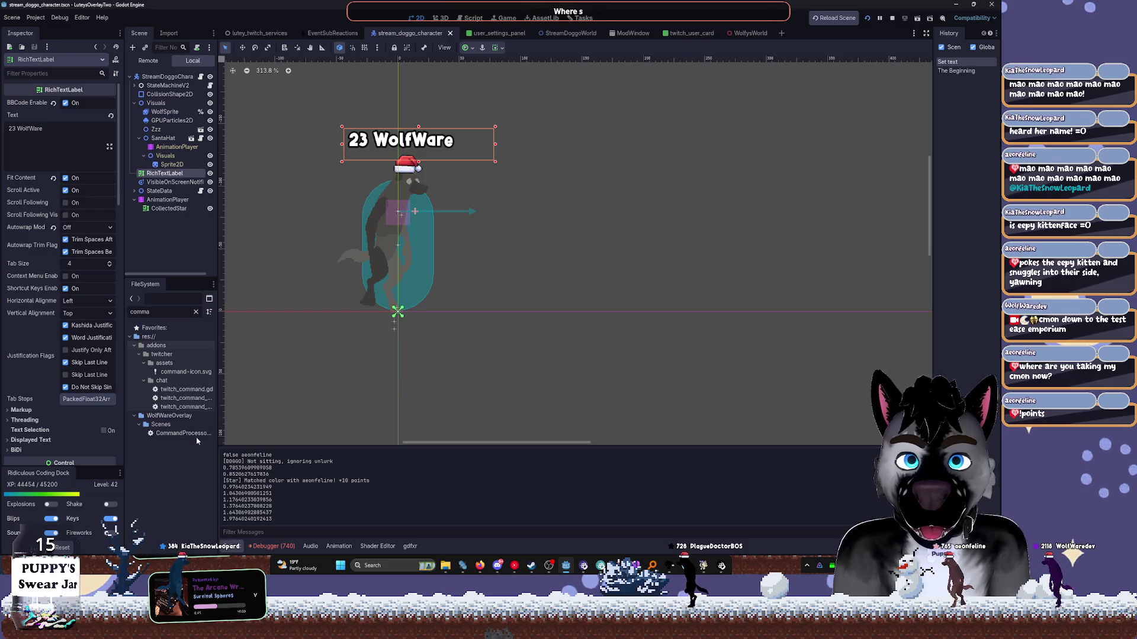
Open CommandProcessor.gd and scroll through its bonk, coin-flip and TTS handlers.
{"action": "double_click", "coordinate": [177, 433]}
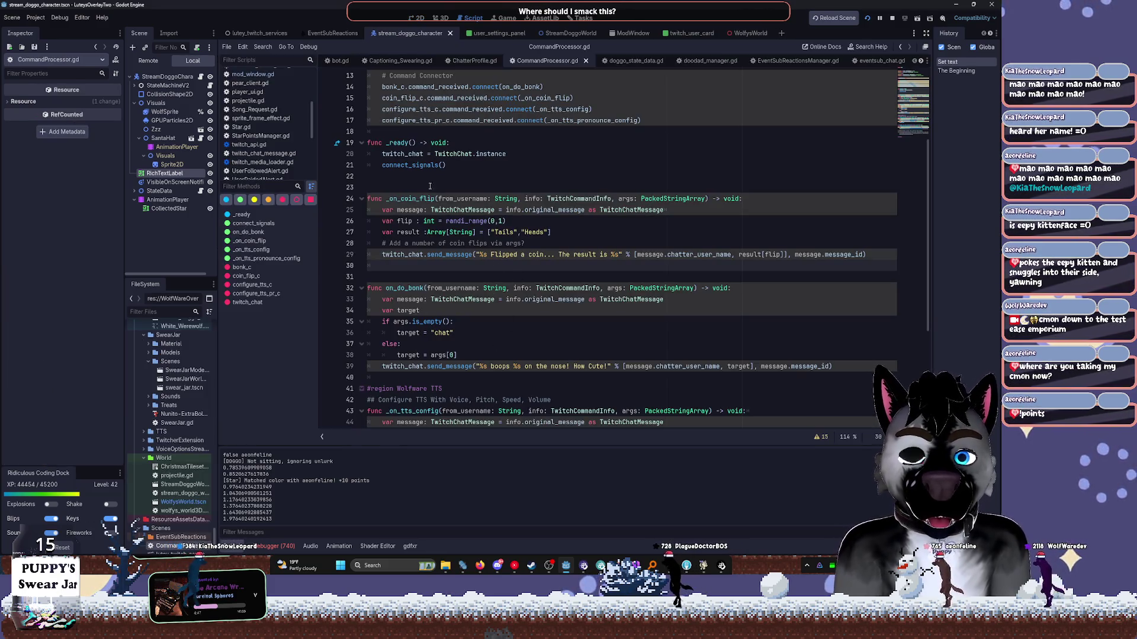
{"action": "scroll", "coordinate": [557, 167], "scroll_direction": "up", "scroll_amount": 4}
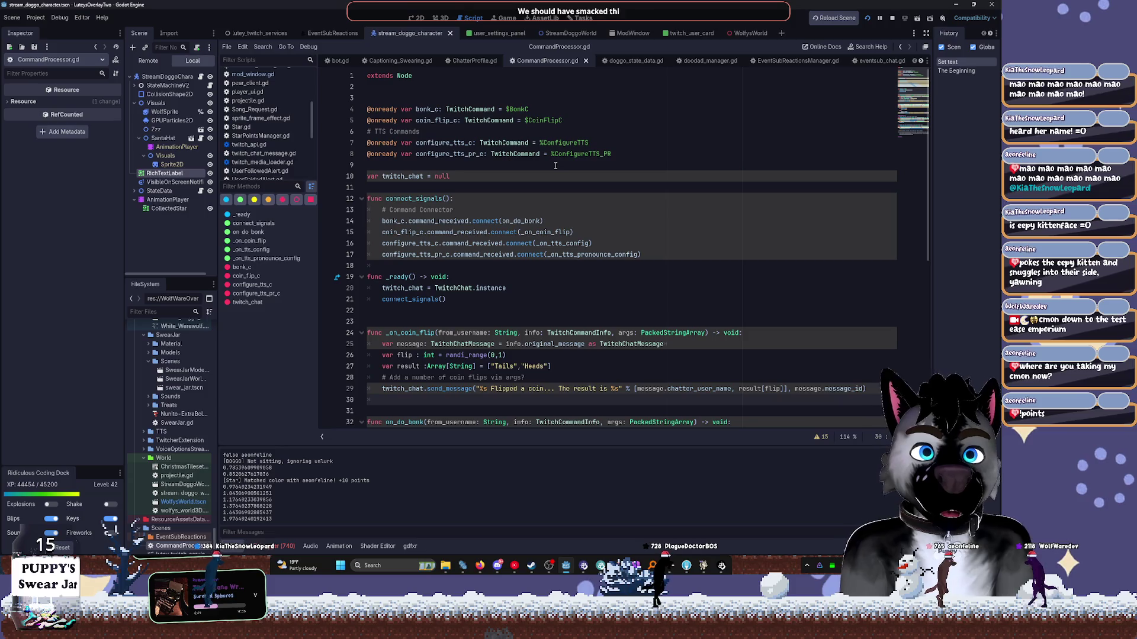
{"action": "scroll", "coordinate": [558, 172], "scroll_direction": "down", "scroll_amount": 8}
{"action": "scroll", "coordinate": [560, 177], "scroll_direction": "down", "scroll_amount": 1}
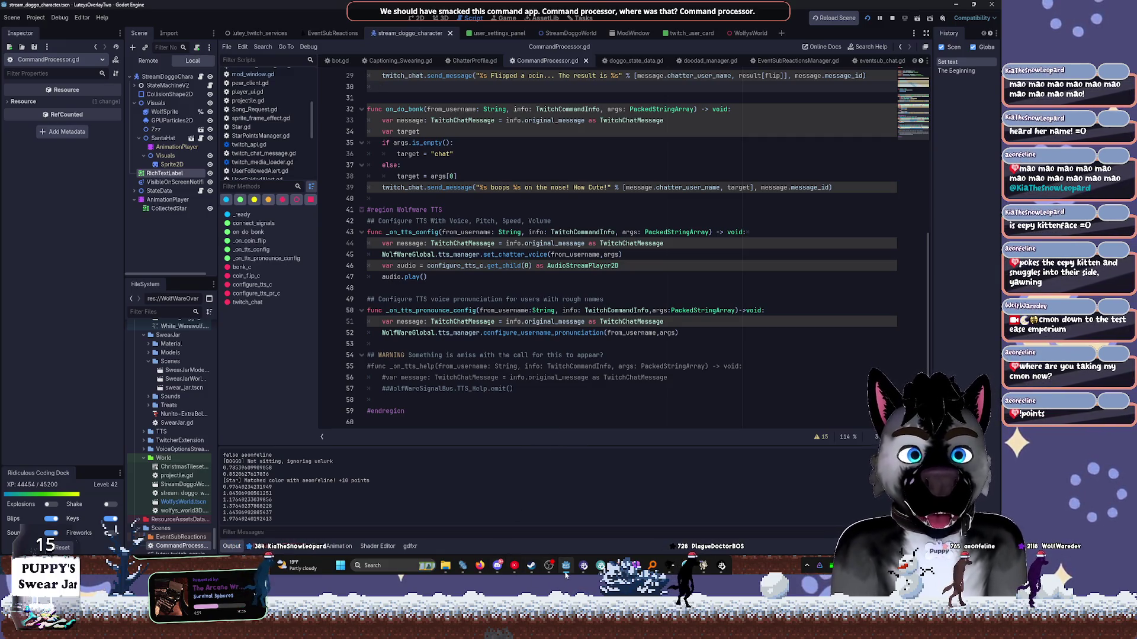
{"action": "mouse_move", "coordinate": [567, 571]}
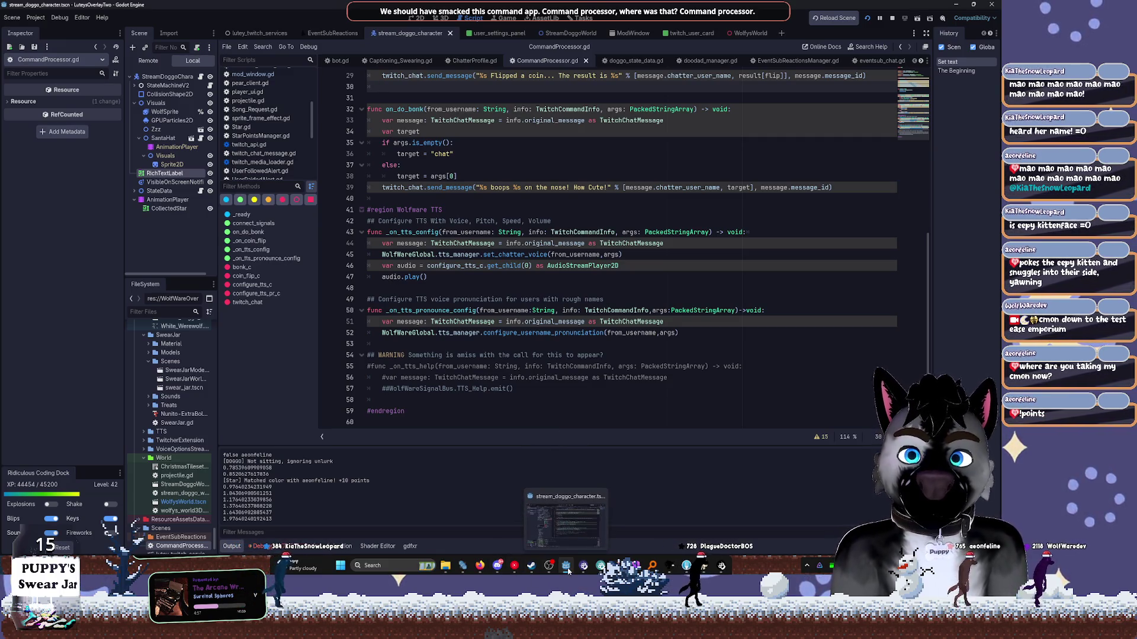
Briefly switch to the browser and Twitcher GitHub repo window, then return to the code.
{"action": "left_click", "coordinate": [479, 566]}
{"action": "key", "text": "alt+Tab"}
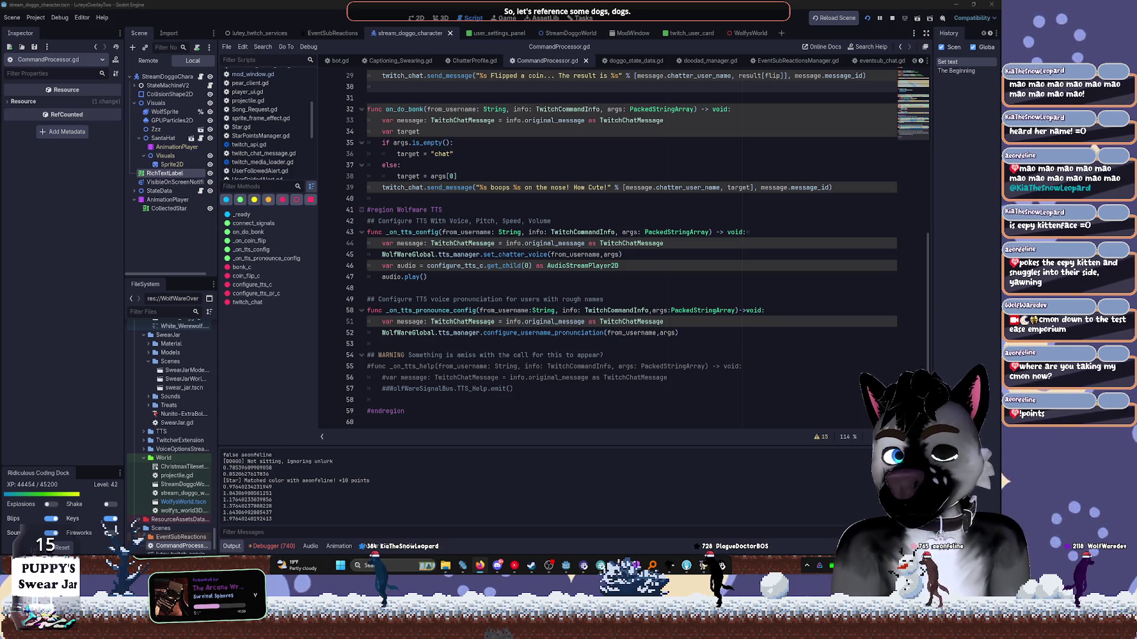
{"action": "key", "text": "alt+Tab"}
{"action": "key", "text": "super"}
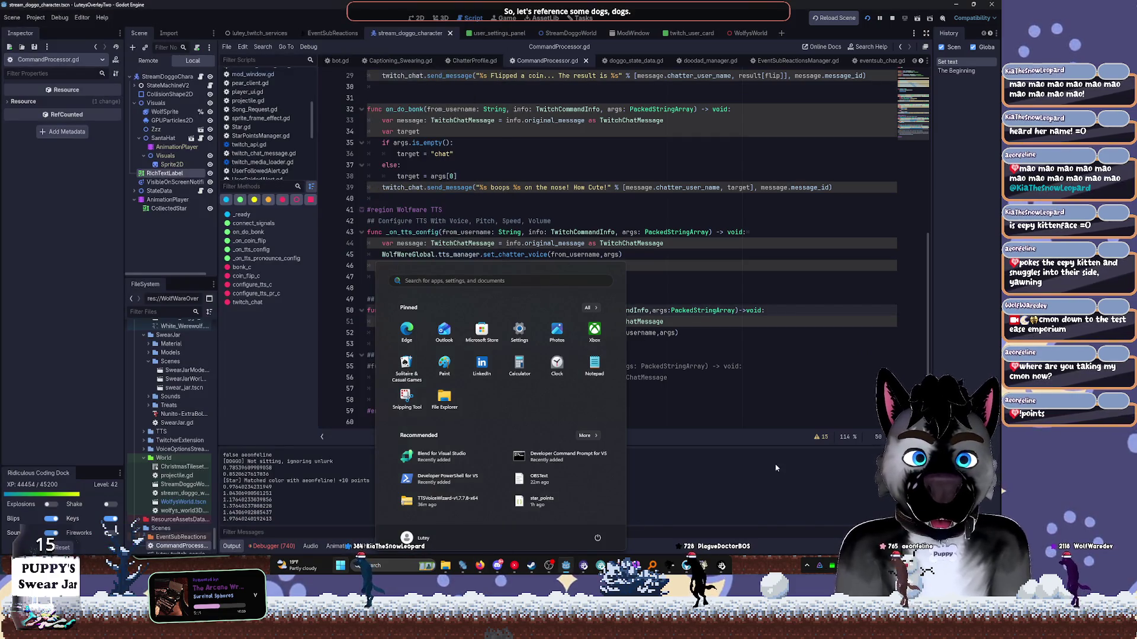
{"action": "left_click", "coordinate": [336, 567]}
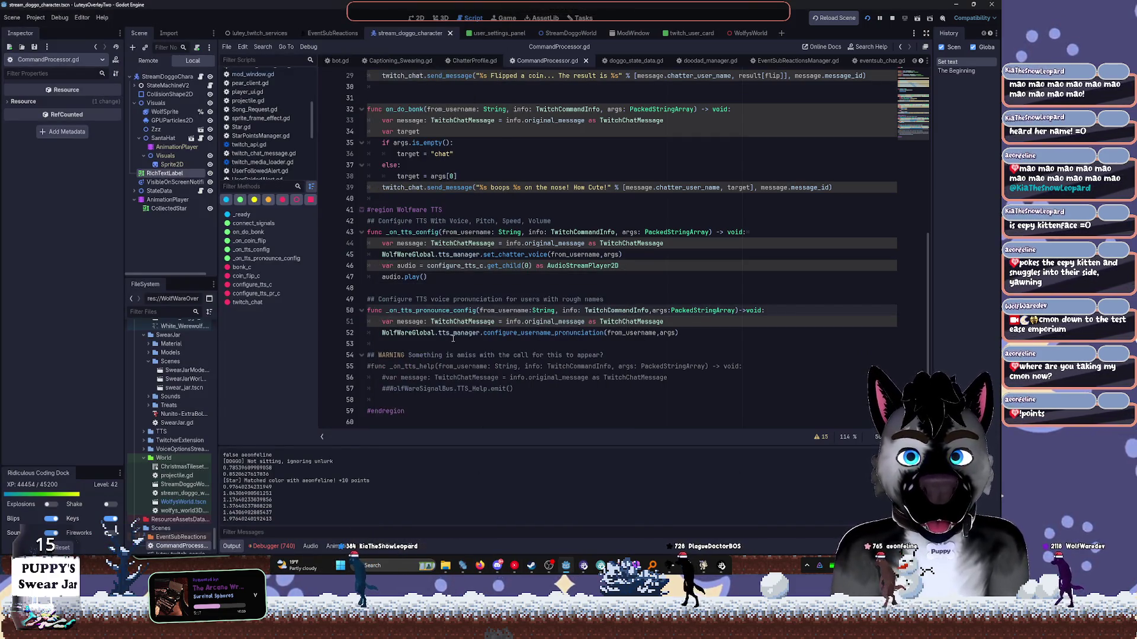
{"action": "left_click", "coordinate": [472, 565]}
{"action": "scroll", "coordinate": [359, 145], "scroll_direction": "down", "scroll_amount": 8}
{"action": "scroll", "coordinate": [359, 145], "scroll_direction": "up", "scroll_amount": 3}
{"action": "scroll", "coordinate": [358, 145], "scroll_direction": "up", "scroll_amount": 3}
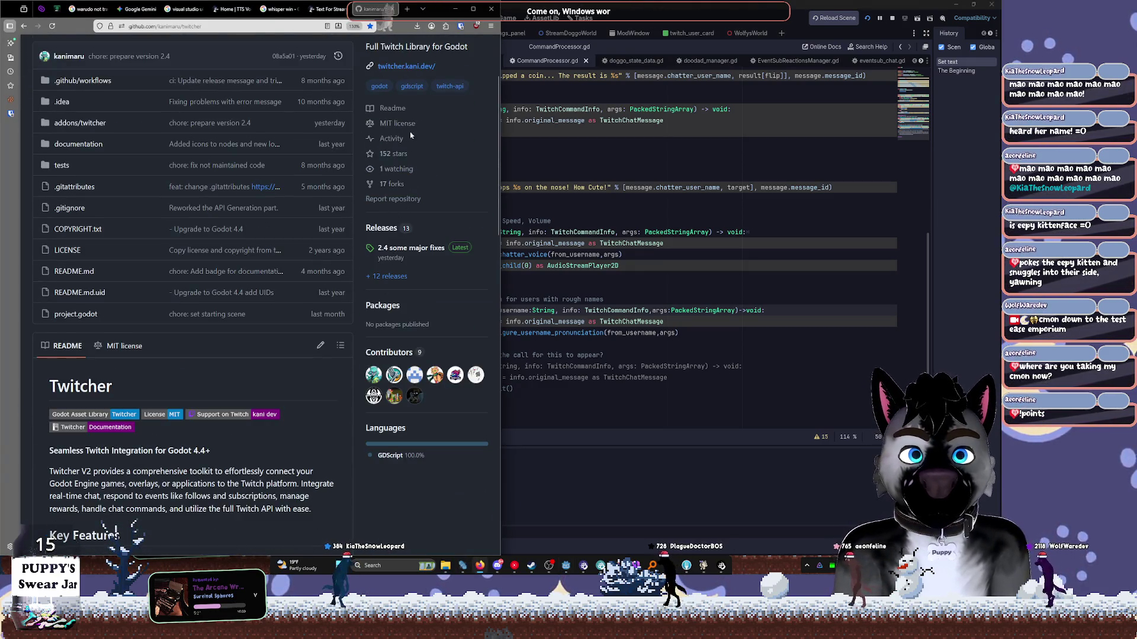
{"action": "left_click", "coordinate": [392, 83]}
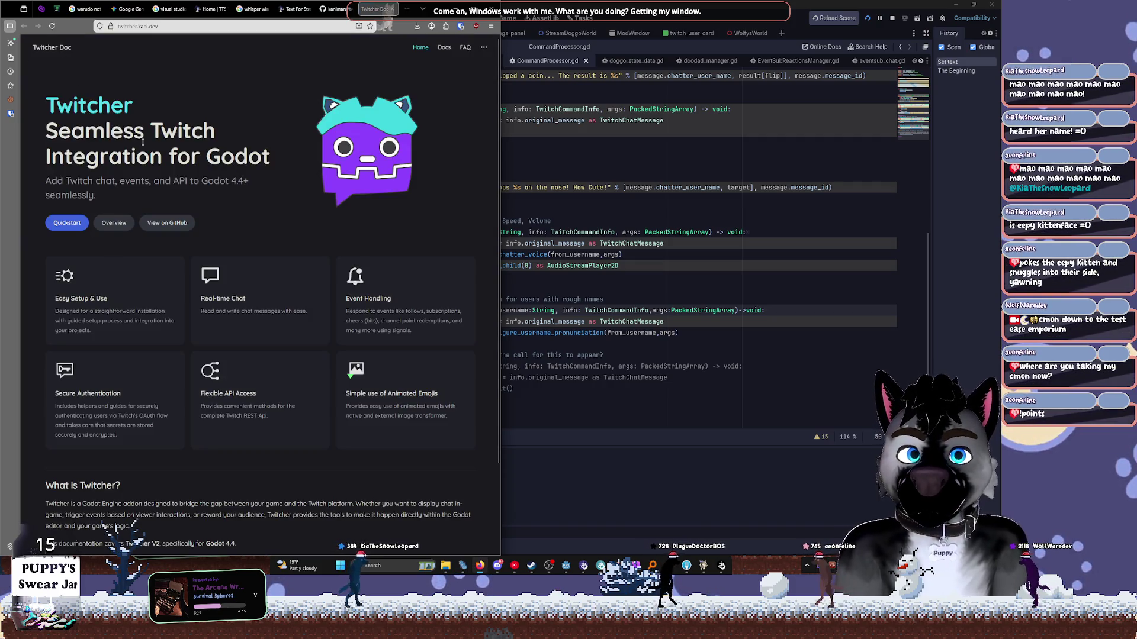
{"action": "left_click", "coordinate": [70, 224]}
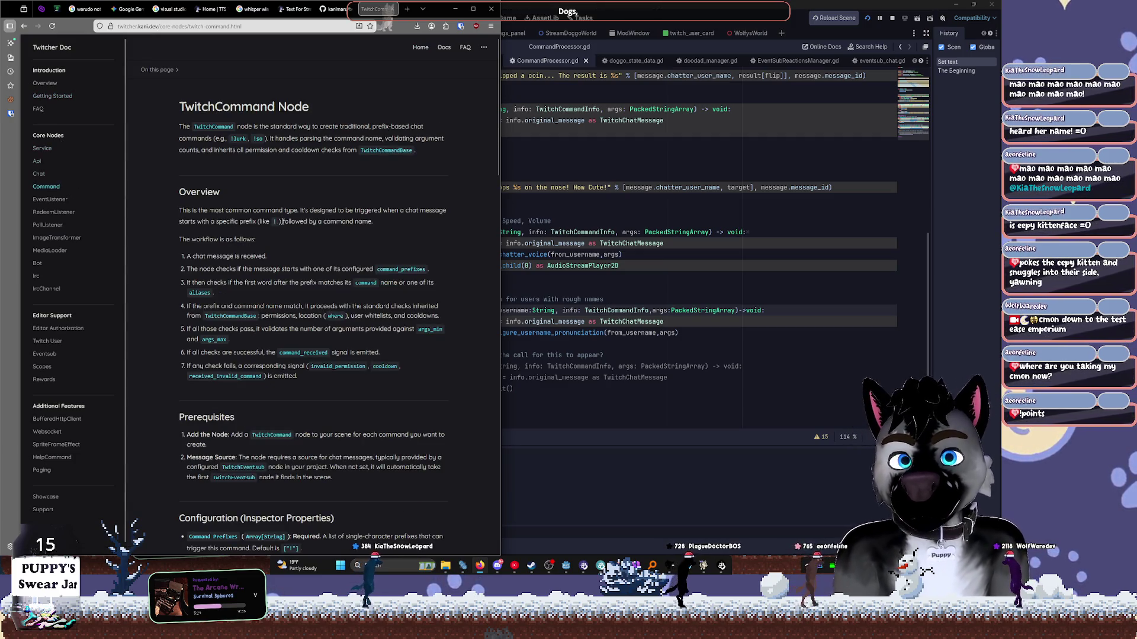
{"action": "scroll", "coordinate": [279, 303], "scroll_direction": "down", "scroll_amount": 10}
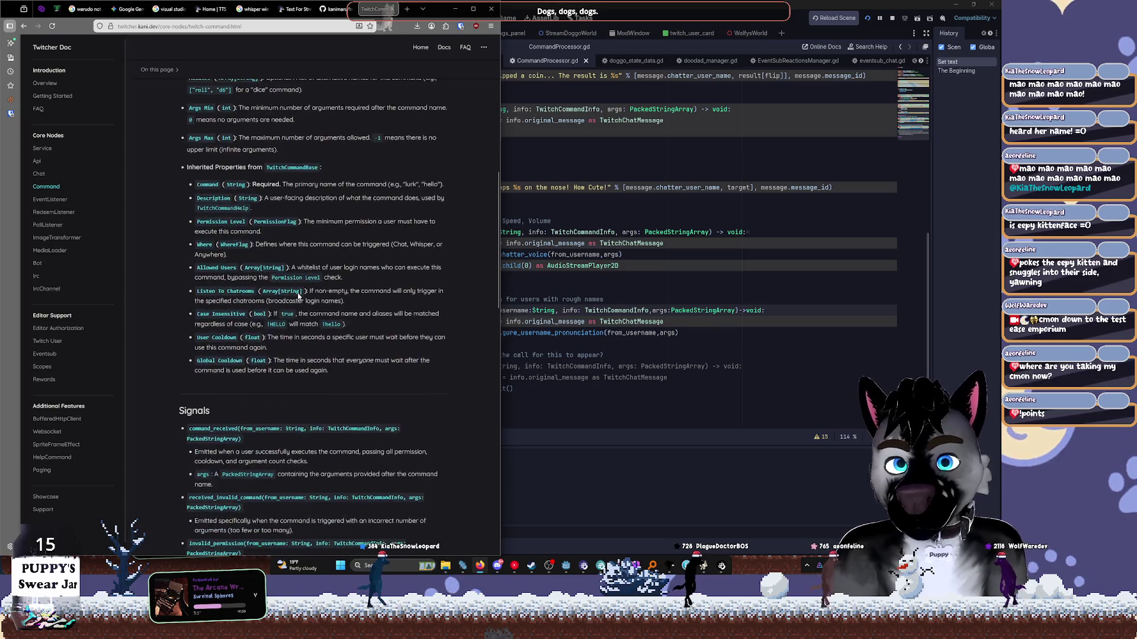
{"action": "scroll", "coordinate": [298, 297], "scroll_direction": "down", "scroll_amount": 10}
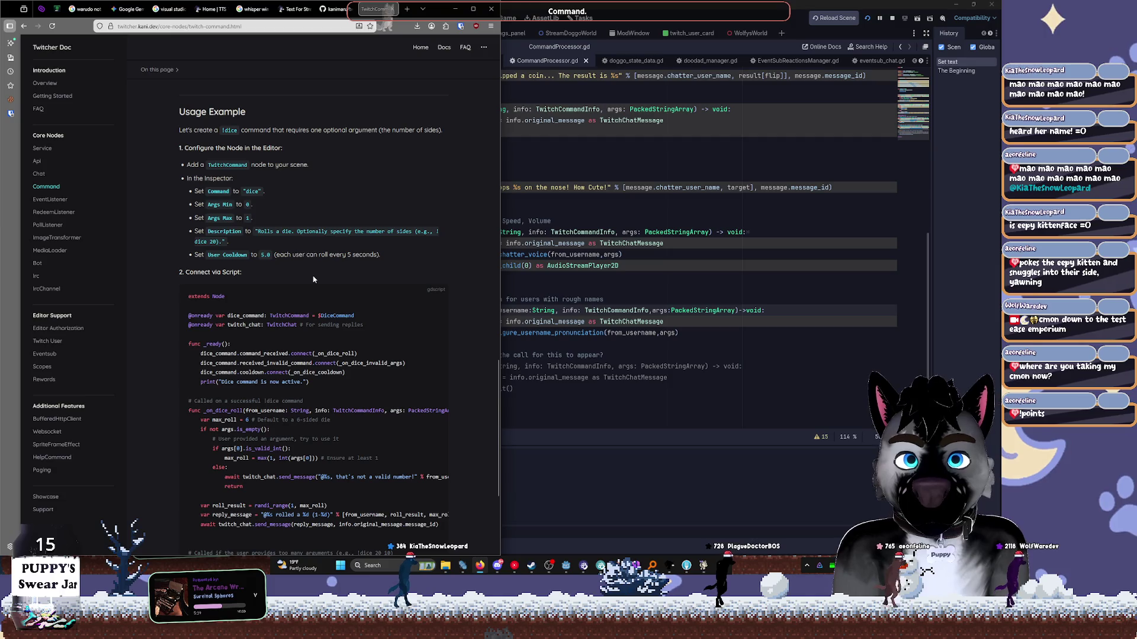
{"action": "scroll", "coordinate": [312, 287], "scroll_direction": "down", "scroll_amount": 3}
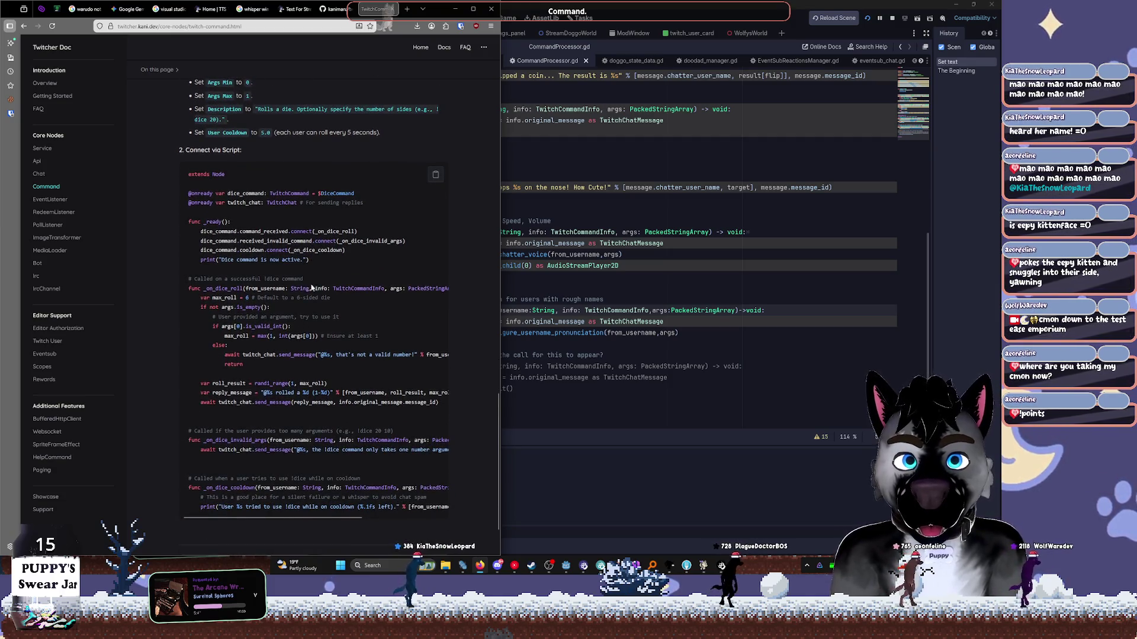
{"action": "scroll", "coordinate": [313, 287], "scroll_direction": "down", "scroll_amount": 2}
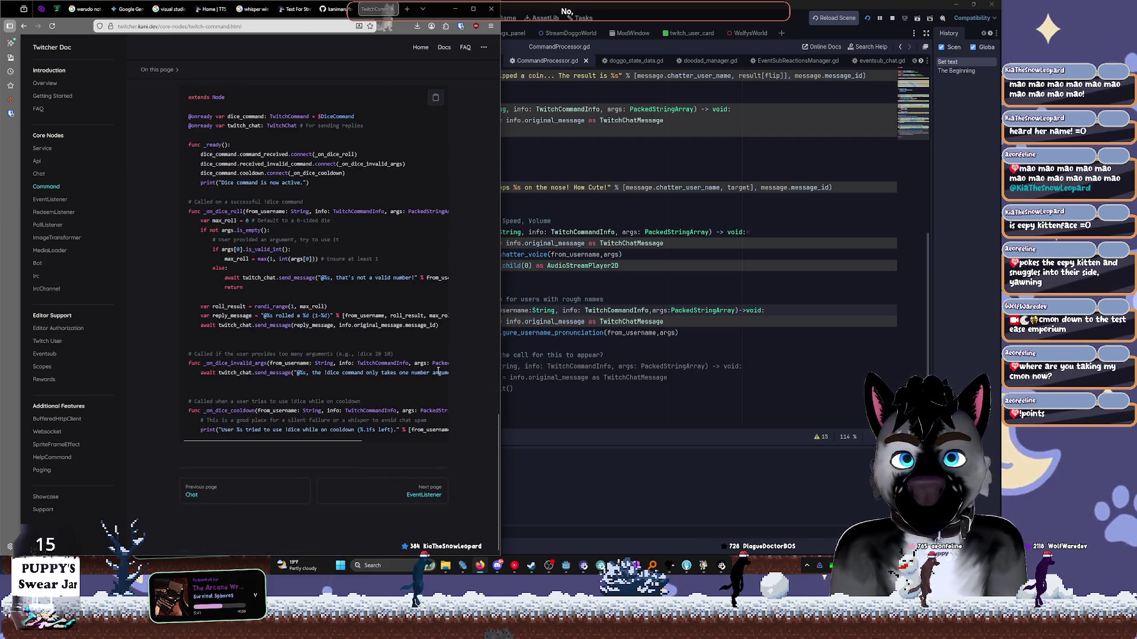
{"action": "scroll", "coordinate": [438, 371], "scroll_direction": "up", "scroll_amount": 10}
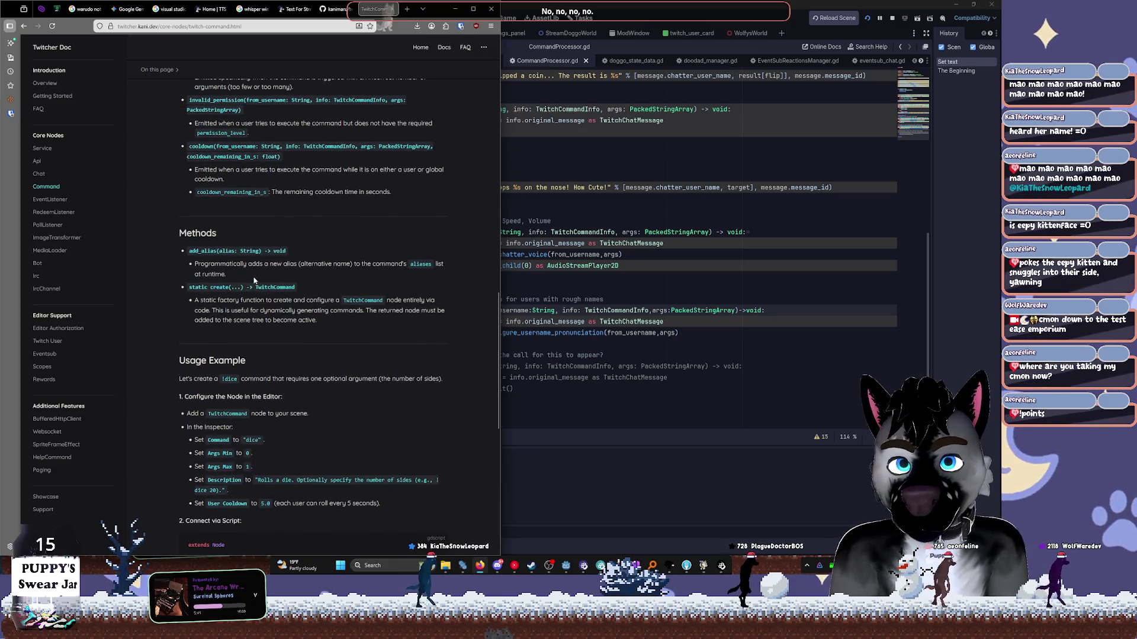
{"action": "scroll", "coordinate": [254, 280], "scroll_direction": "up", "scroll_amount": 3}
{"action": "scroll", "coordinate": [254, 280], "scroll_direction": "up", "scroll_amount": 10}
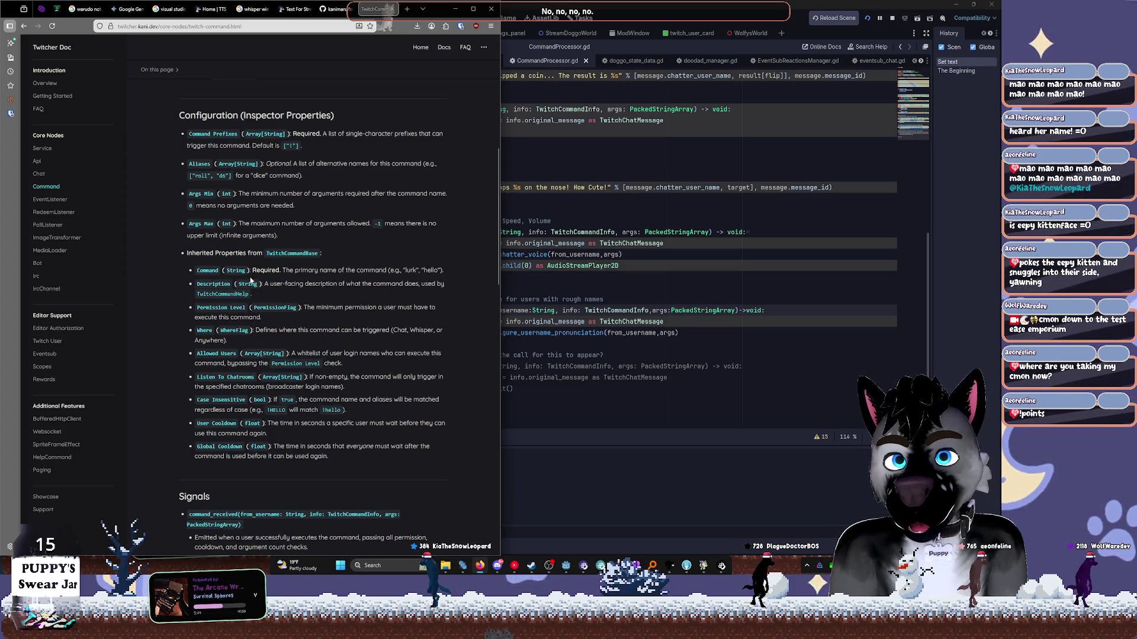
{"action": "scroll", "coordinate": [231, 302], "scroll_direction": "up", "scroll_amount": 10}
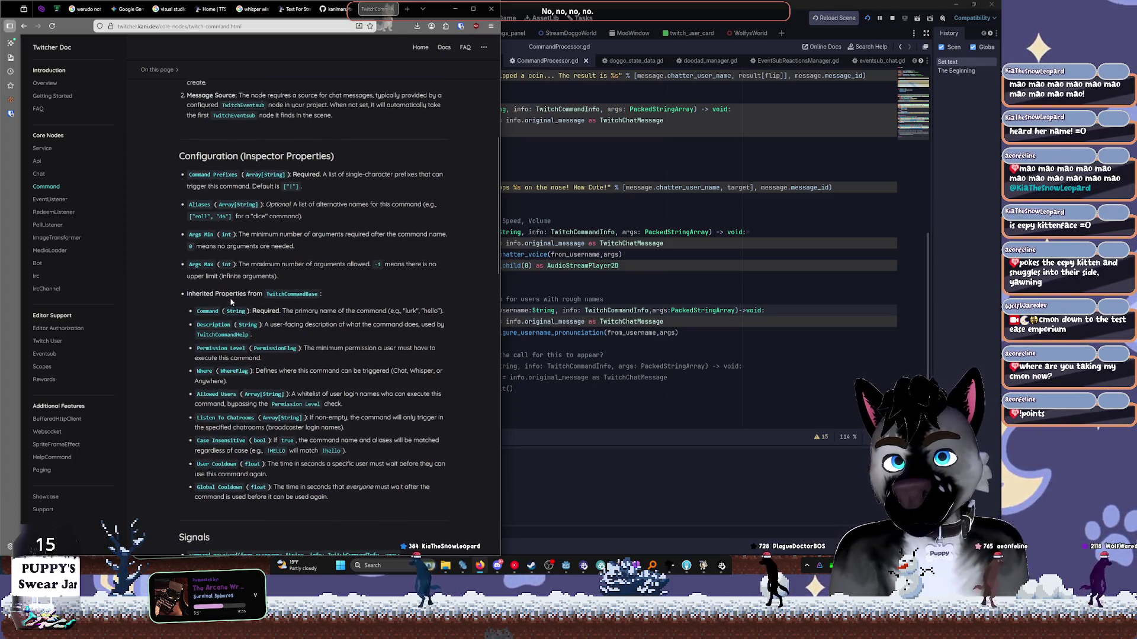
{"action": "scroll", "coordinate": [231, 302], "scroll_direction": "down", "scroll_amount": 20}
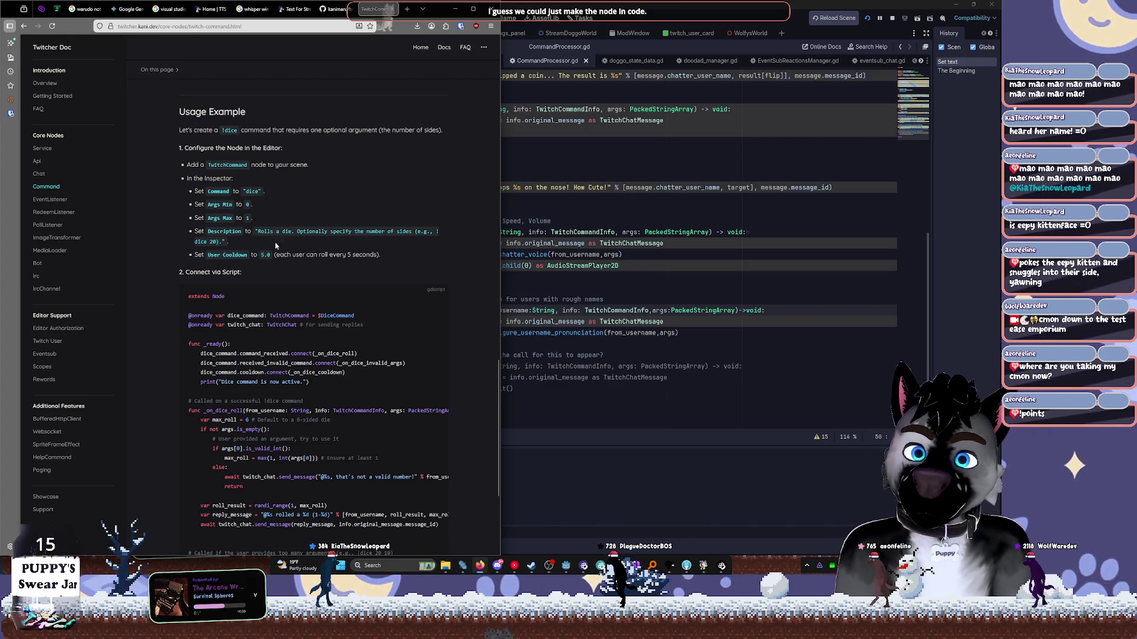
{"action": "left_click", "coordinate": [454, 9]}
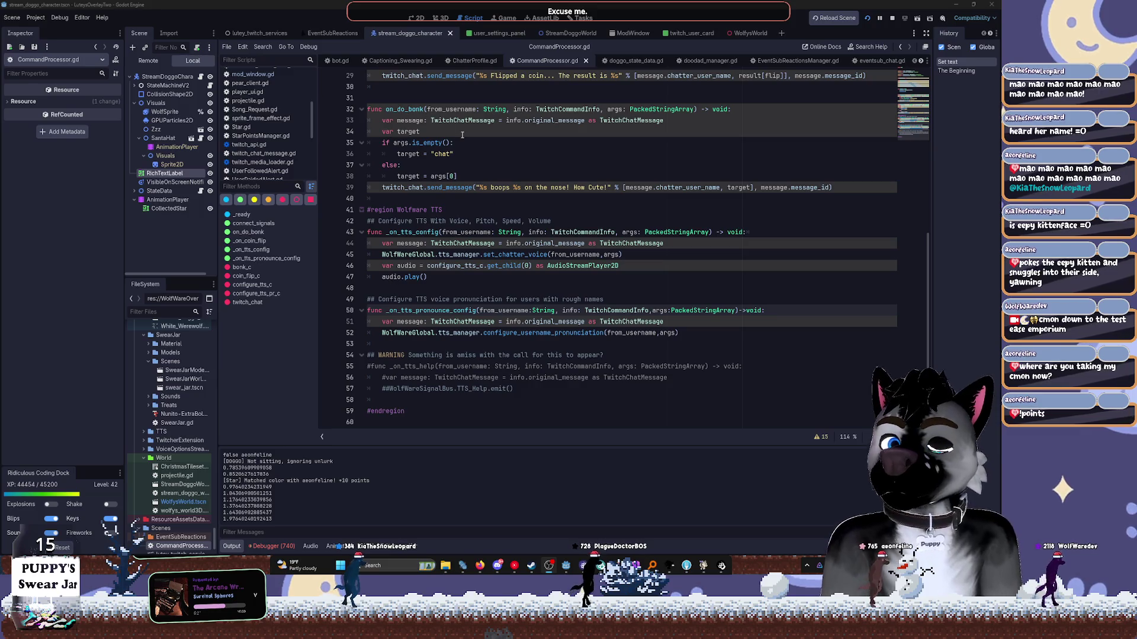
Use View Owners on CommandProcessor.gd to open lutey_twitch_services.tscn, then widen the docks.
{"action": "left_click", "coordinate": [474, 190]}
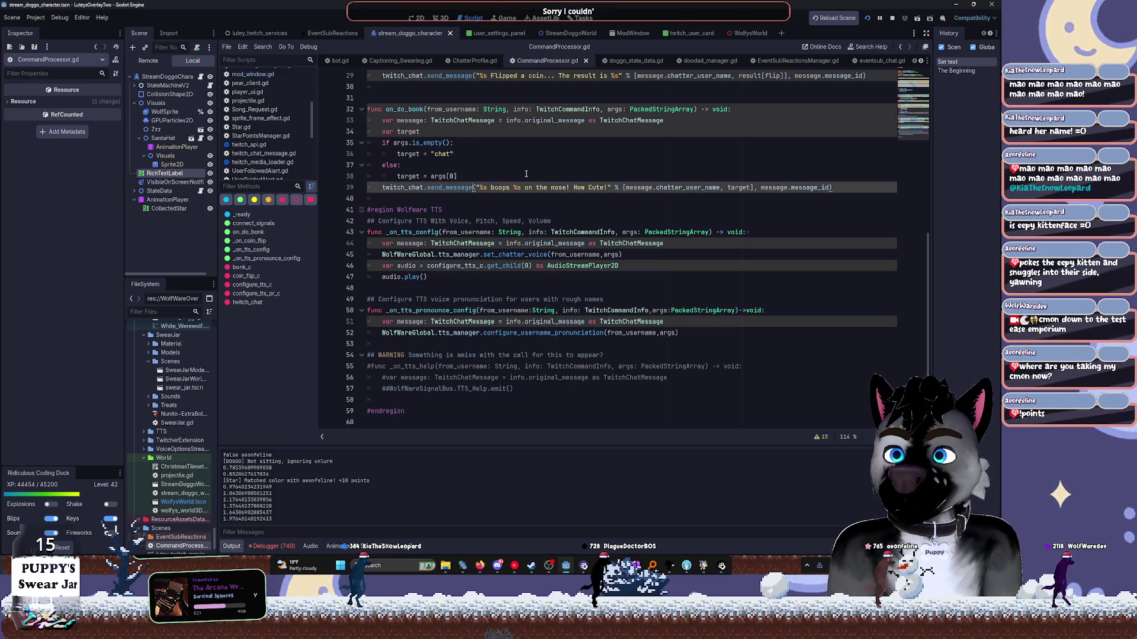
{"action": "scroll", "coordinate": [526, 173], "scroll_direction": "up", "scroll_amount": 6}
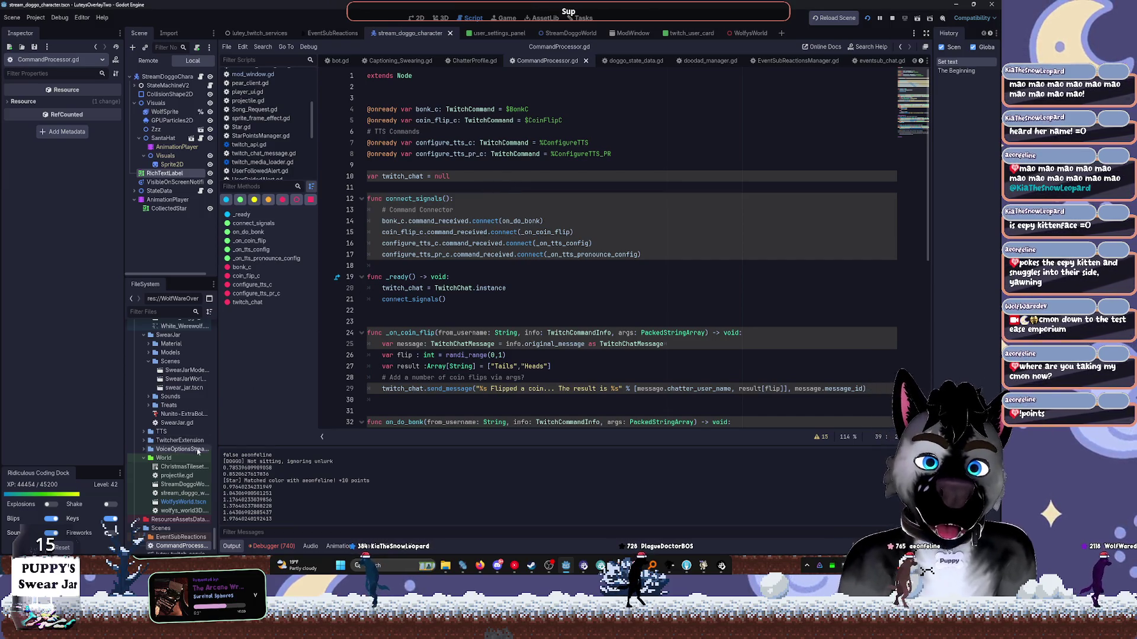
{"action": "right_click", "coordinate": [180, 546]}
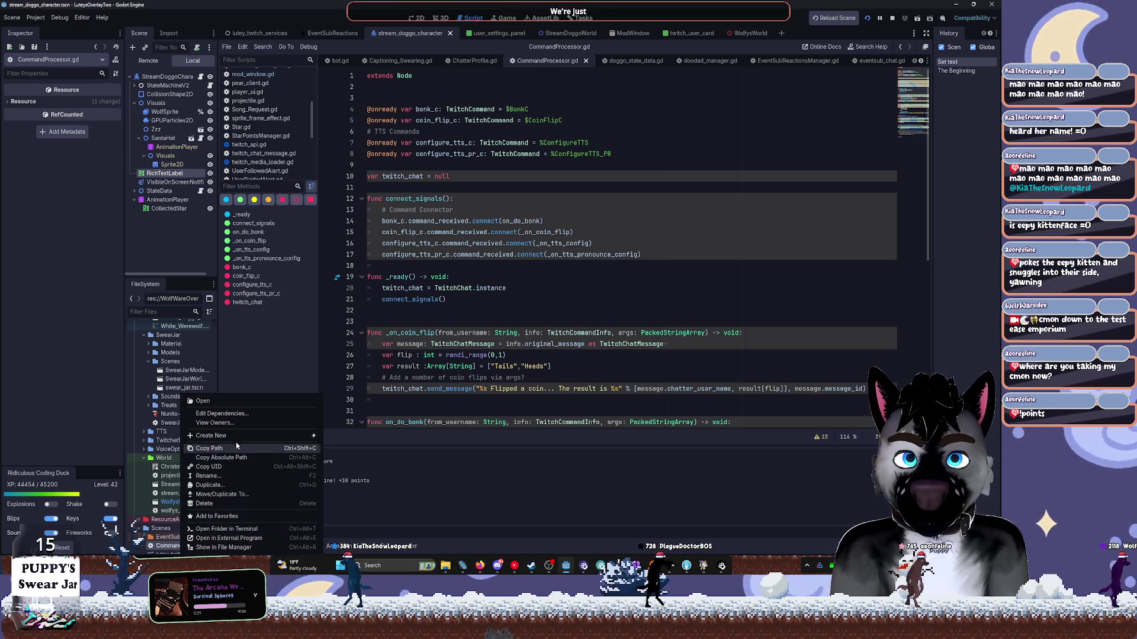
{"action": "left_click", "coordinate": [215, 423]}
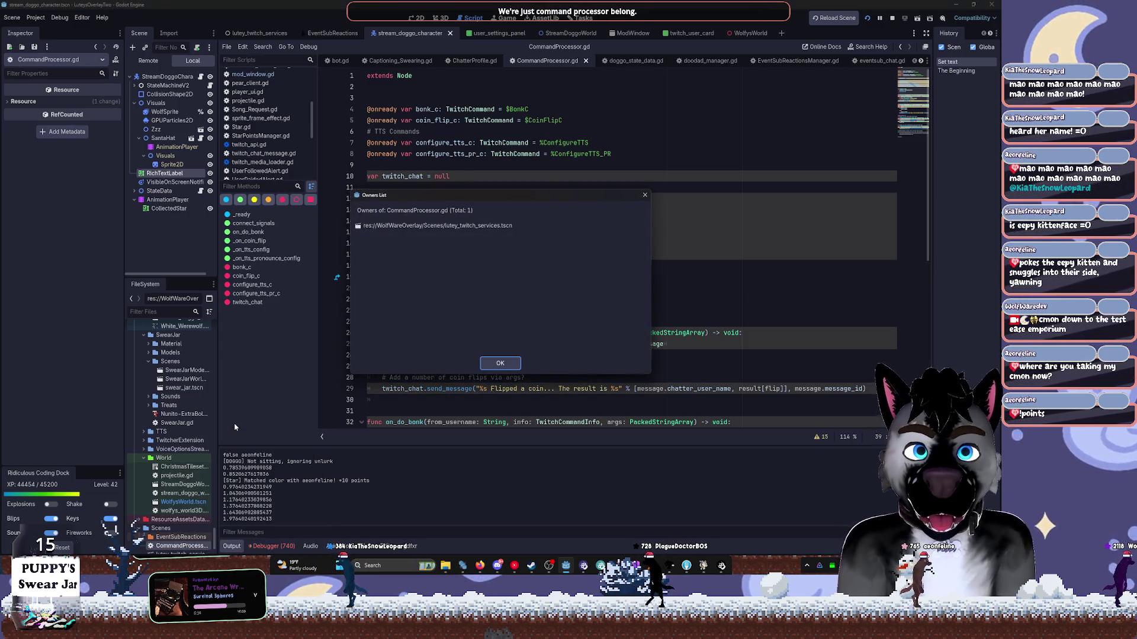
{"action": "double_click", "coordinate": [488, 225]}
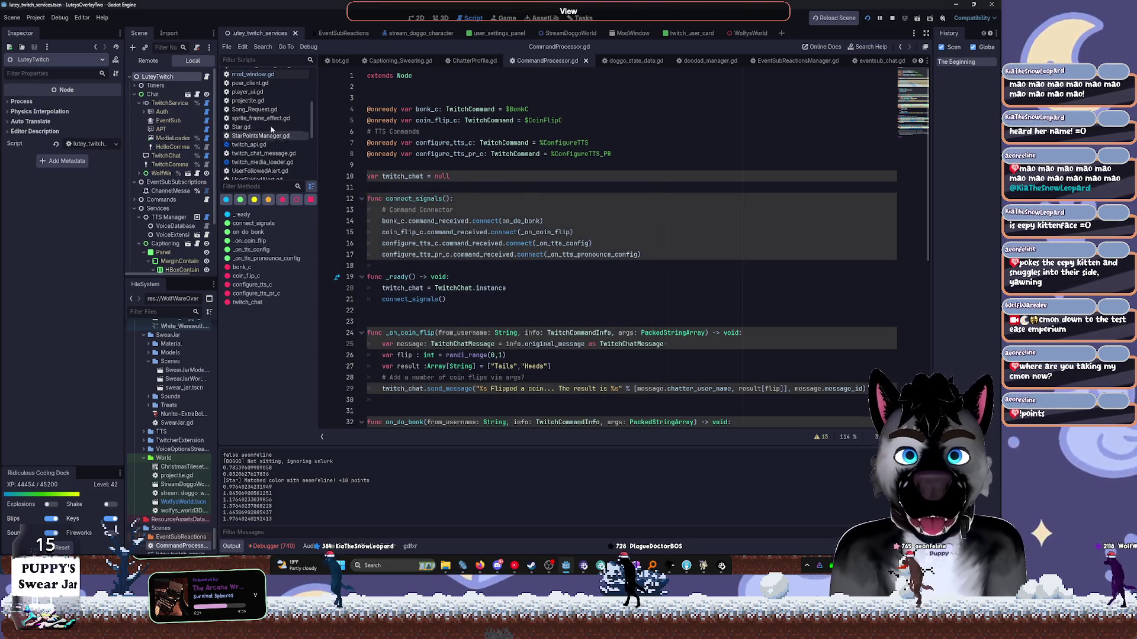
{"action": "left_click_drag", "start_coordinate": [217, 195], "coordinate": [293, 196]}
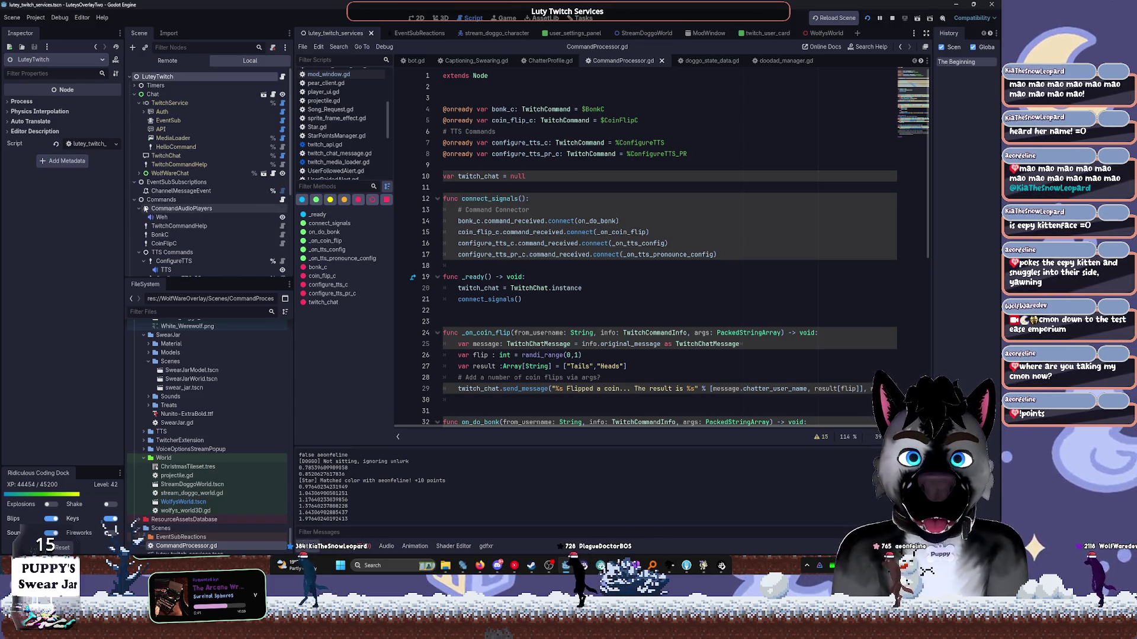
Rename the Commands node in the scene tree to CommandProcessor.
{"action": "left_click", "coordinate": [135, 200]}
{"action": "left_click", "coordinate": [139, 243]}
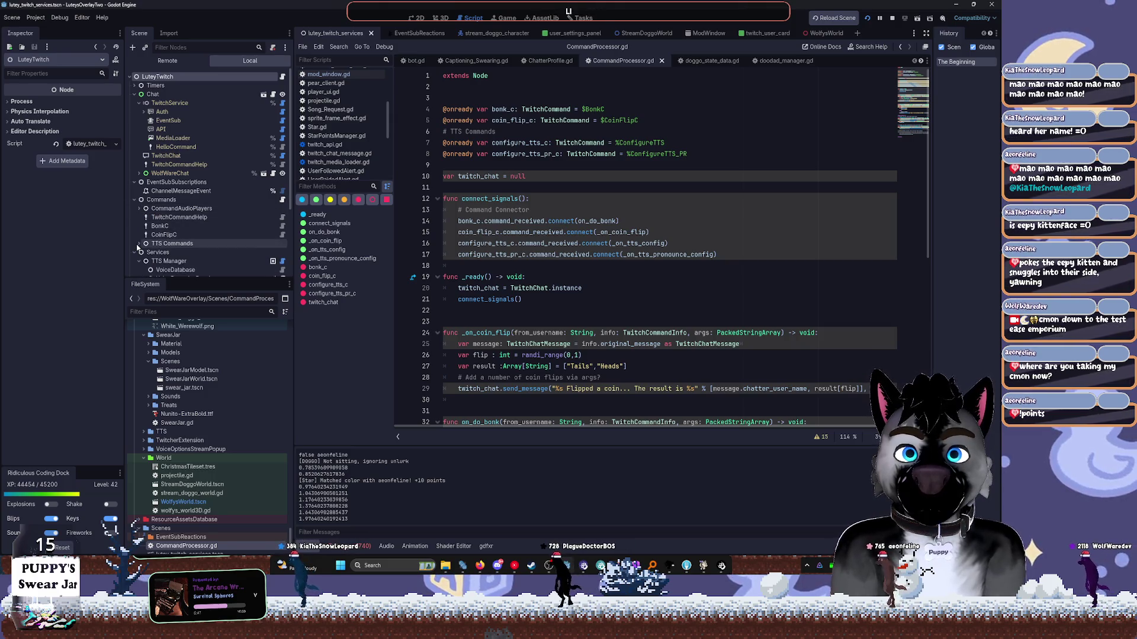
{"action": "left_click", "coordinate": [169, 243]}
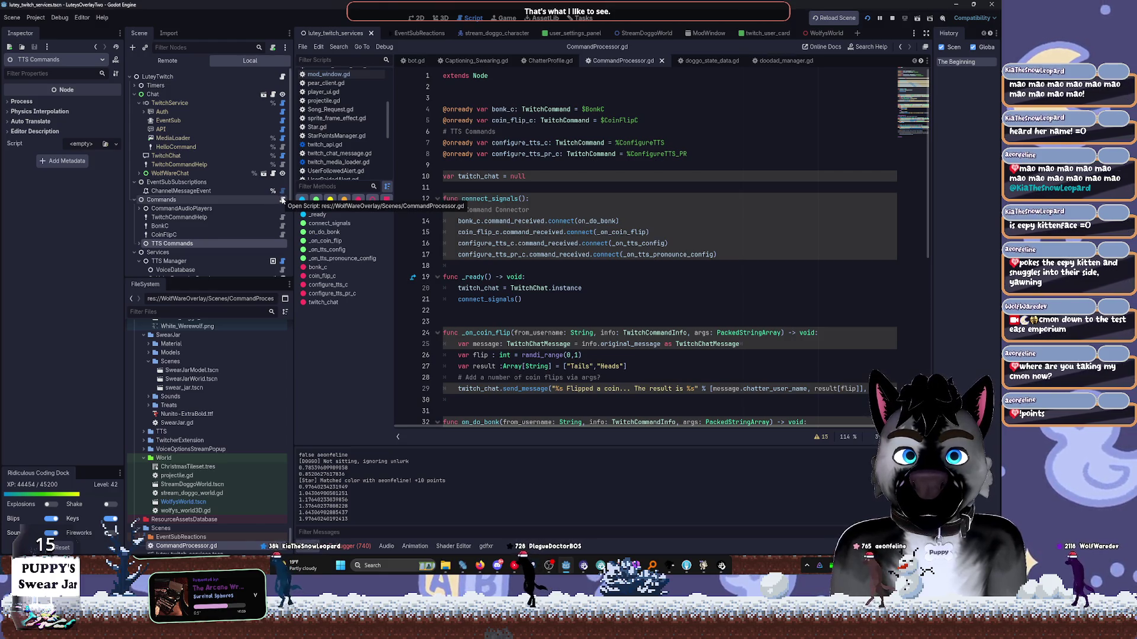
{"action": "left_click", "coordinate": [260, 200]}
{"action": "left_click", "coordinate": [261, 200]}
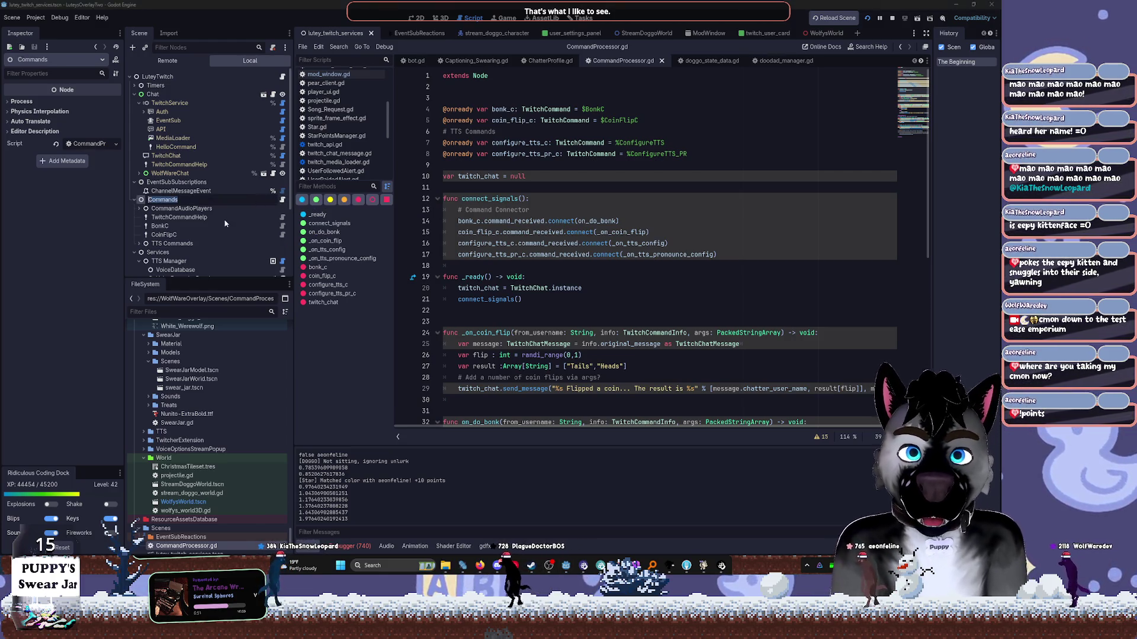
{"action": "type", "text": "ommandProcess"}
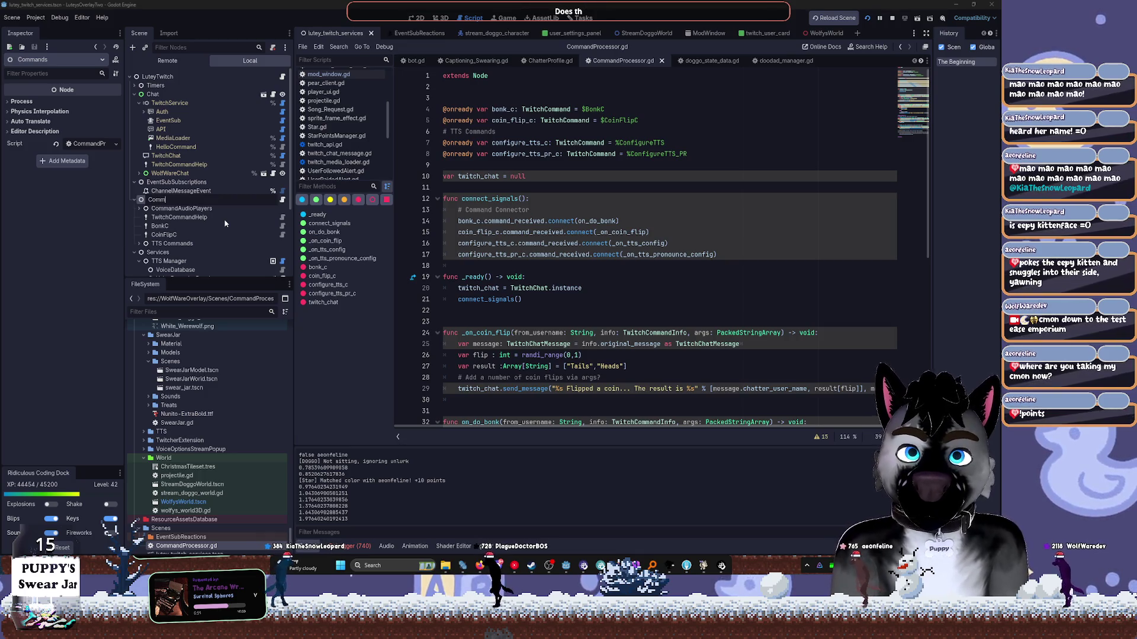
{"action": "type", "text": "or"}
{"action": "key", "text": "Return"}
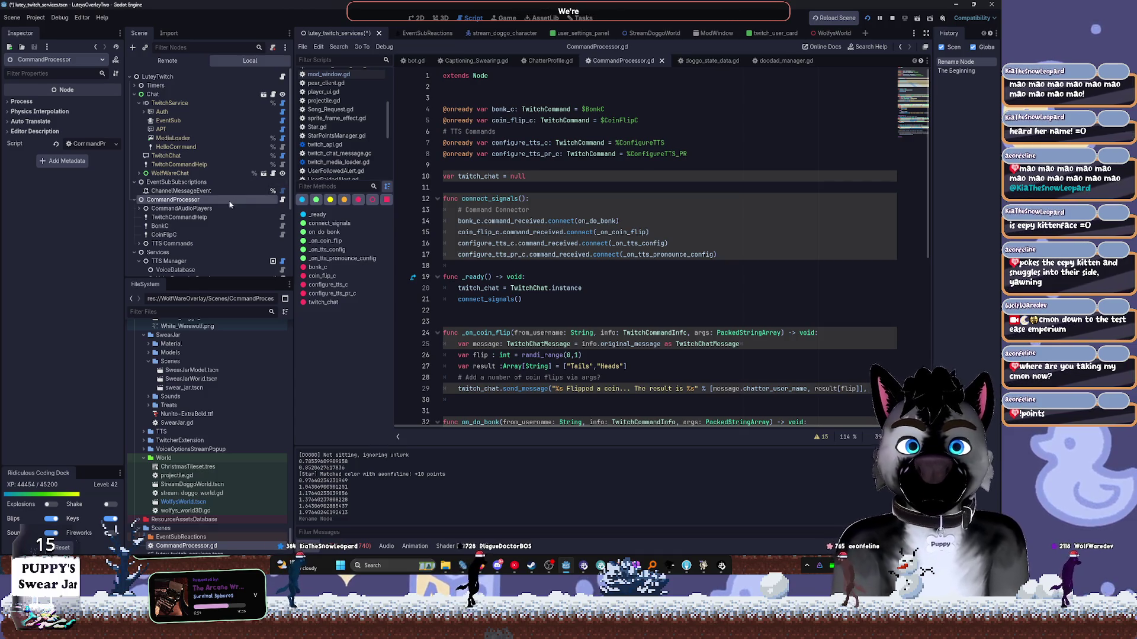
Make CommandProcessor accessible by unique name and reselect it to view its script.
{"action": "right_click", "coordinate": [214, 200]}
{"action": "left_click", "coordinate": [274, 428]}
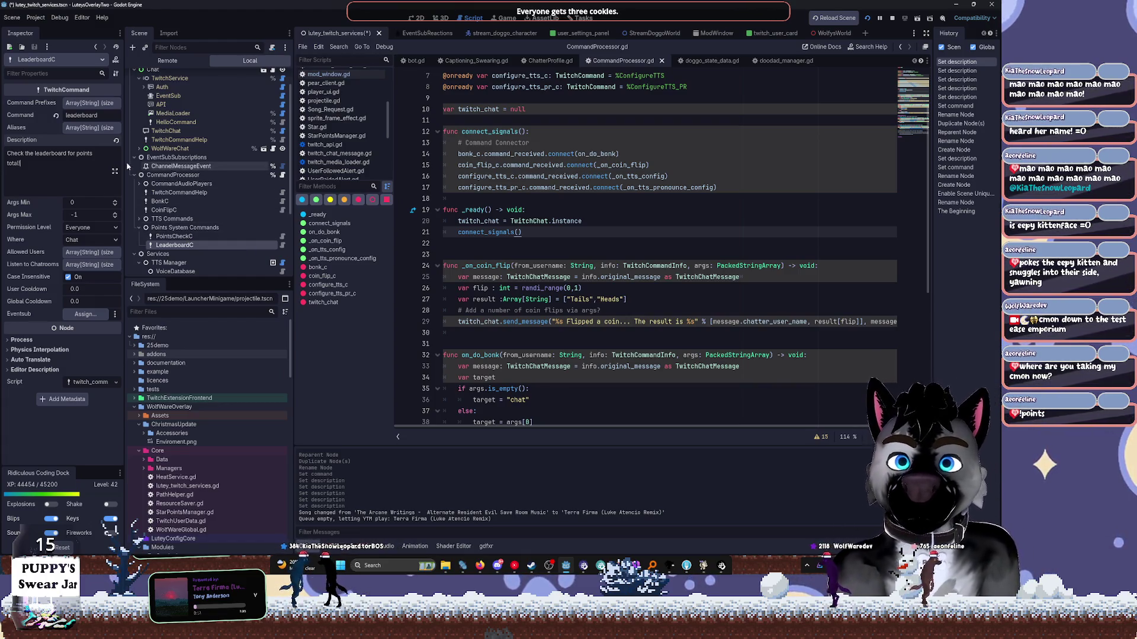
{"action": "left_click", "coordinate": [200, 230]}
{"action": "left_click", "coordinate": [173, 174]}
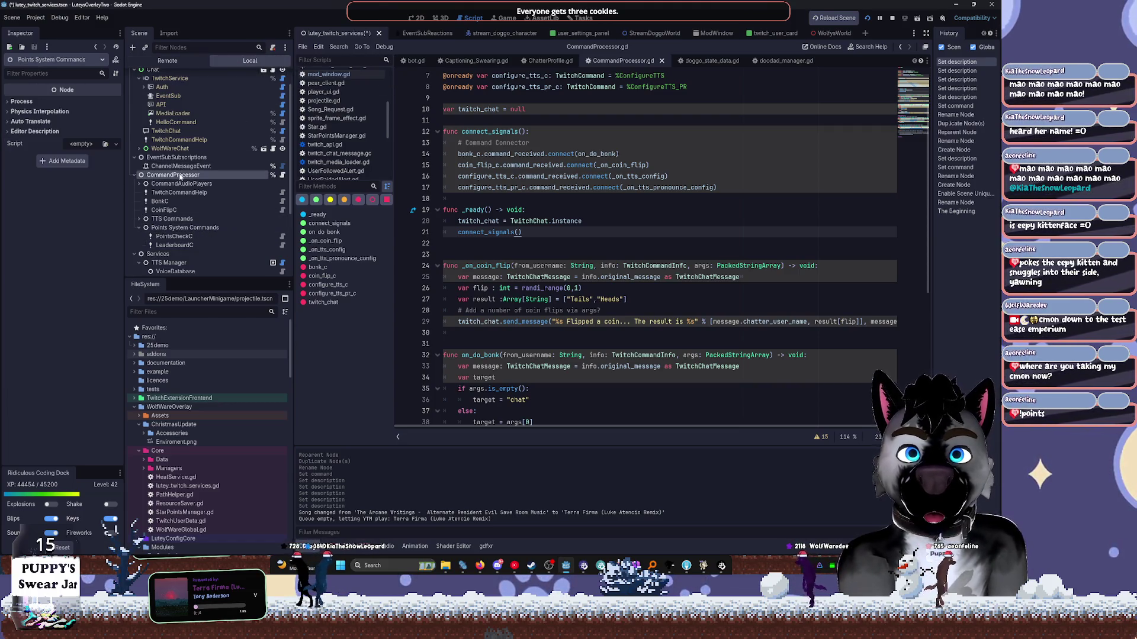
{"action": "scroll", "coordinate": [543, 171], "scroll_direction": "up", "scroll_amount": 2}
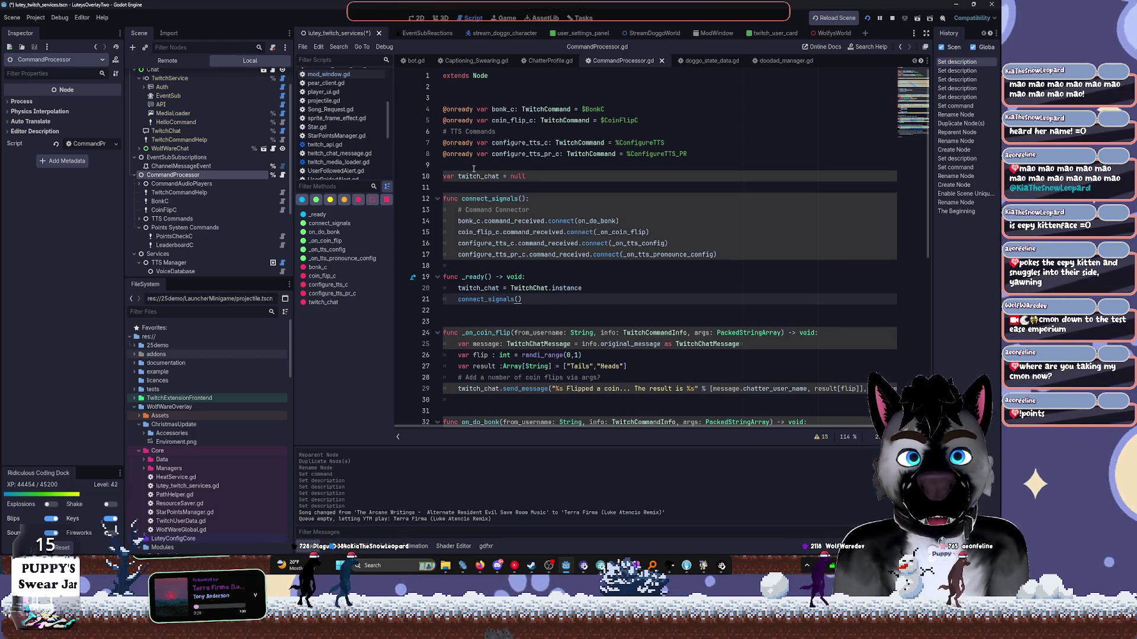
Fold connect_signals, _ready, _on_coin_flip, on_do_bonk and the Wolfware TTS region.
{"action": "left_click", "coordinate": [437, 199]}
{"action": "left_click", "coordinate": [437, 221]}
{"action": "left_click", "coordinate": [437, 254]}
{"action": "left_click", "coordinate": [436, 288]}
{"action": "left_click", "coordinate": [437, 311]}
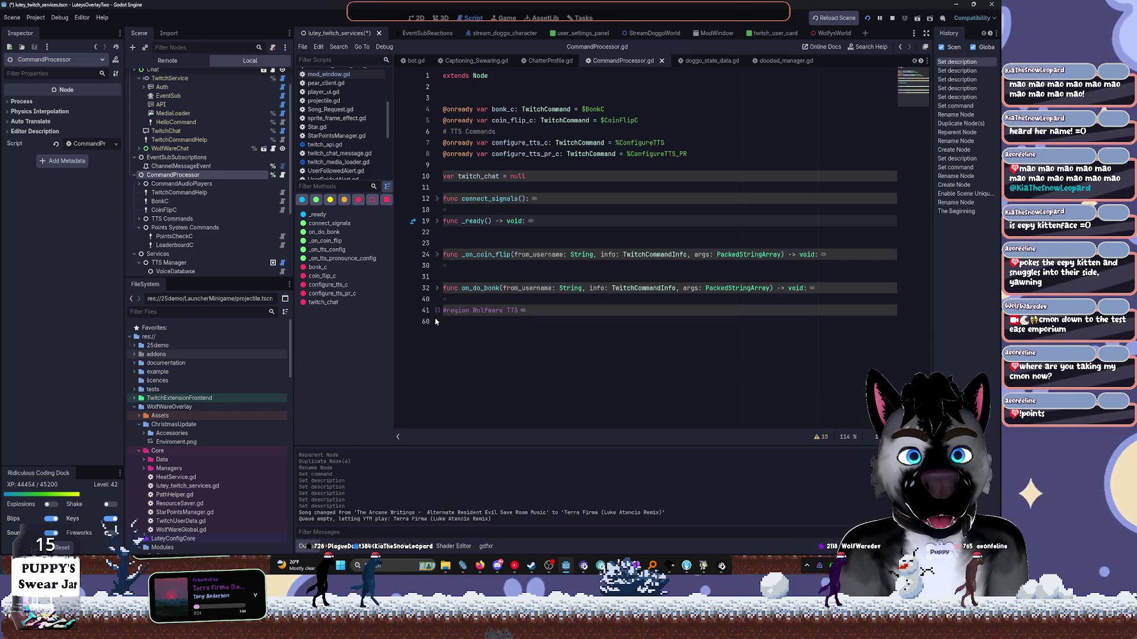
Add two blank lines after line 60 at the file end, then open Editor Settings.
{"action": "left_click", "coordinate": [464, 341]}
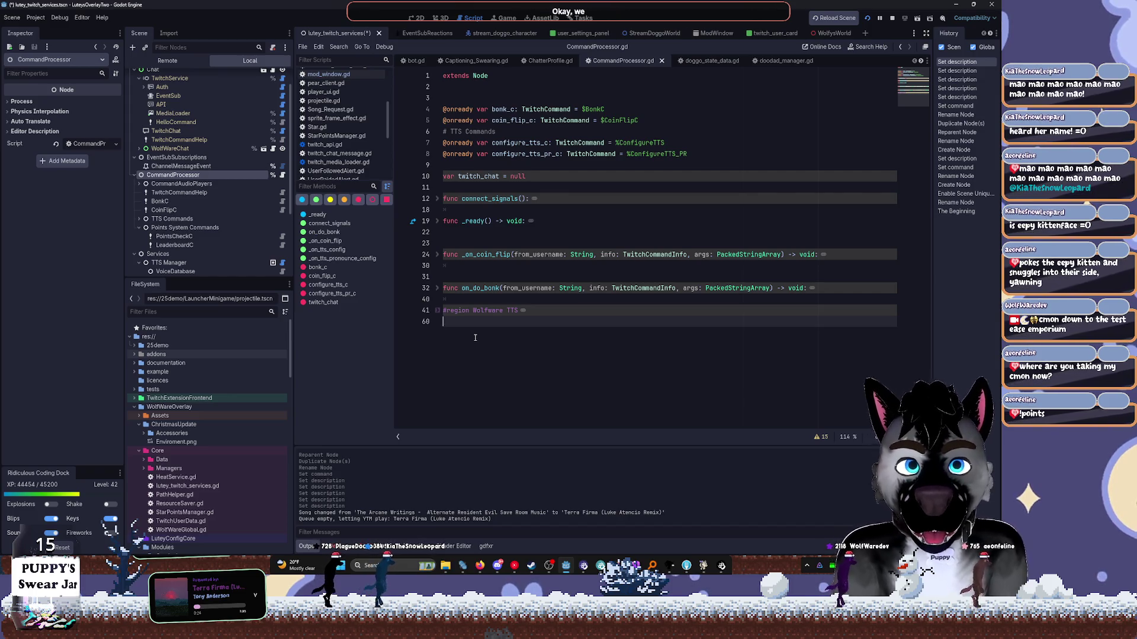
{"action": "key", "text": "Return"}
{"action": "key", "text": "Return"}
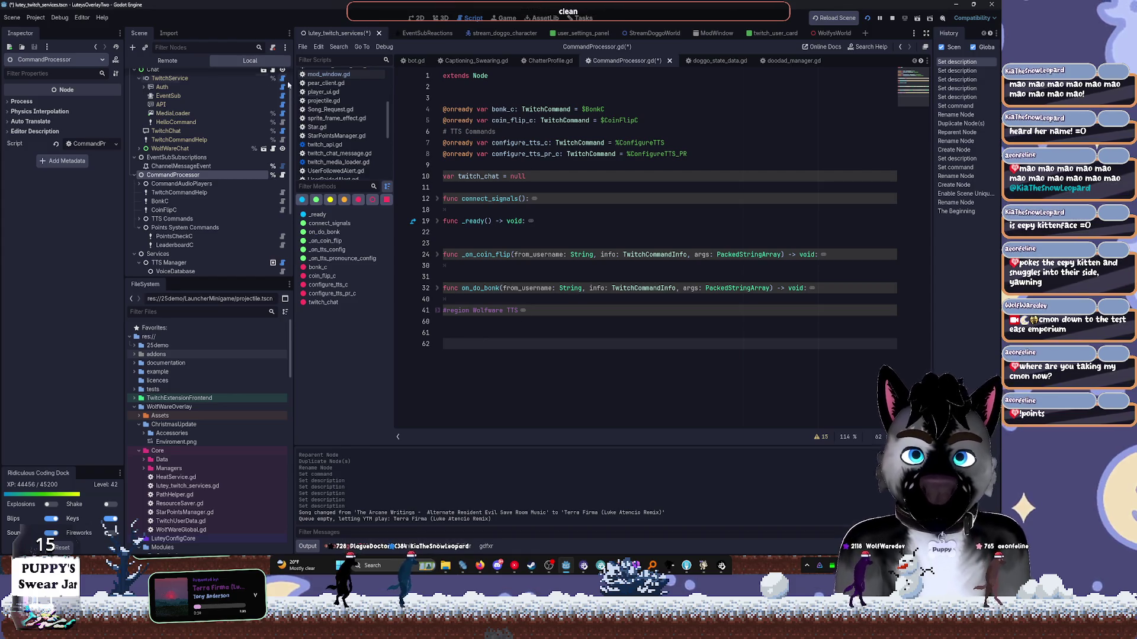
{"action": "left_click", "coordinate": [82, 17]}
{"action": "left_click", "coordinate": [94, 33]}
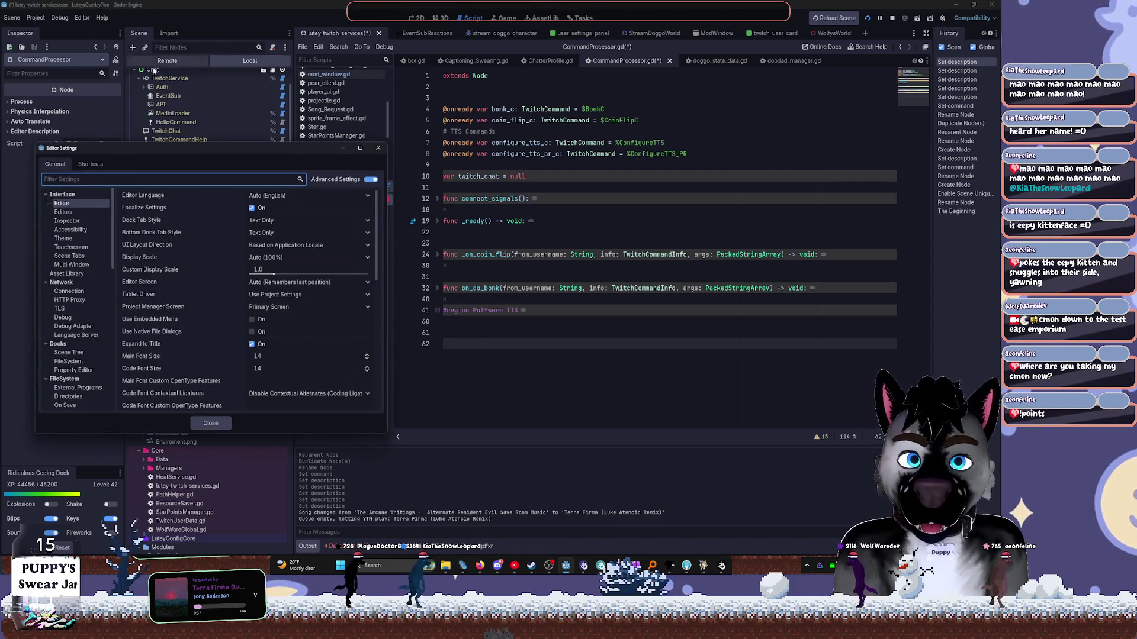
Filter Shortcuts by 'region' to find Create Code Region (Alt+R), then close Editor Settings.
{"action": "left_click", "coordinate": [98, 168]}
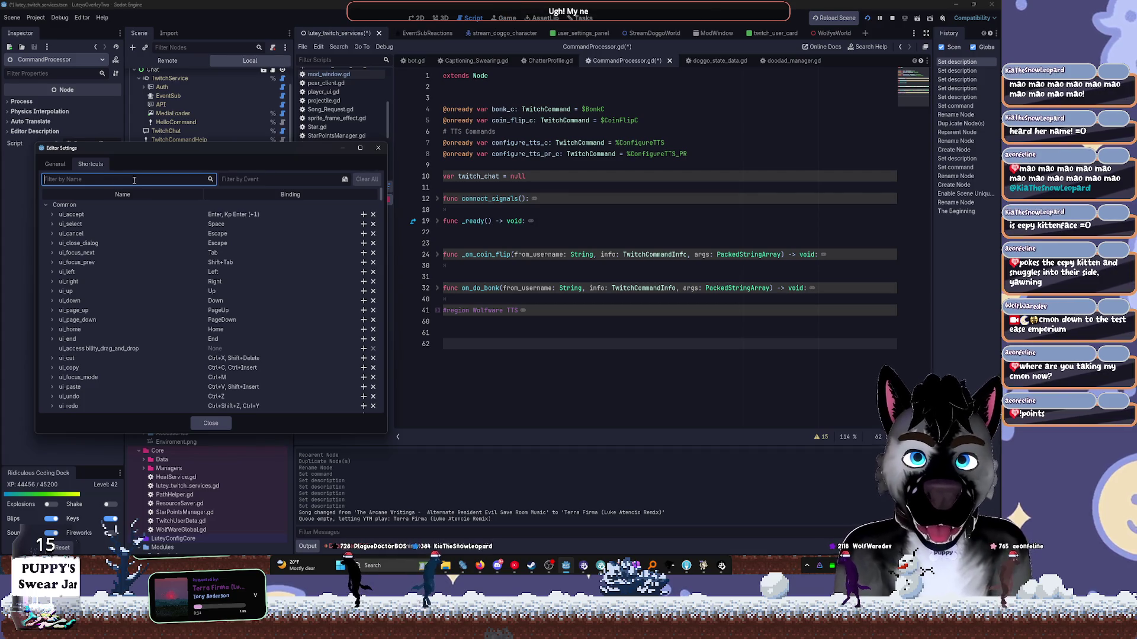
{"action": "type", "text": "r"}
{"action": "left_click_drag", "start_coordinate": [129, 152], "coordinate": [296, 171]}
{"action": "type", "text": "egion"}
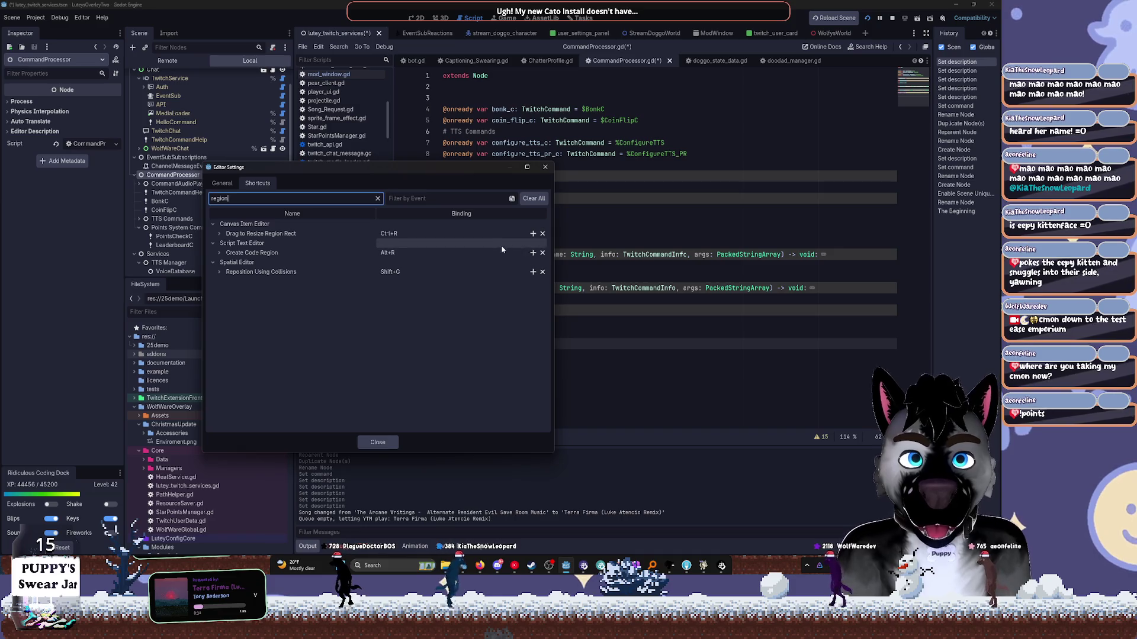
{"action": "left_click", "coordinate": [378, 441]}
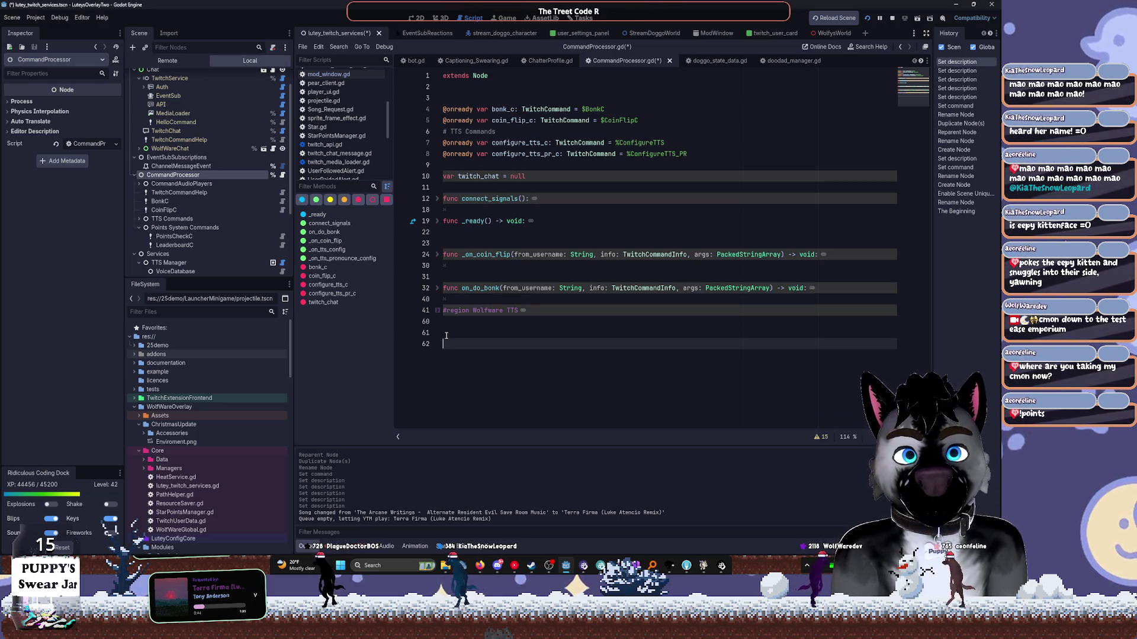
Add a 'Points System Commands' region at line 61 with blank lines, then select line 24's _on_coin_flip declaration.
{"action": "key", "text": "alt+r"}
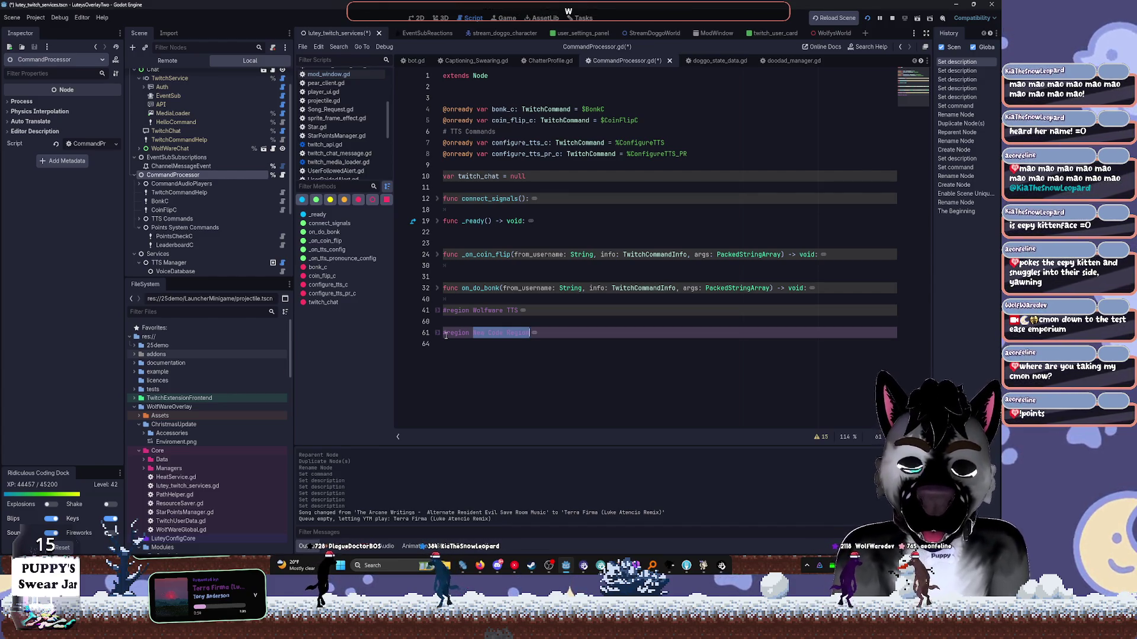
{"action": "type", "text": "Points System"}
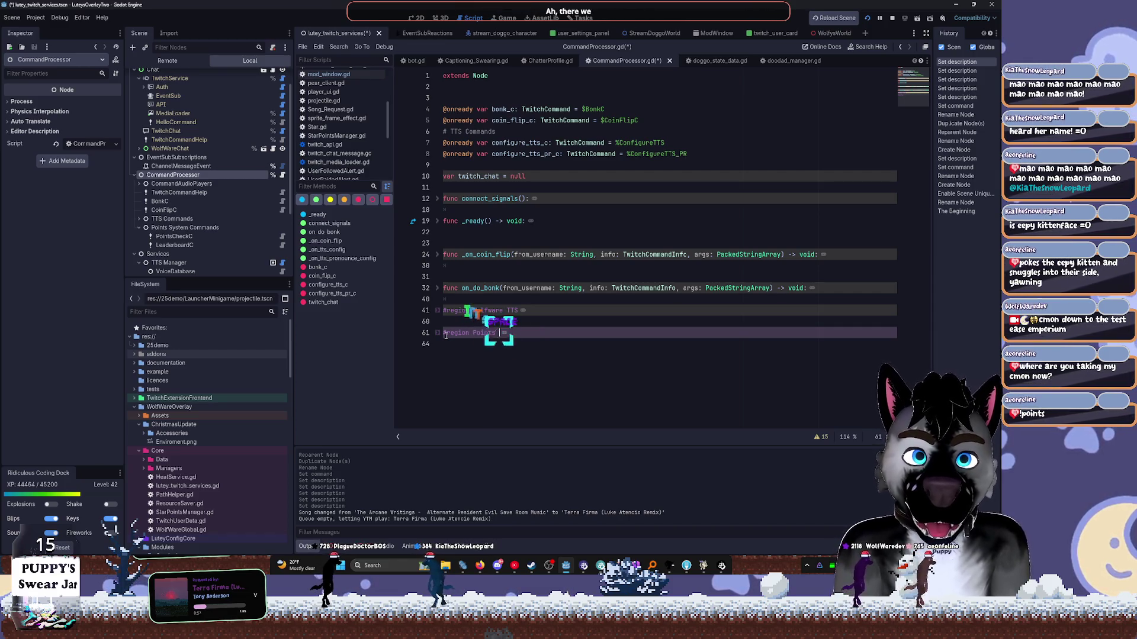
{"action": "type", "text": " Commands"}
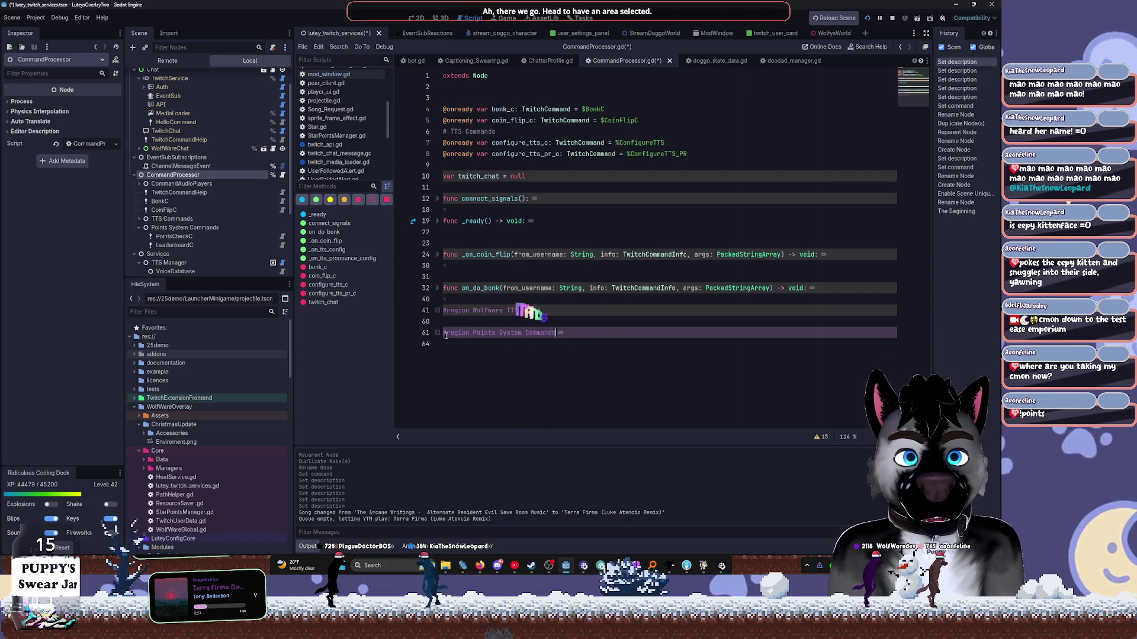
{"action": "left_click", "coordinate": [437, 332]}
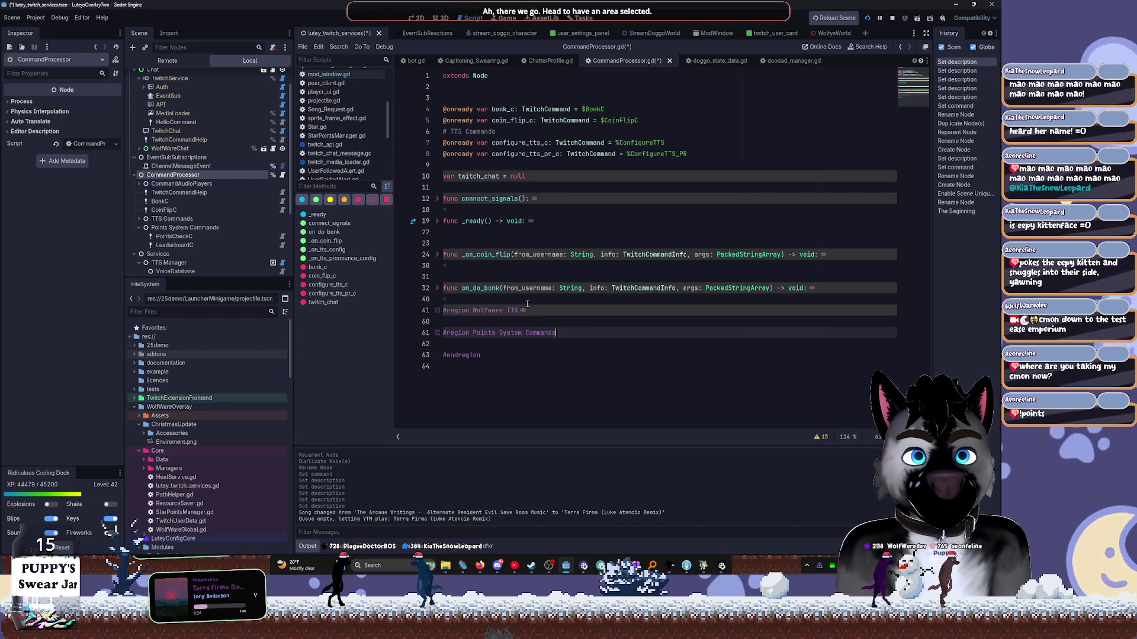
{"action": "left_click", "coordinate": [497, 344]}
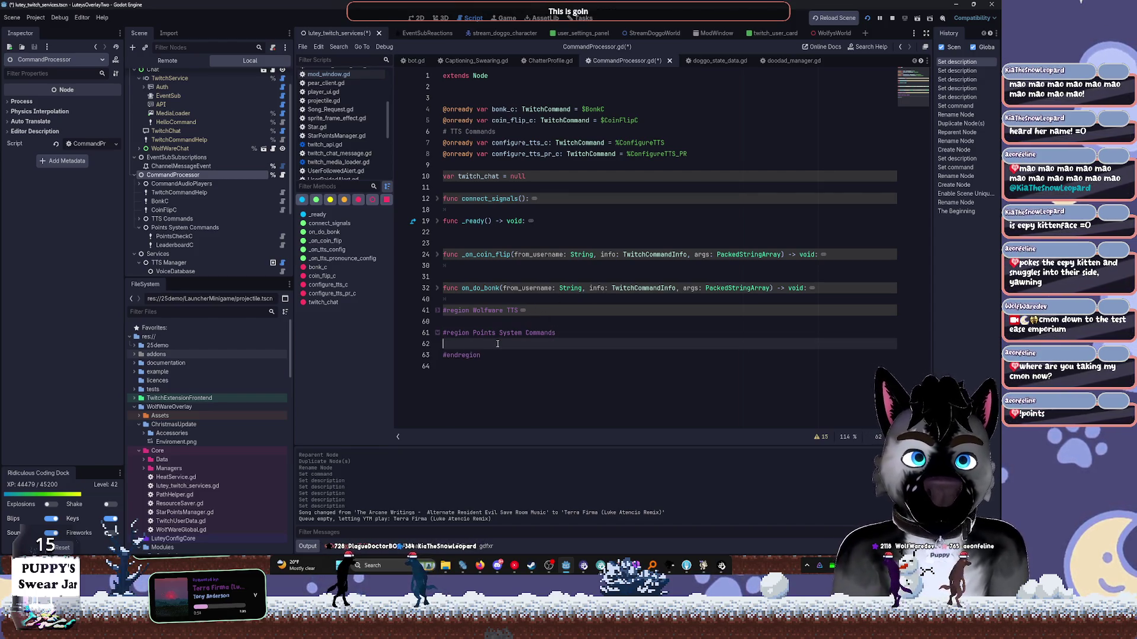
{"action": "key", "text": "Return"}
{"action": "key", "text": "Return"}
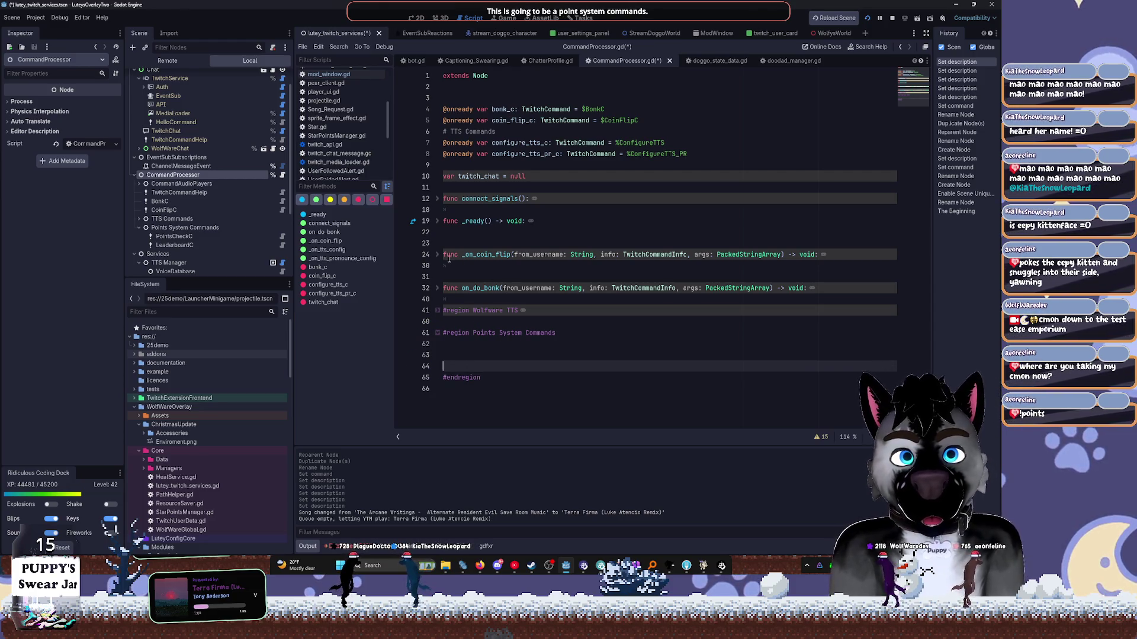
{"action": "left_click_drag", "start_coordinate": [818, 254], "coordinate": [434, 257]}
Paste the coin-flip declaration onto line 62, rename it _on_points_check, and give it pass.
{"action": "key", "text": "ctrl+c"}
{"action": "left_click", "coordinate": [468, 344]}
{"action": "key", "text": "ctrl+v"}
{"action": "left_click", "coordinate": [480, 344]}
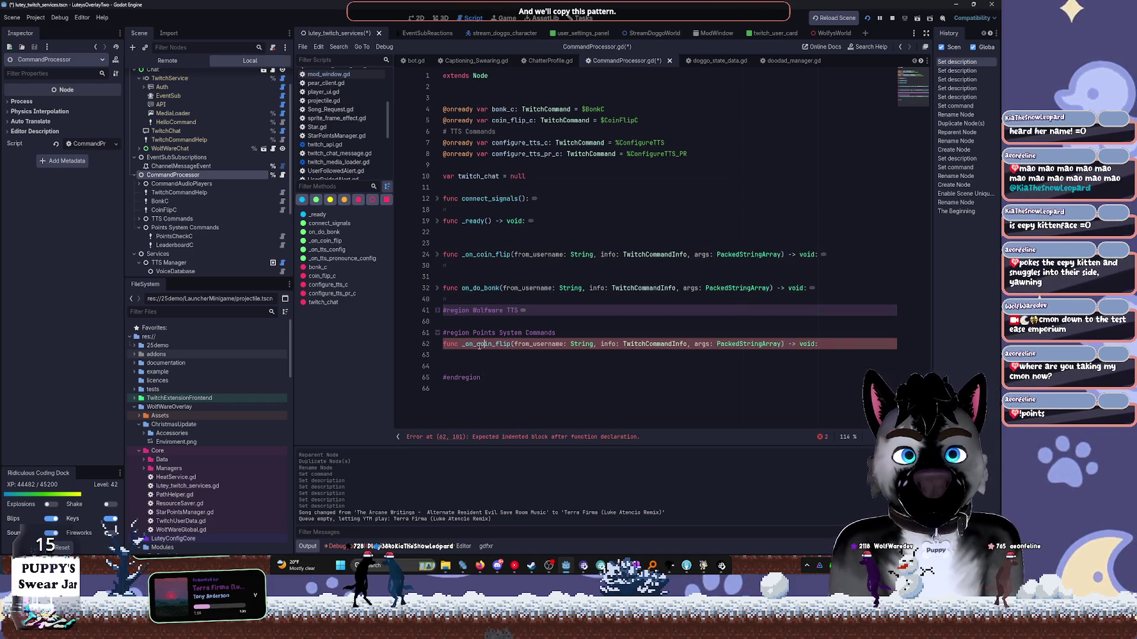
{"action": "type", "text": "points"}
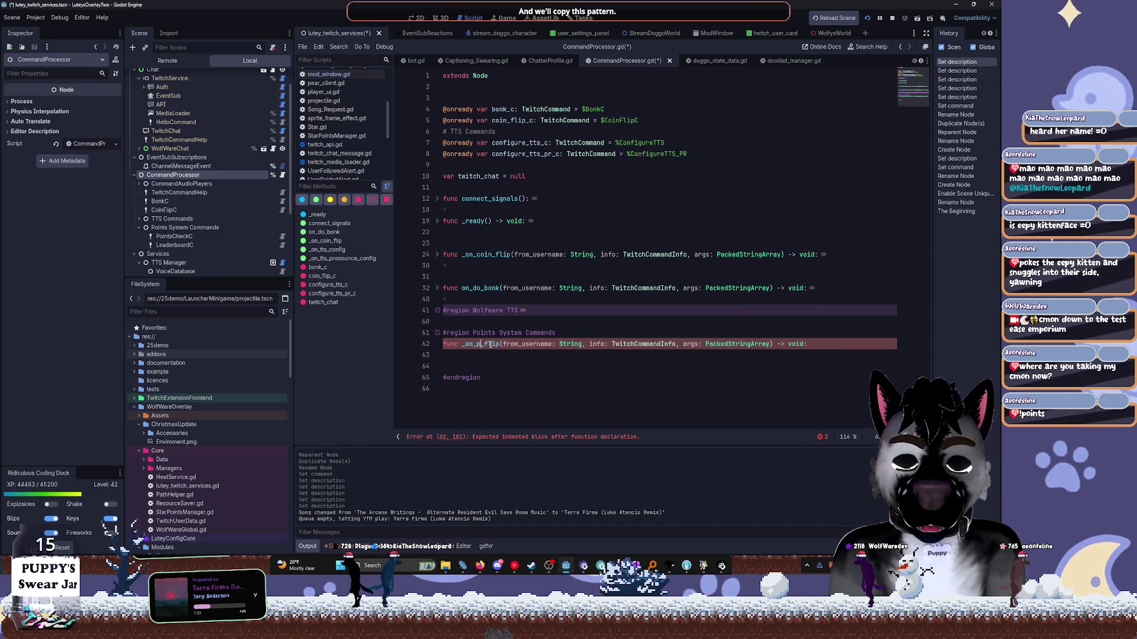
{"action": "key", "text": "BackSpace"}
{"action": "key", "text": "BackSpace"}
{"action": "key", "text": "BackSpace"}
{"action": "type", "text": "check"}
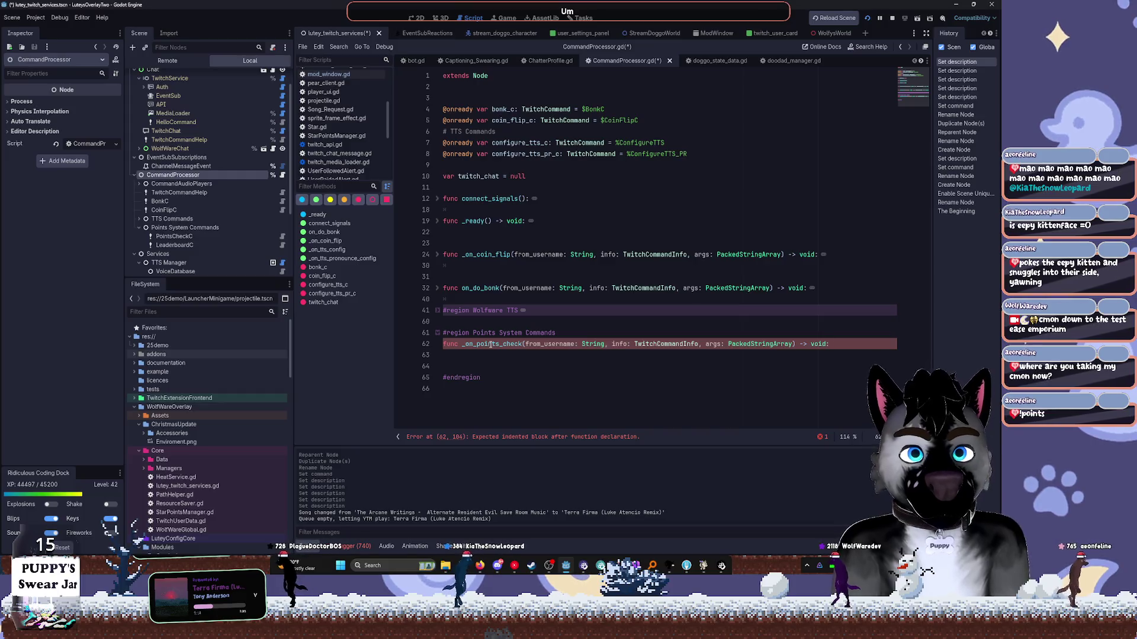
{"action": "key", "text": "End"}
{"action": "type", "text": "pass"}
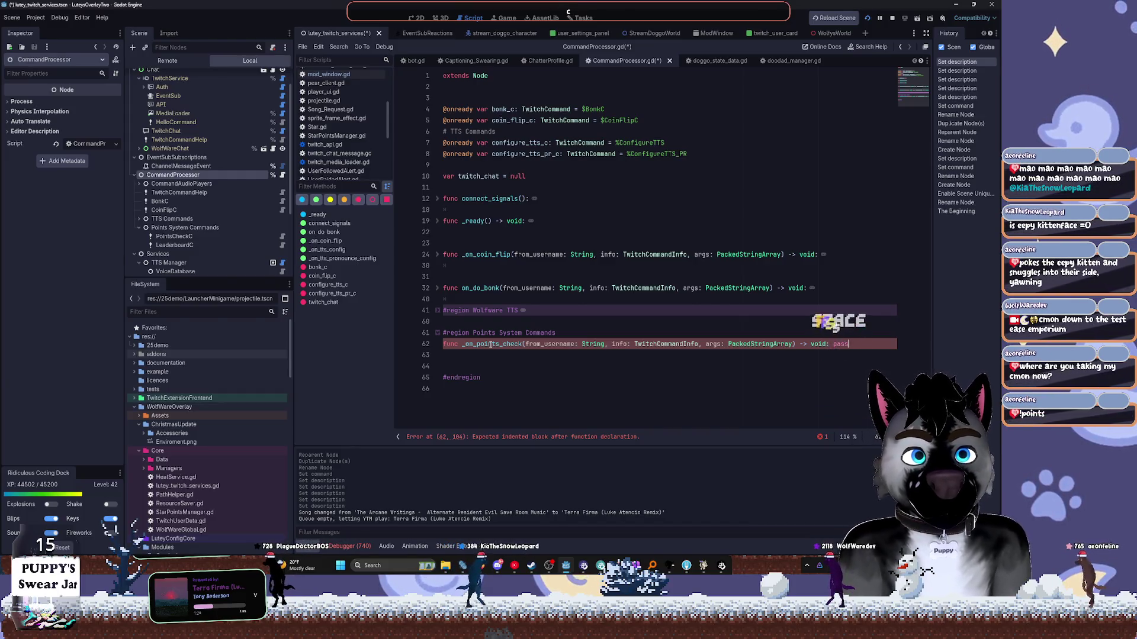
Duplicate that stub below as _on_leaderboard_check.
{"action": "key", "text": "ctrl+c"}
{"action": "key", "text": "Return"}
{"action": "key", "text": "ctrl+v"}
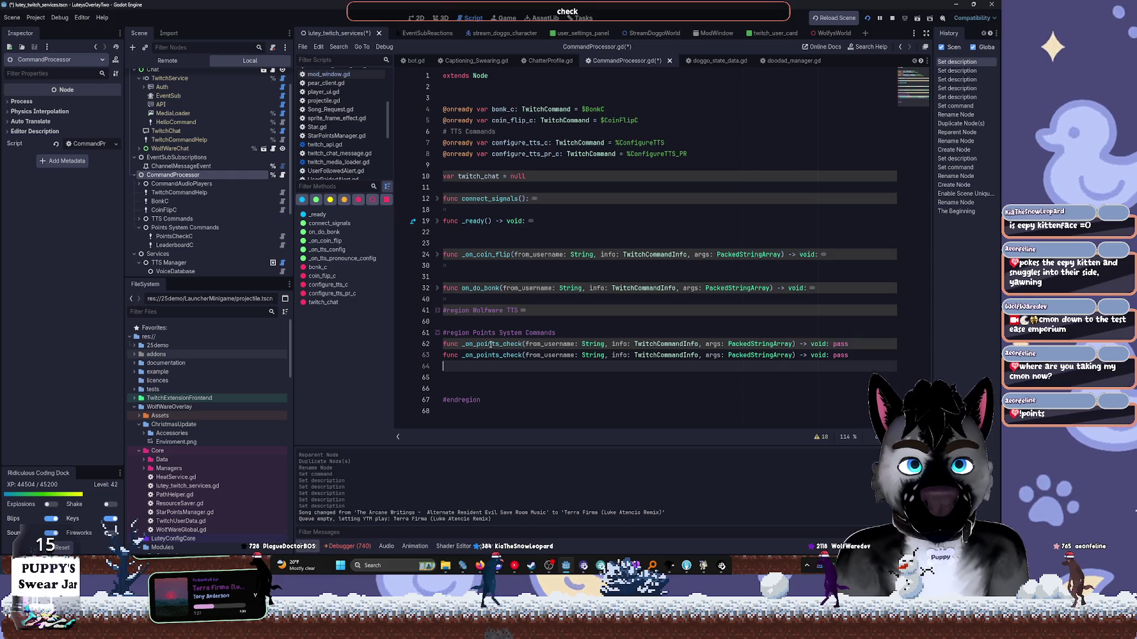
{"action": "key", "text": "Up"}
{"action": "key", "text": "Delete"}
{"action": "key", "text": "Delete"}
{"action": "key", "text": "Delete"}
{"action": "type", "text": "lb"}
{"action": "left_click", "coordinate": [483, 354]}
{"action": "key", "text": "Delete"}
{"action": "type", "text": "eaderboard"}
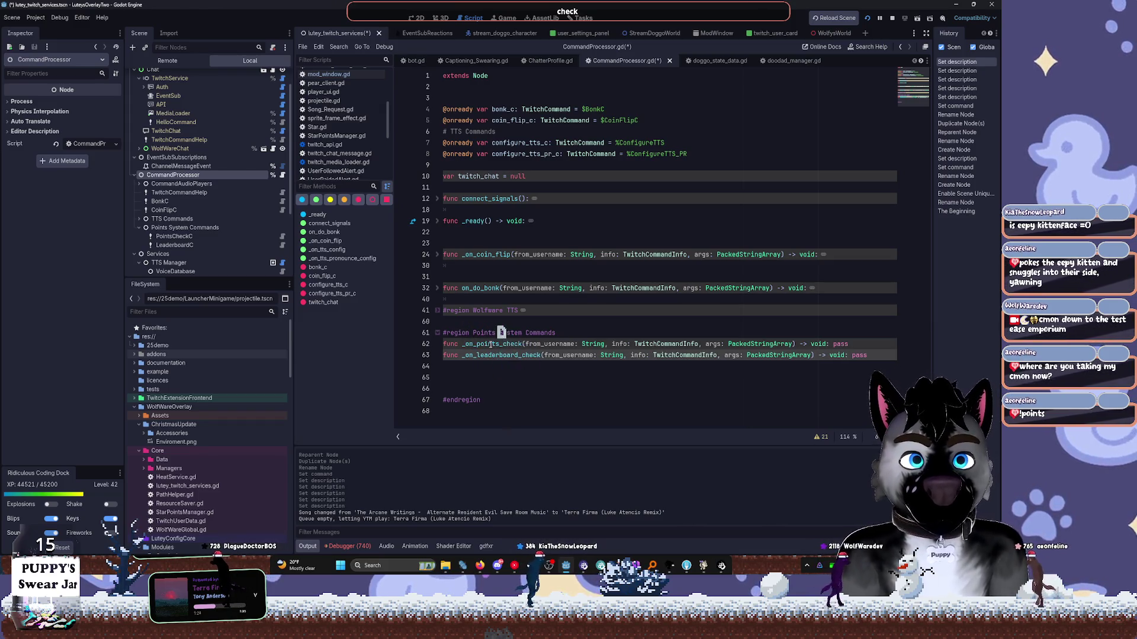
{"action": "key", "text": "Up"}
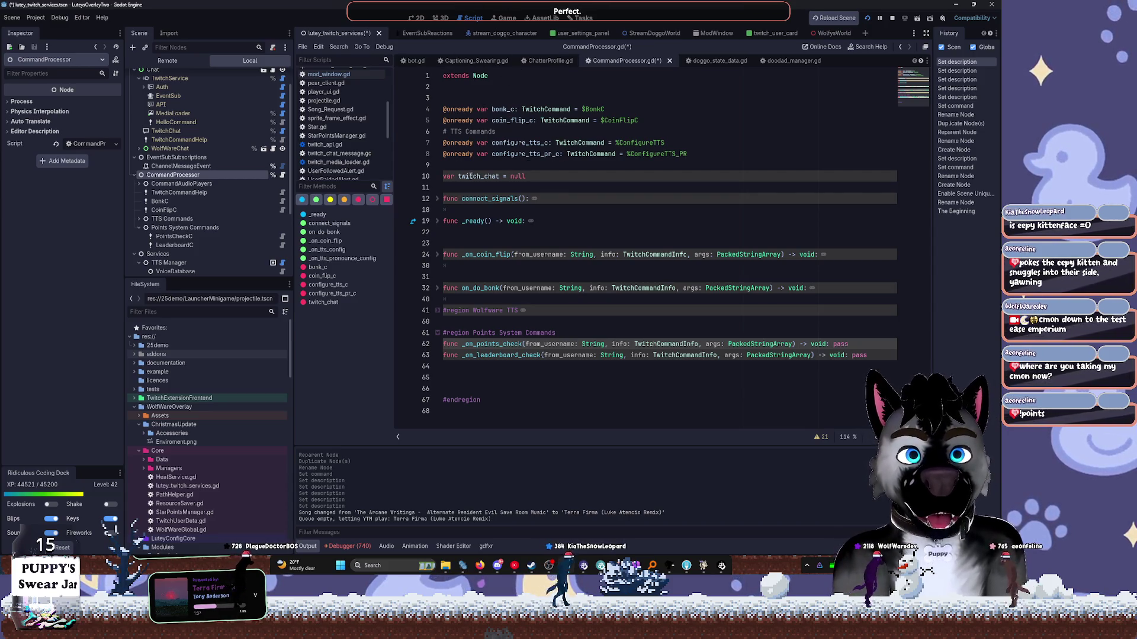
{"action": "left_click", "coordinate": [438, 198]}
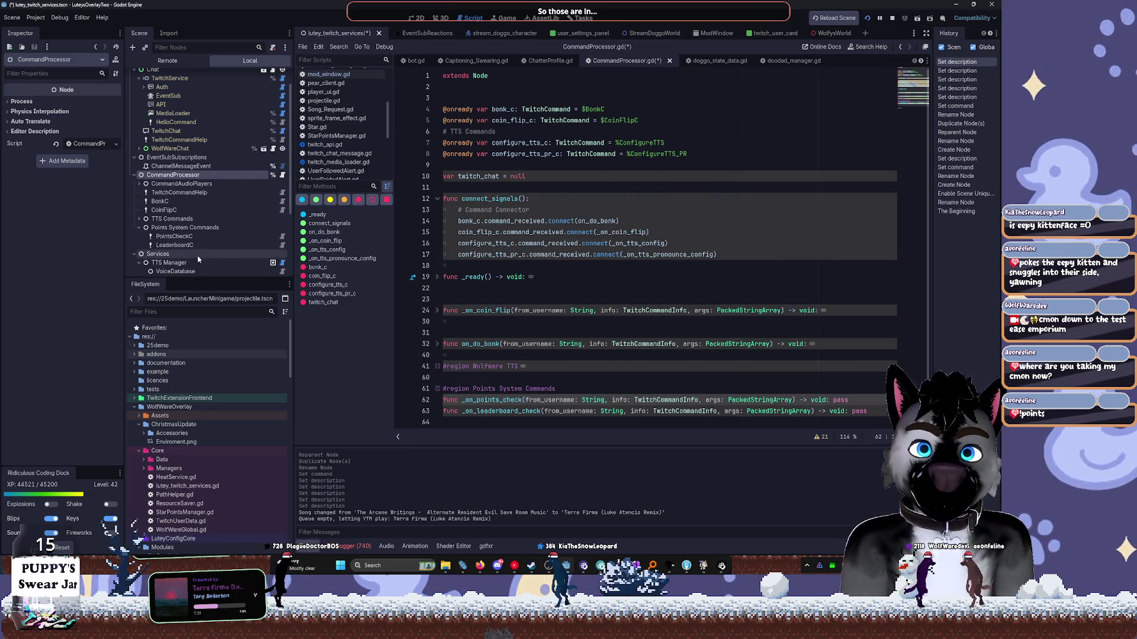
Scroll down and select the Points System Commands node in the scene tree.
{"action": "scroll", "coordinate": [248, 208], "scroll_direction": "down", "scroll_amount": 2}
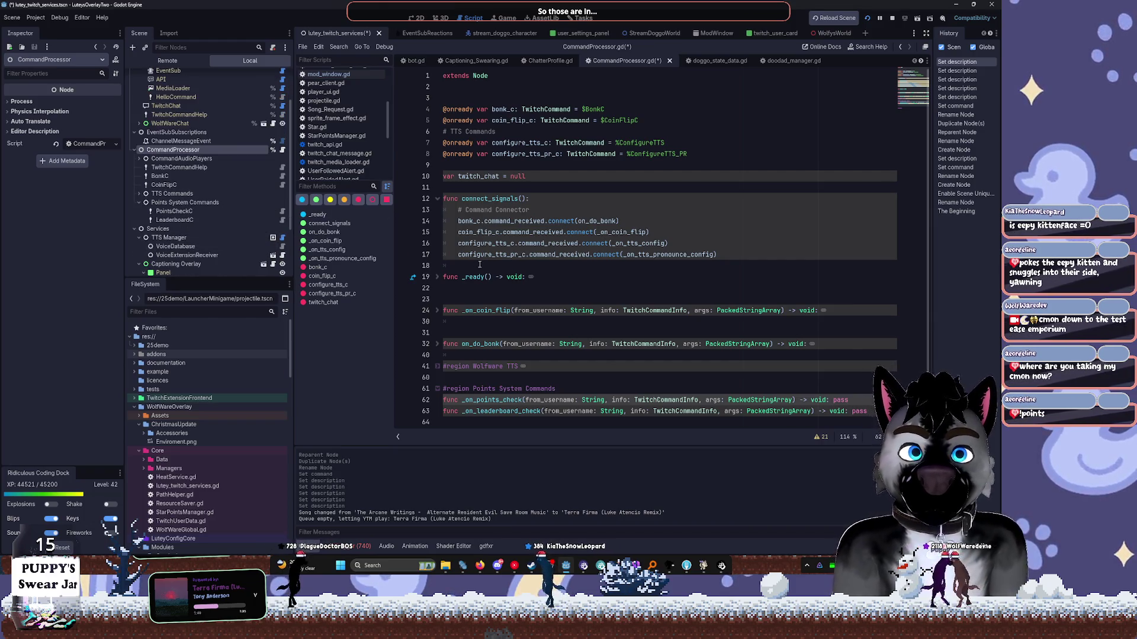
{"action": "scroll", "coordinate": [592, 266], "scroll_direction": "down", "scroll_amount": 2}
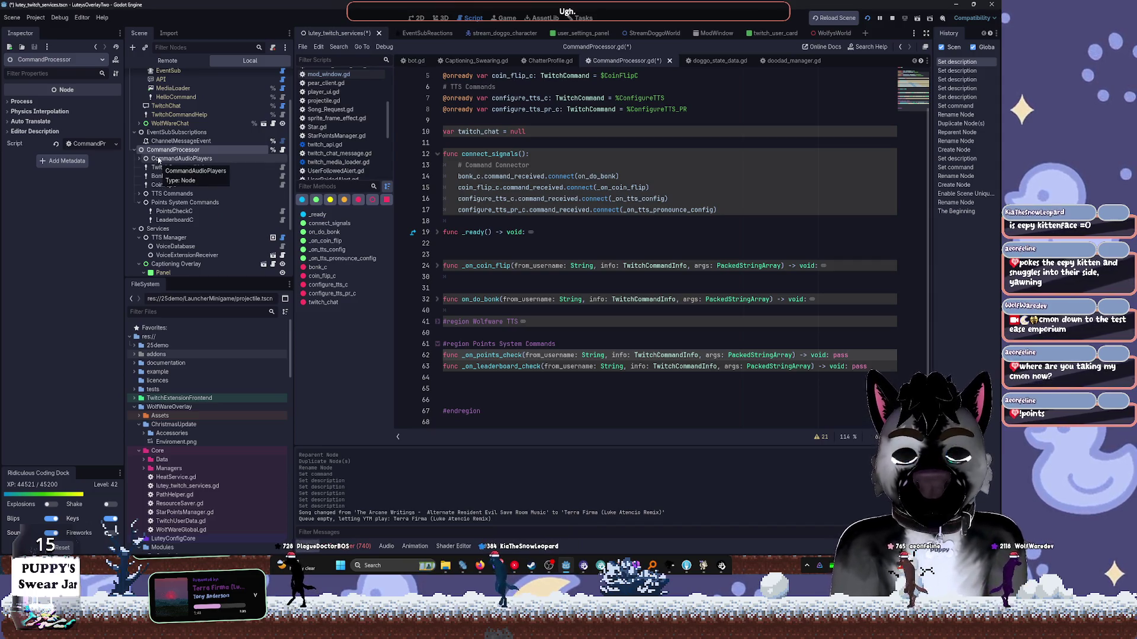
{"action": "left_click", "coordinate": [155, 203]}
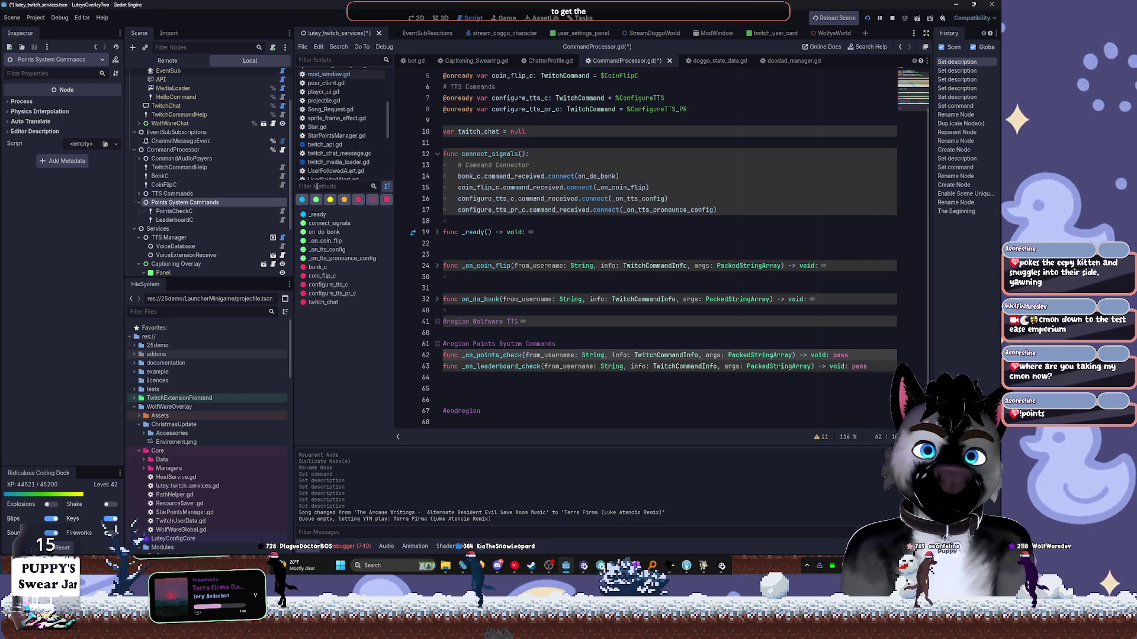
{"action": "left_click", "coordinate": [172, 212]}
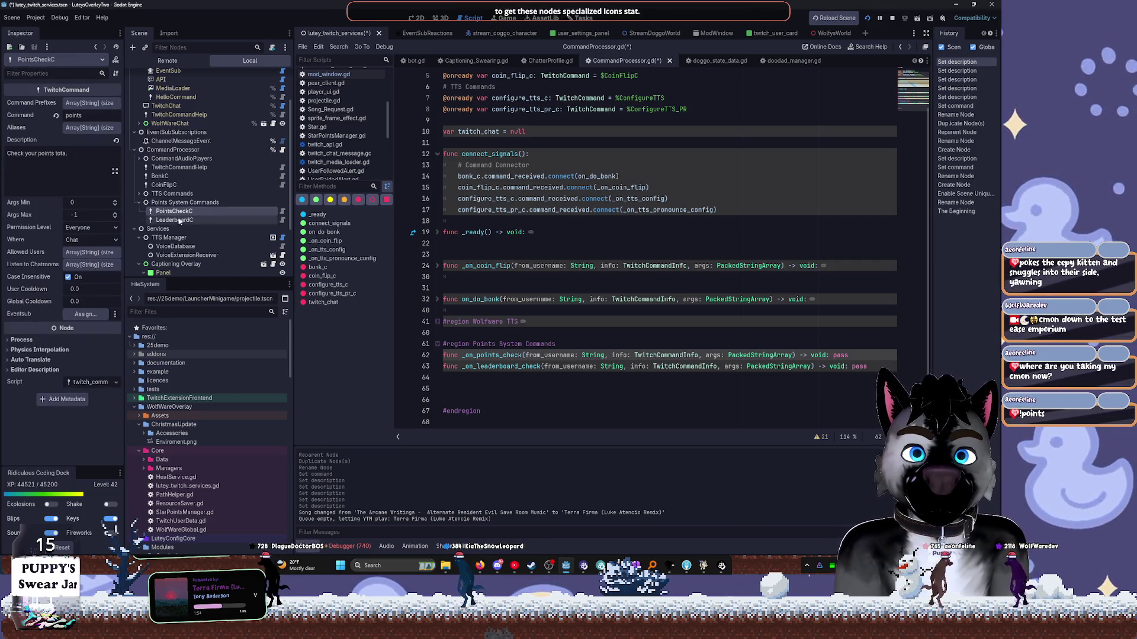
{"action": "left_click", "coordinate": [188, 222], "text": "shift"}
{"action": "right_click", "coordinate": [180, 219]}
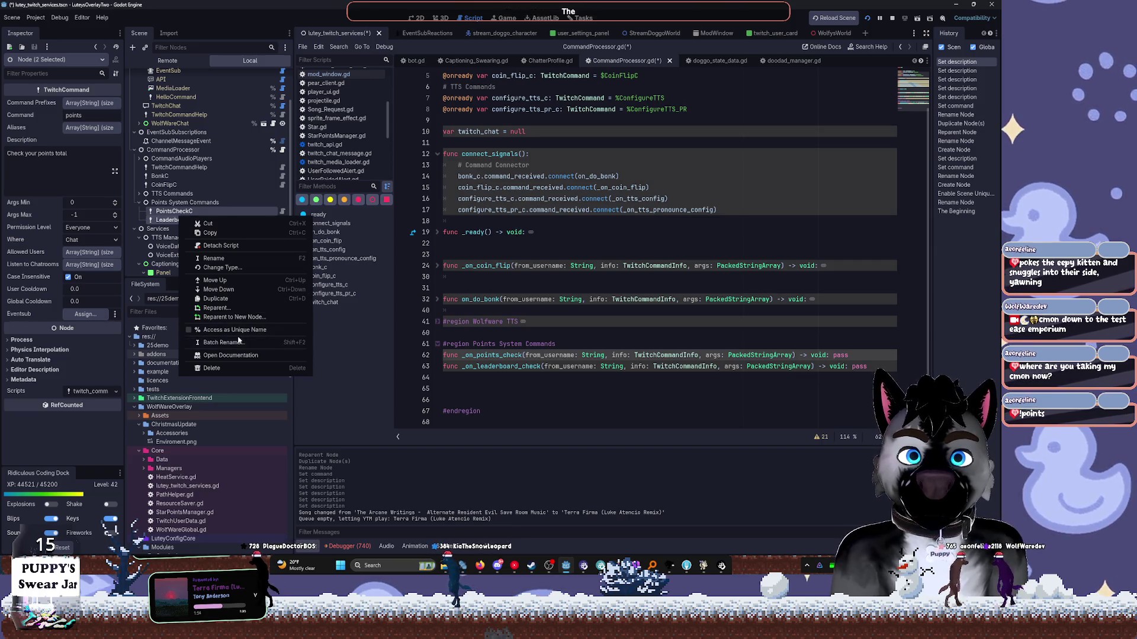
{"action": "left_click", "coordinate": [225, 336]}
{"action": "mouse_move", "coordinate": [180, 213]}
{"action": "left_mouse_down"}
{"action": "mouse_move", "coordinate": [474, 335]}
{"action": "mouse_move", "coordinate": [551, 347]}
{"action": "mouse_move", "coordinate": [464, 339]}
{"action": "mouse_move", "coordinate": [565, 342]}
{"action": "left_mouse_up"}
Add blank lines around the points_check_c and leaderboard_c references in the region.
{"action": "scroll", "coordinate": [571, 320], "scroll_direction": "down", "scroll_amount": 1}
{"action": "left_click", "coordinate": [571, 319]}
{"action": "key", "text": "Return"}
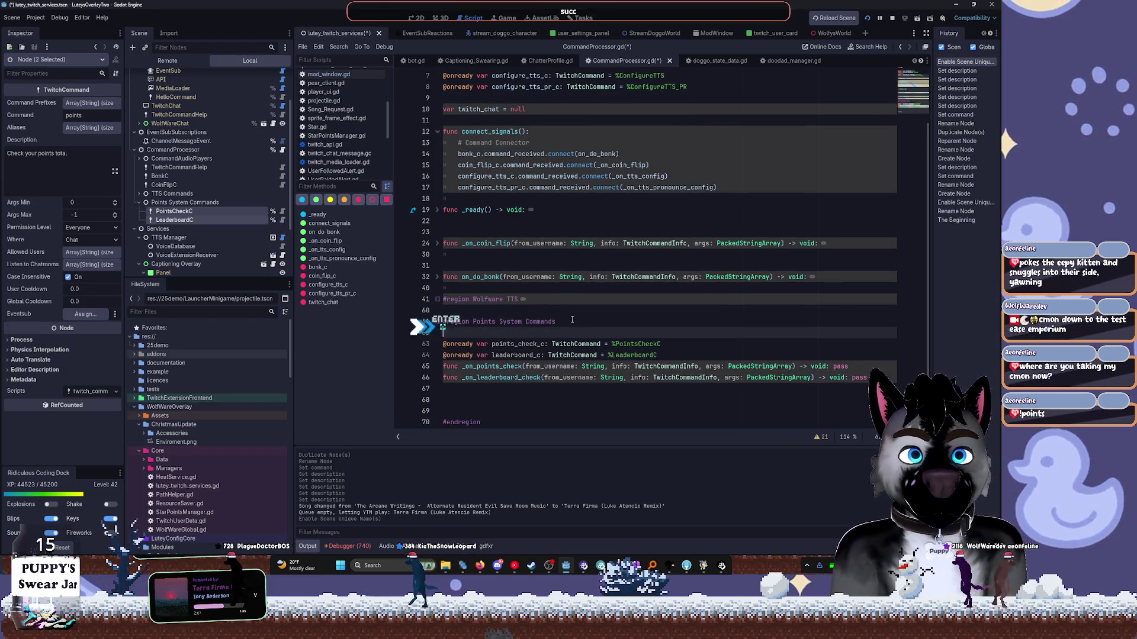
{"action": "left_click", "coordinate": [687, 344]}
{"action": "key", "text": "Return"}
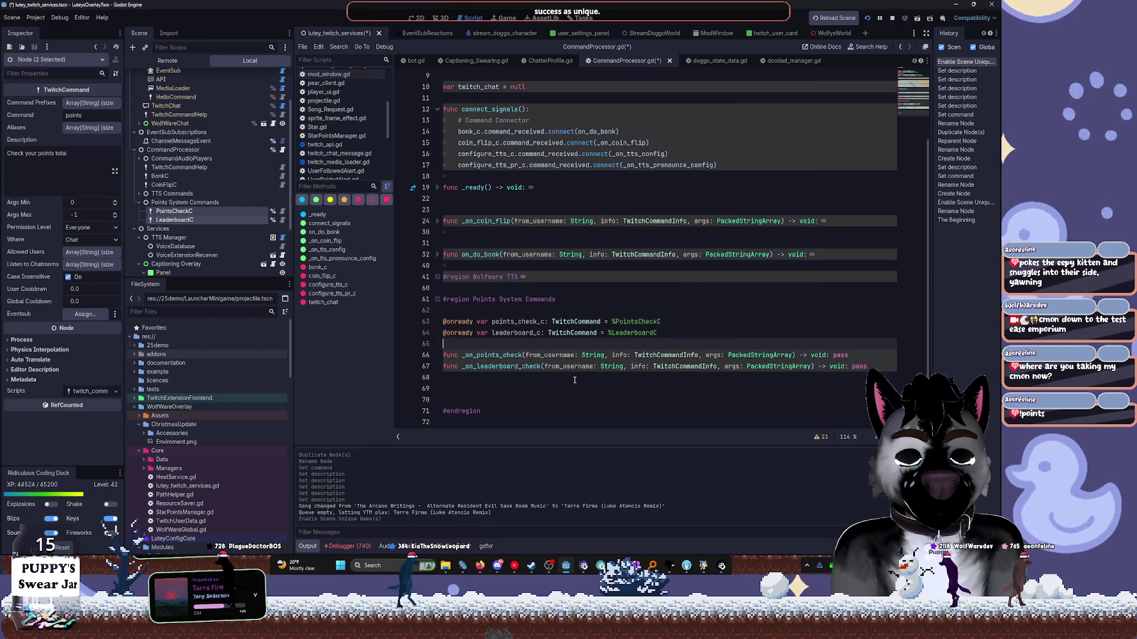
{"action": "key", "text": "Down"}
{"action": "key", "text": "Down"}
{"action": "key", "text": "Down"}
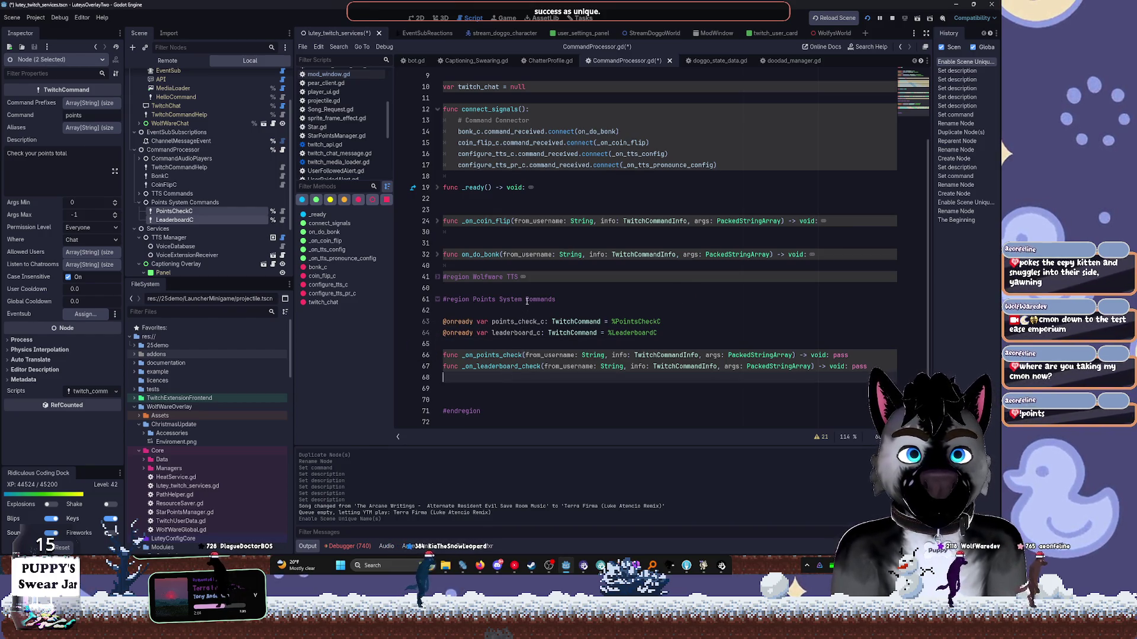
{"action": "left_click", "coordinate": [437, 188]}
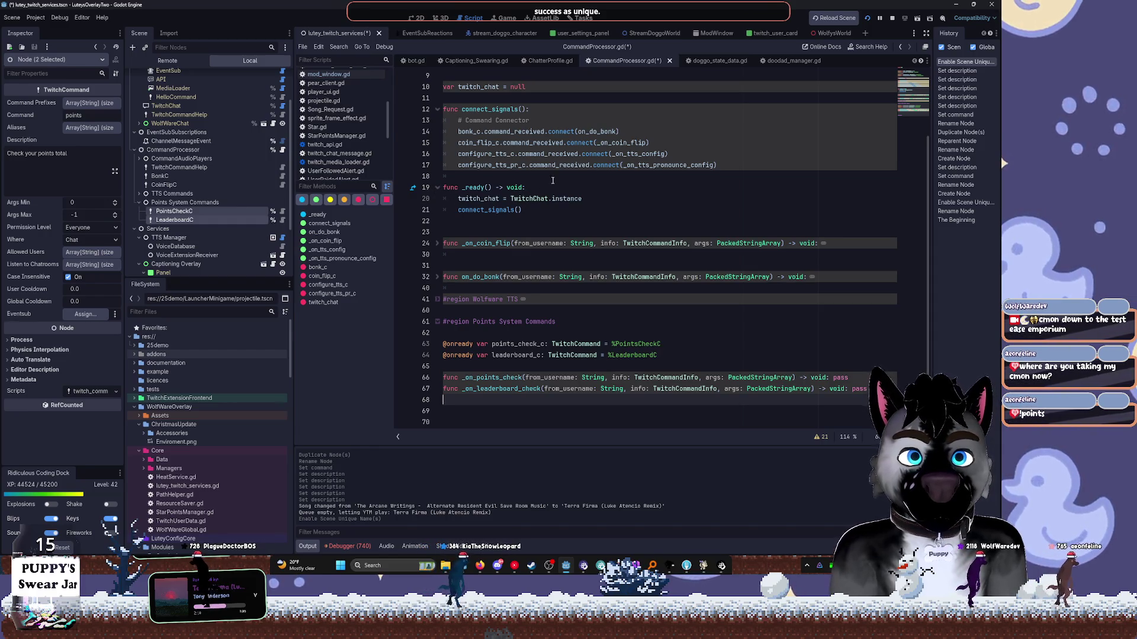
Add a '# TTS Commands' comment above the TTS signal connections.
{"action": "left_click", "coordinate": [658, 143]}
{"action": "key", "text": "Return"}
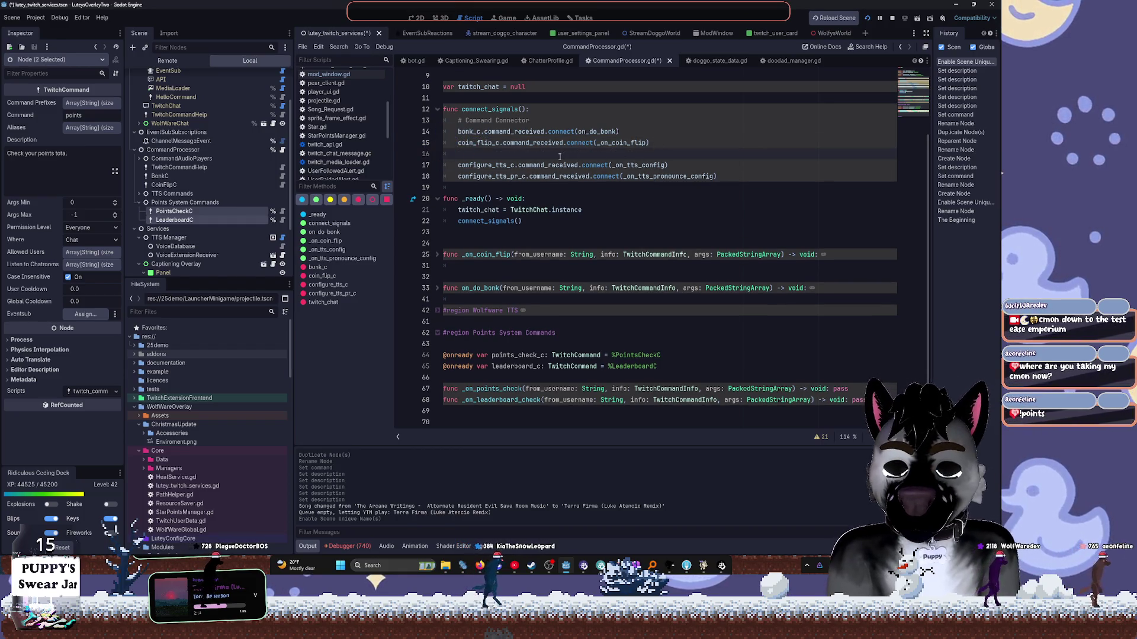
{"action": "type", "text": "# TTS Commands"}
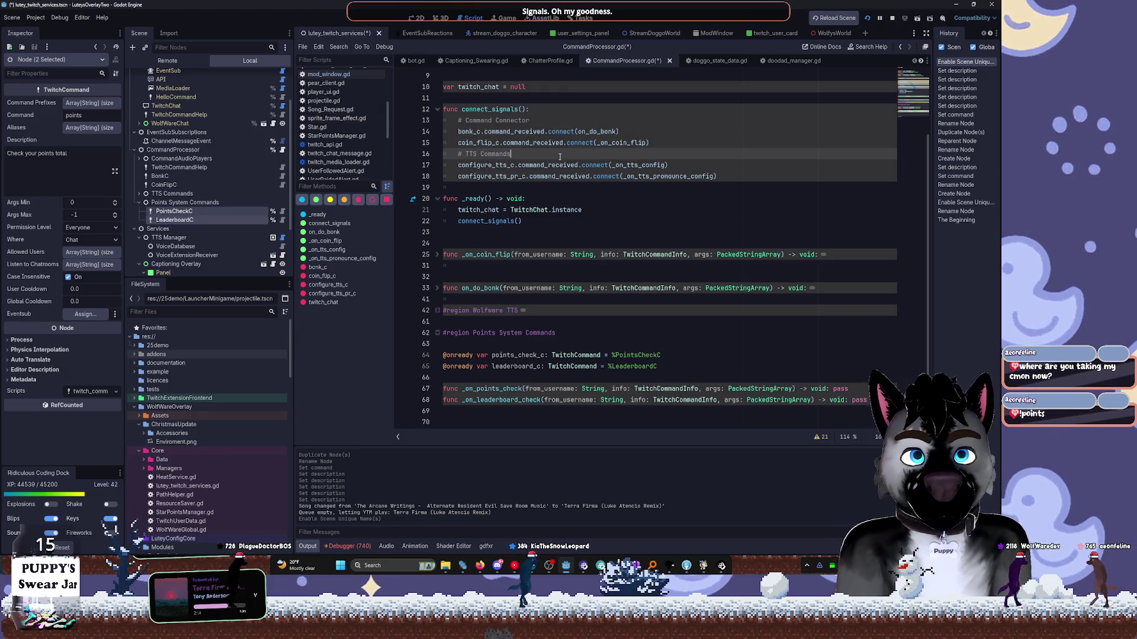
Add a '# Points Commands' comment below the TTS connections, leaving a blank line beneath it.
{"action": "key", "text": "Down"}
{"action": "key", "text": "Down"}
{"action": "key", "text": "End"}
{"action": "key", "text": "Return"}
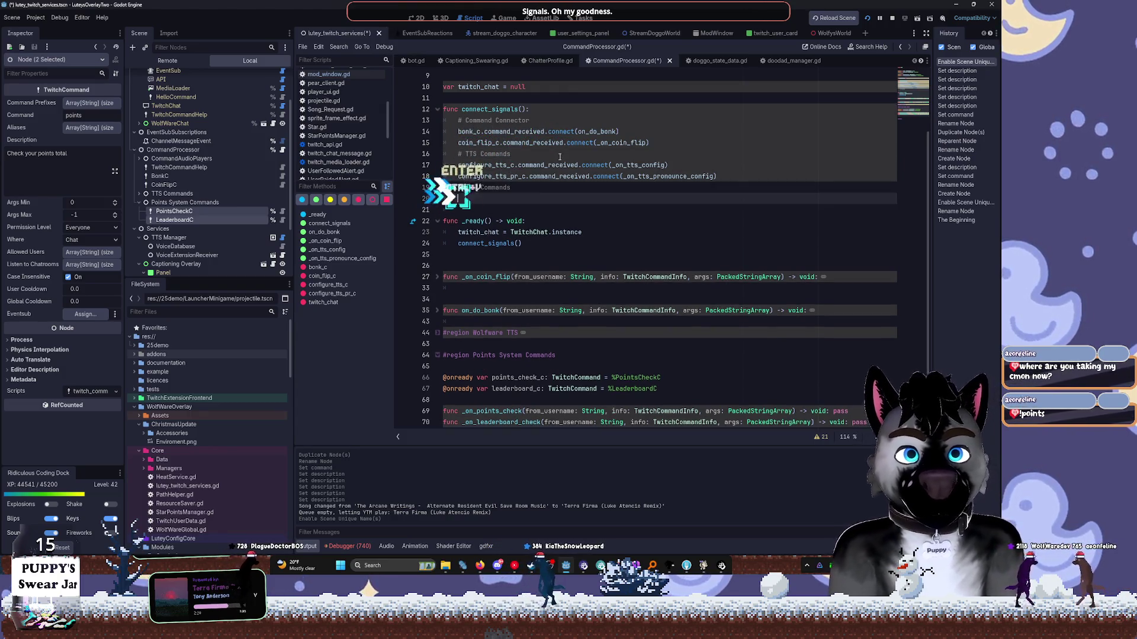
{"action": "key", "text": "ctrl+v"}
{"action": "key", "text": "BackSpace"}
{"action": "key", "text": "BackSpace"}
{"action": "key", "text": "BackSpace"}
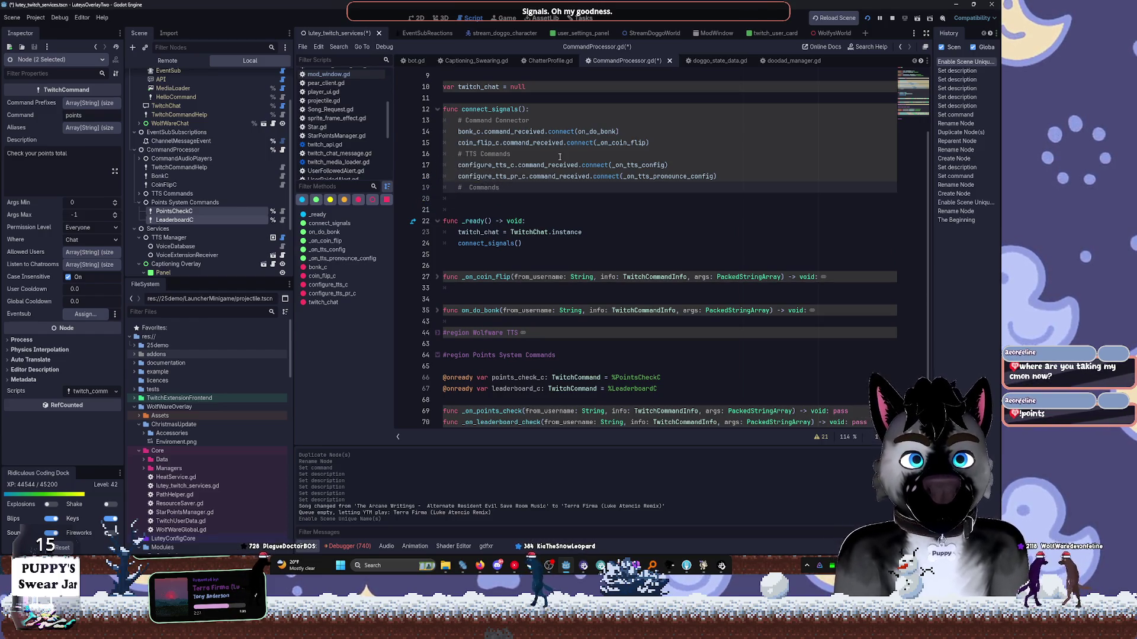
{"action": "type", "text": "Other"}
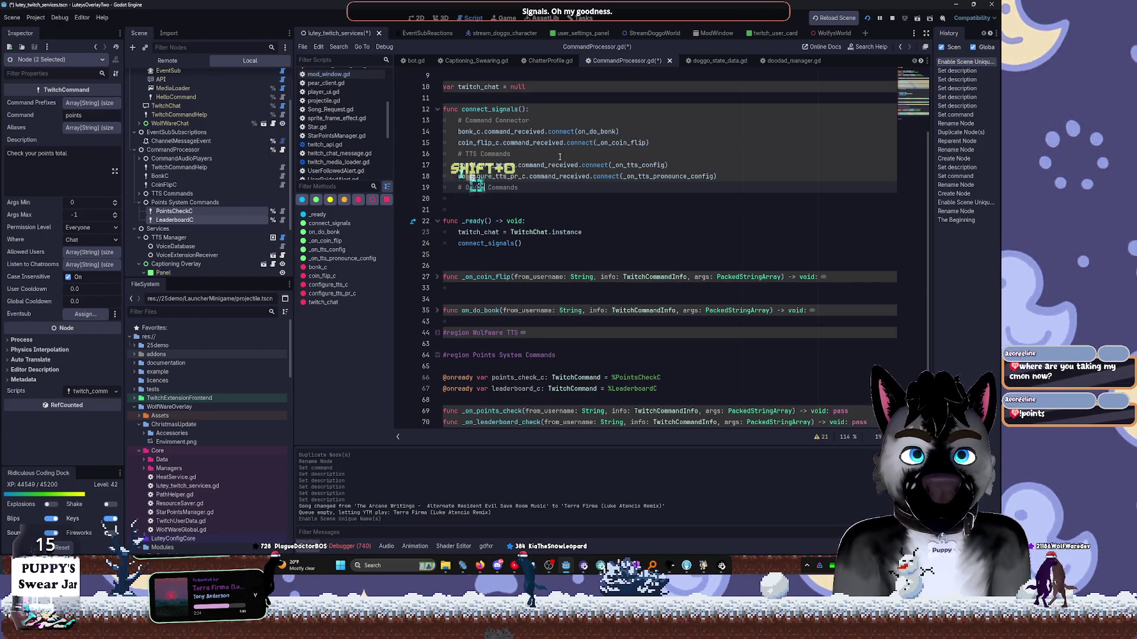
{"action": "type", "text": "Points"}
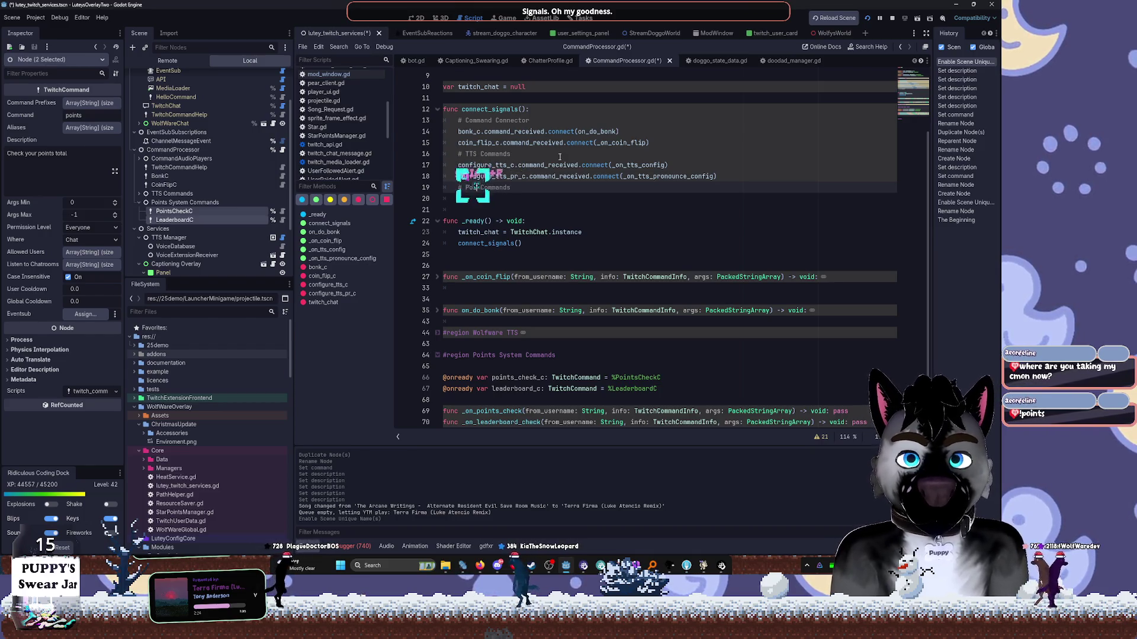
{"action": "left_click", "coordinate": [620, 203]}
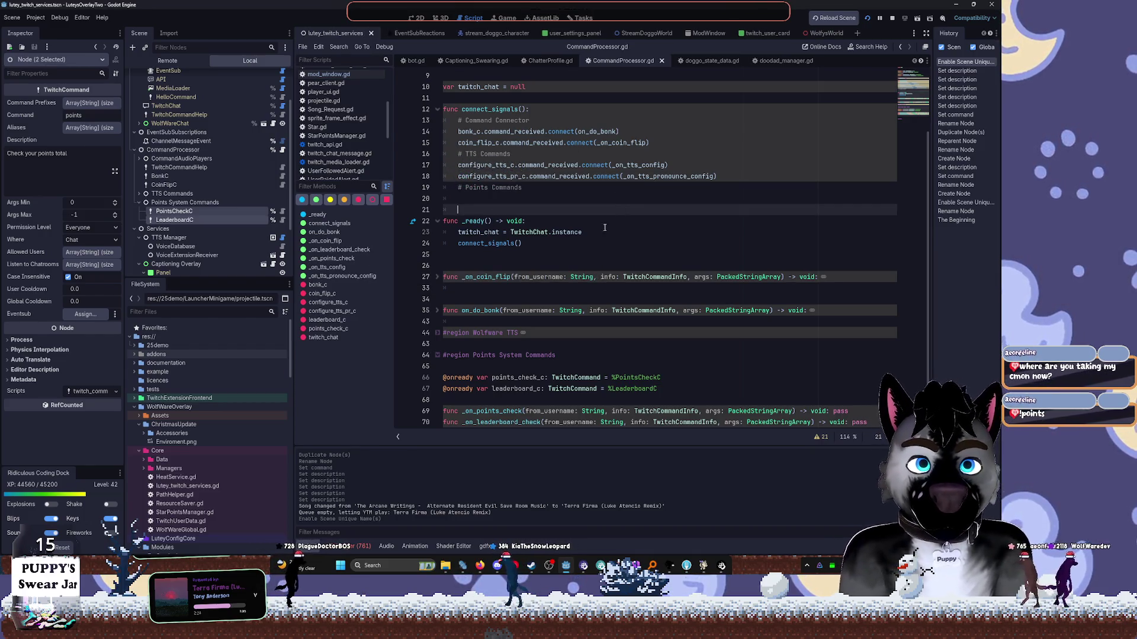
{"action": "scroll", "coordinate": [616, 219], "scroll_direction": "down", "scroll_amount": 2}
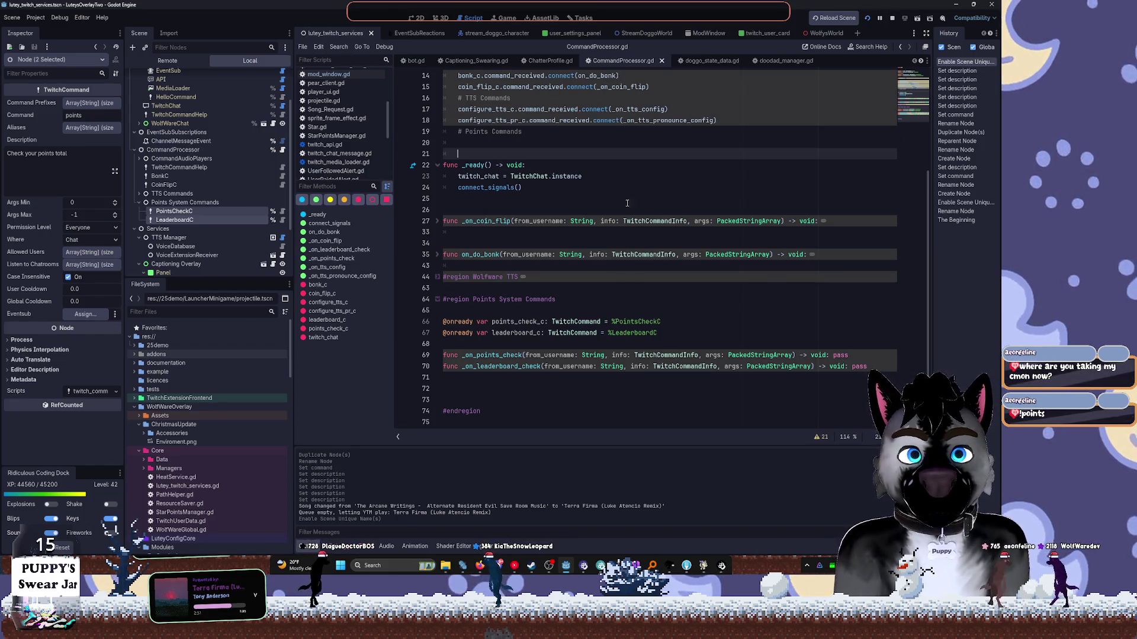
{"action": "key", "text": "Up"}
{"action": "key", "text": "Up"}
{"action": "key", "text": "Up"}
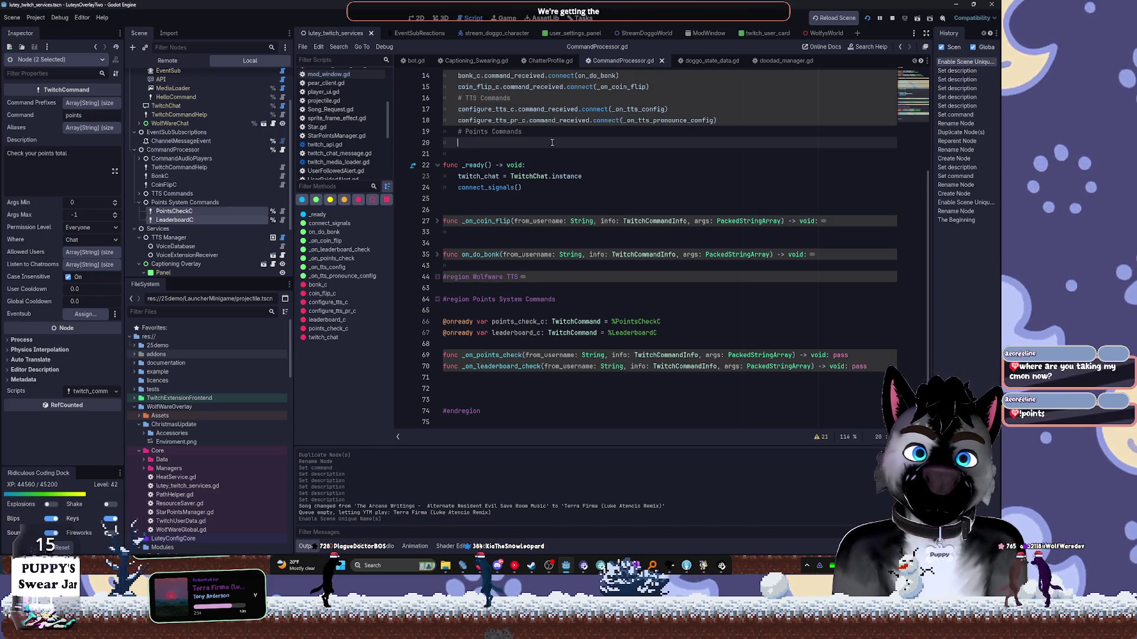
{"action": "scroll", "coordinate": [516, 157], "scroll_direction": "up", "scroll_amount": 4}
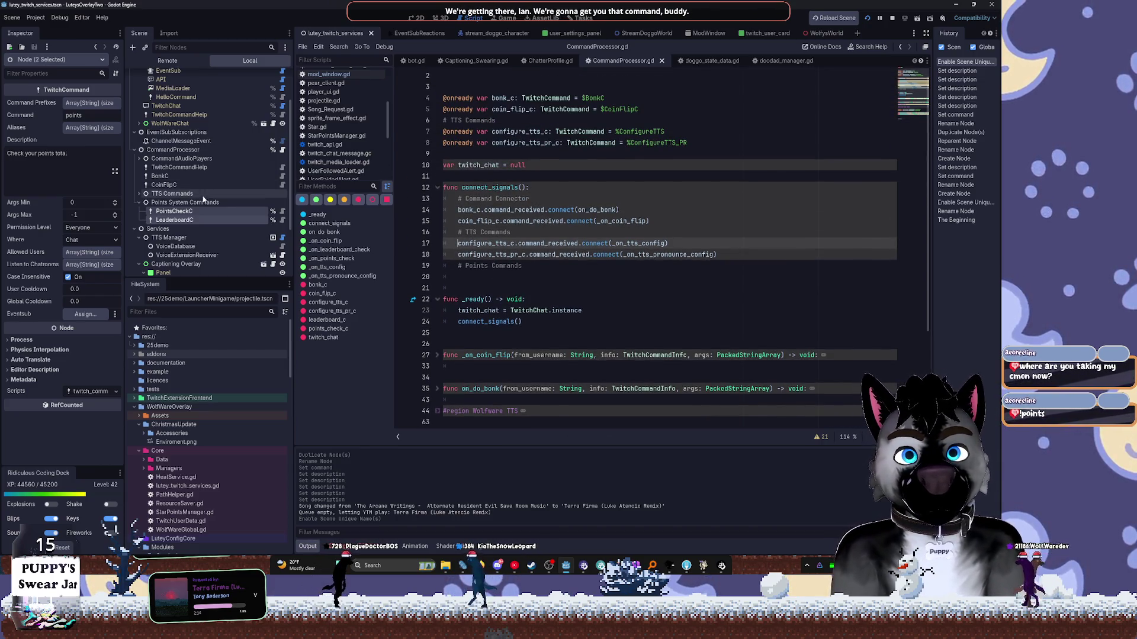
{"action": "scroll", "coordinate": [467, 177], "scroll_direction": "down", "scroll_amount": 3}
{"action": "left_click", "coordinate": [466, 178]}
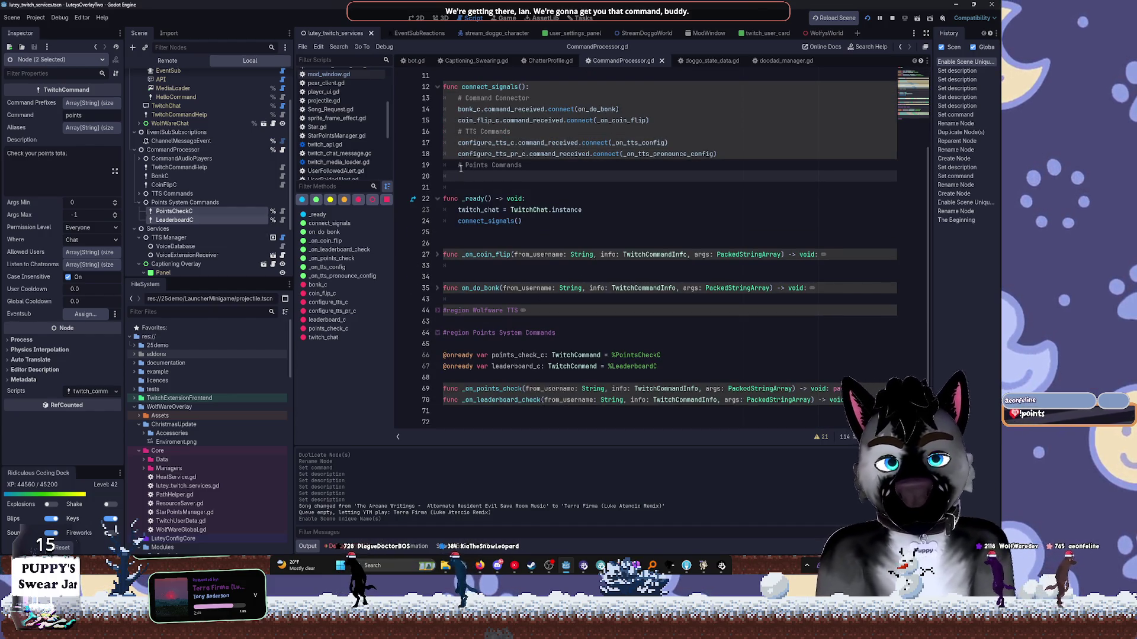
Write points_check_c.command_received.connect(_on_points_check) under the Points Commands comment.
{"action": "type", "text": "o"}
{"action": "key", "text": "Return"}
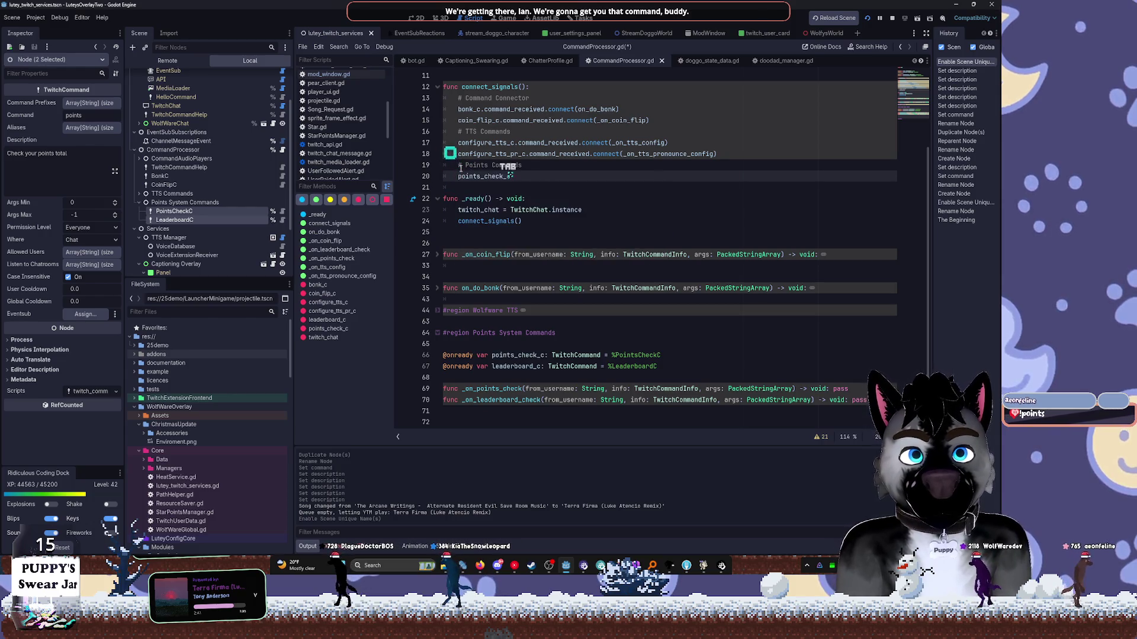
{"action": "type", "text": ".com"}
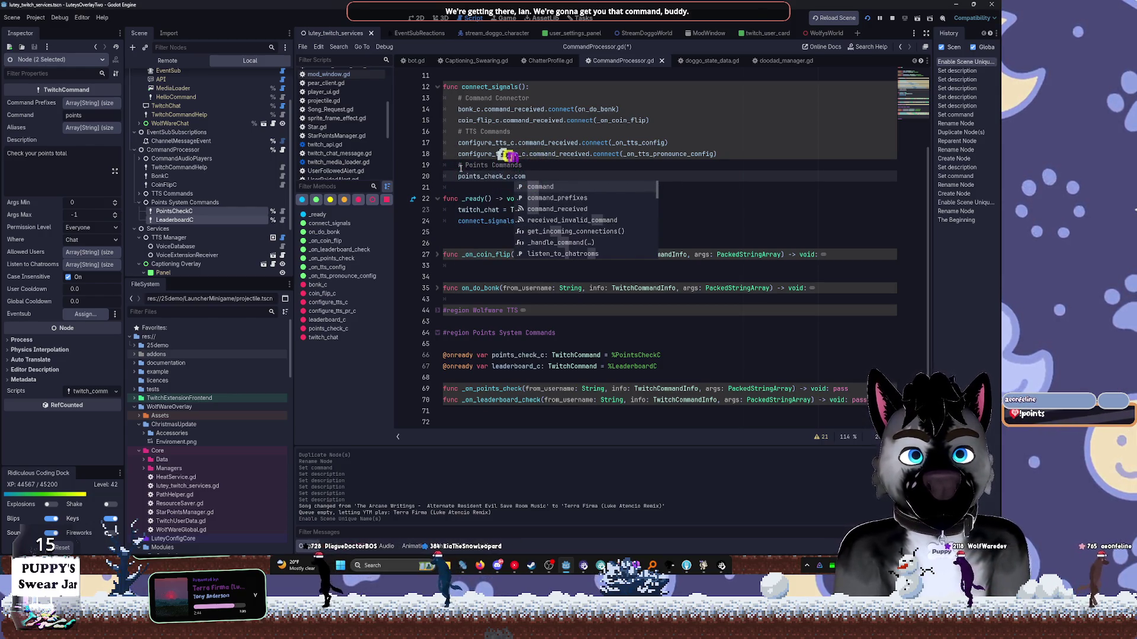
{"action": "key", "text": "Down"}
{"action": "key", "text": "Down"}
{"action": "key", "text": "Return"}
{"action": "type", "text": ".conn"}
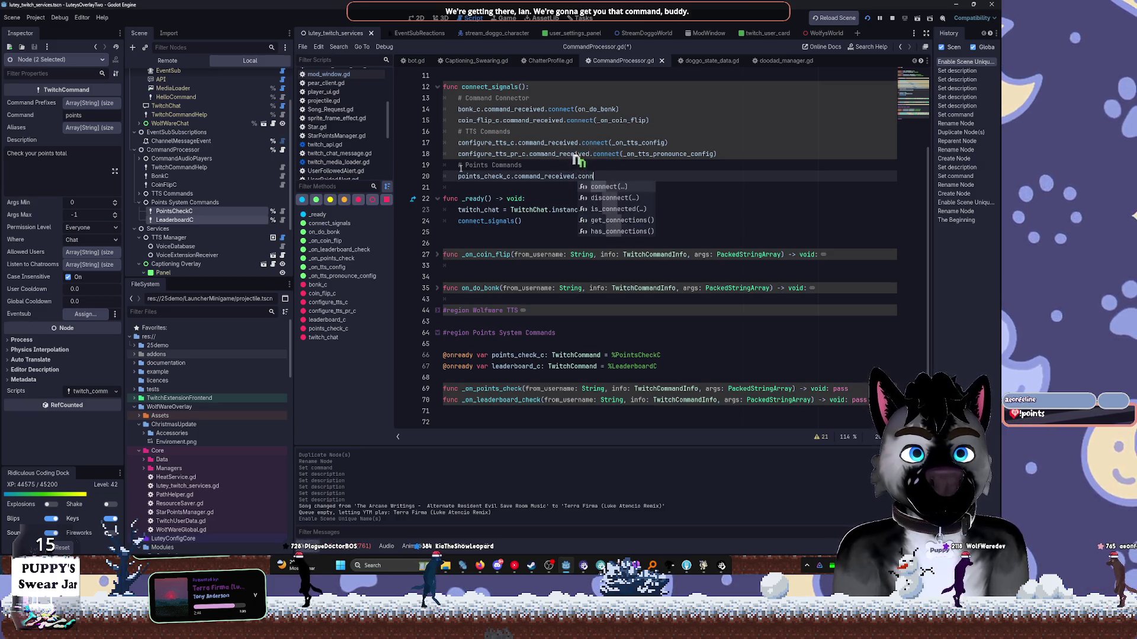
{"action": "key", "text": "Tab"}
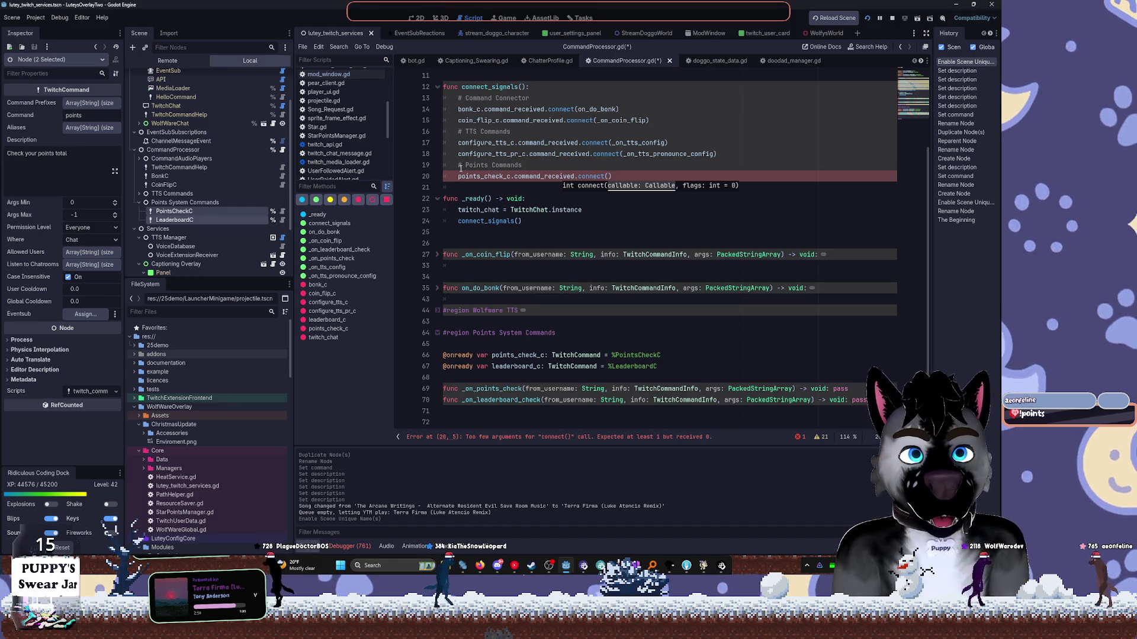
{"action": "type", "text": "_on"}
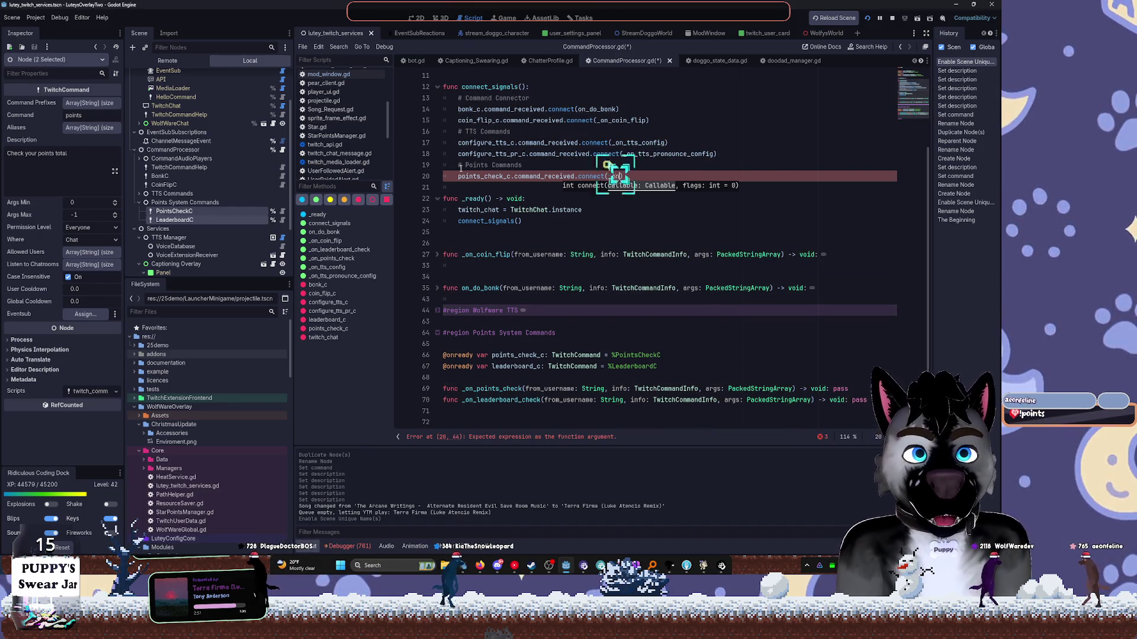
{"action": "key", "text": "Down"}
{"action": "key", "text": "Down"}
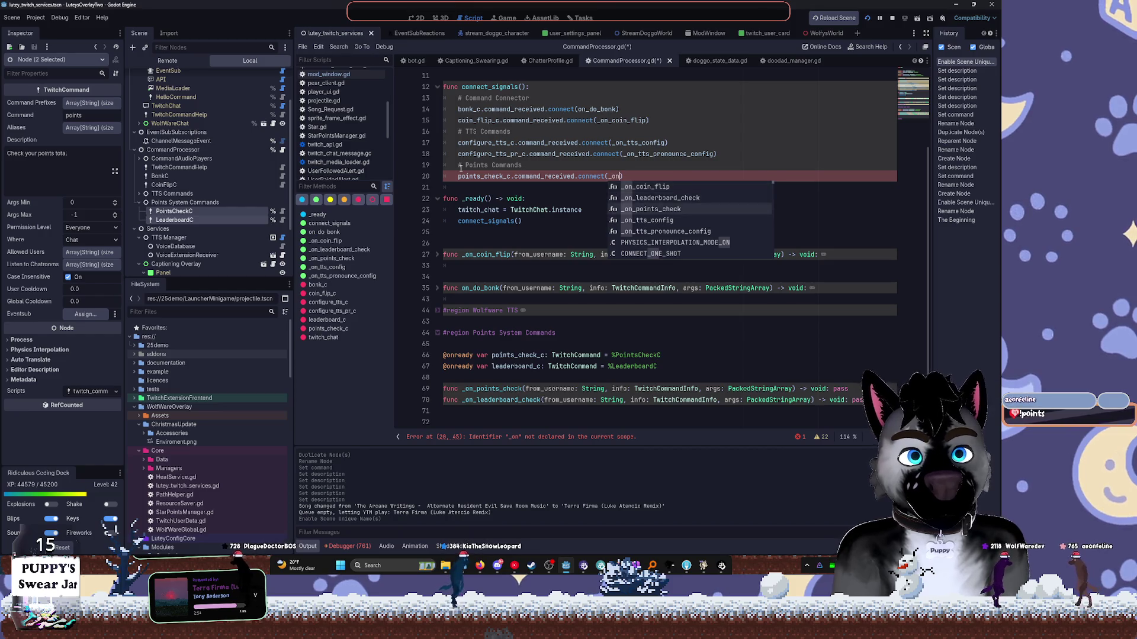
{"action": "key", "text": "Return"}
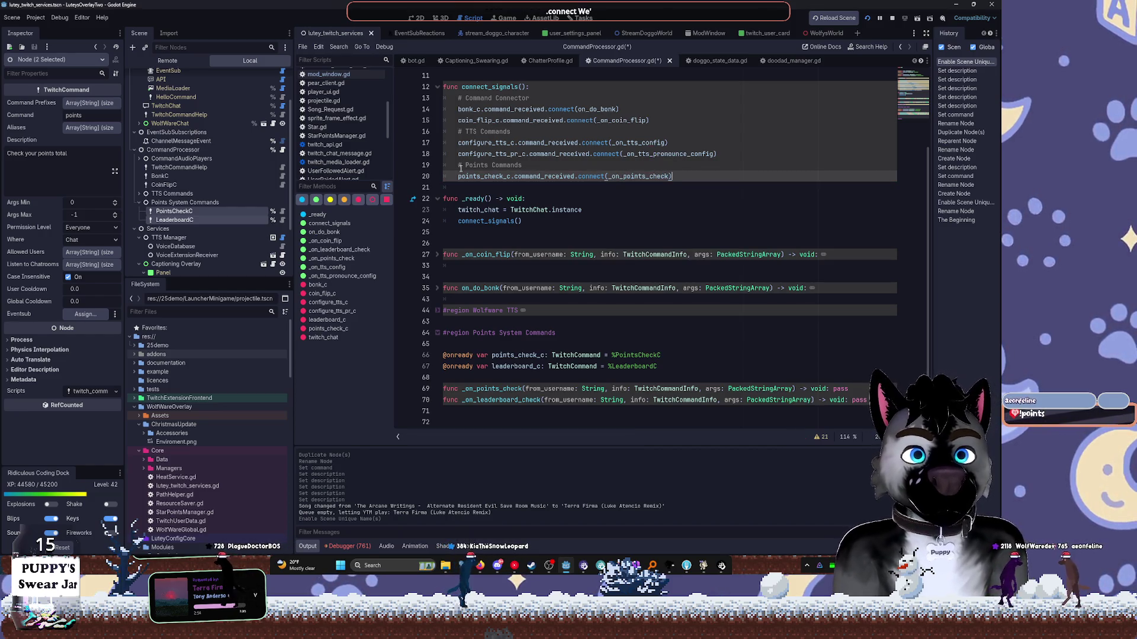
Paste a second connection line and retype its node and handler toward the leaderboard.
{"action": "type", "text": "points_check_c.command_received.connect(_on_points_check)"}
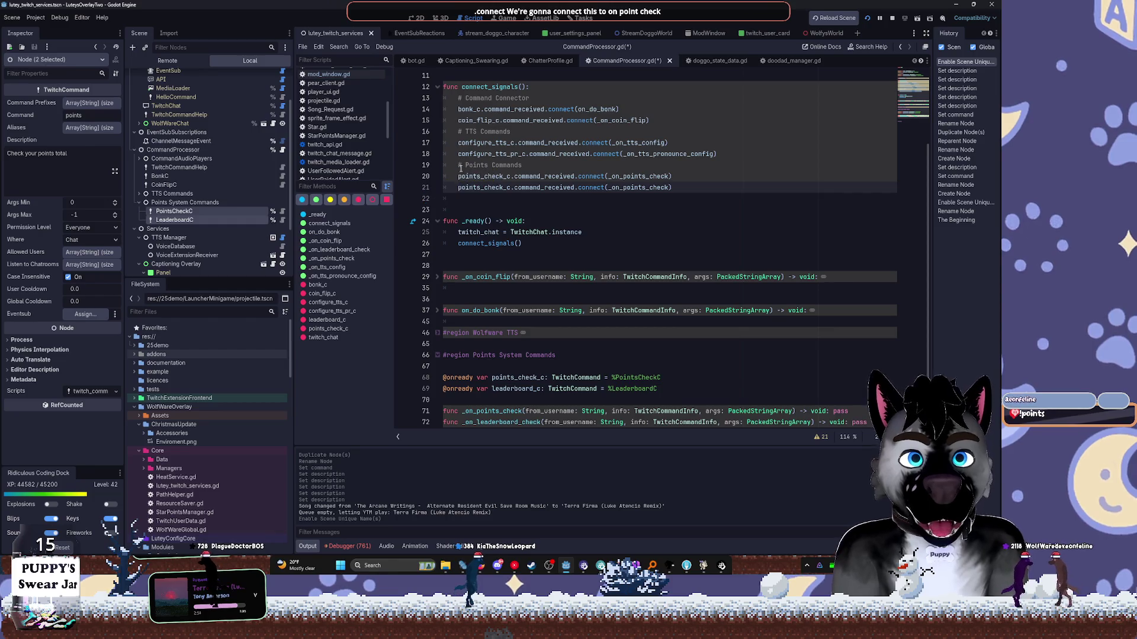
{"action": "key", "text": "ctrl+shift+Right"}
{"action": "key", "text": "Delete"}
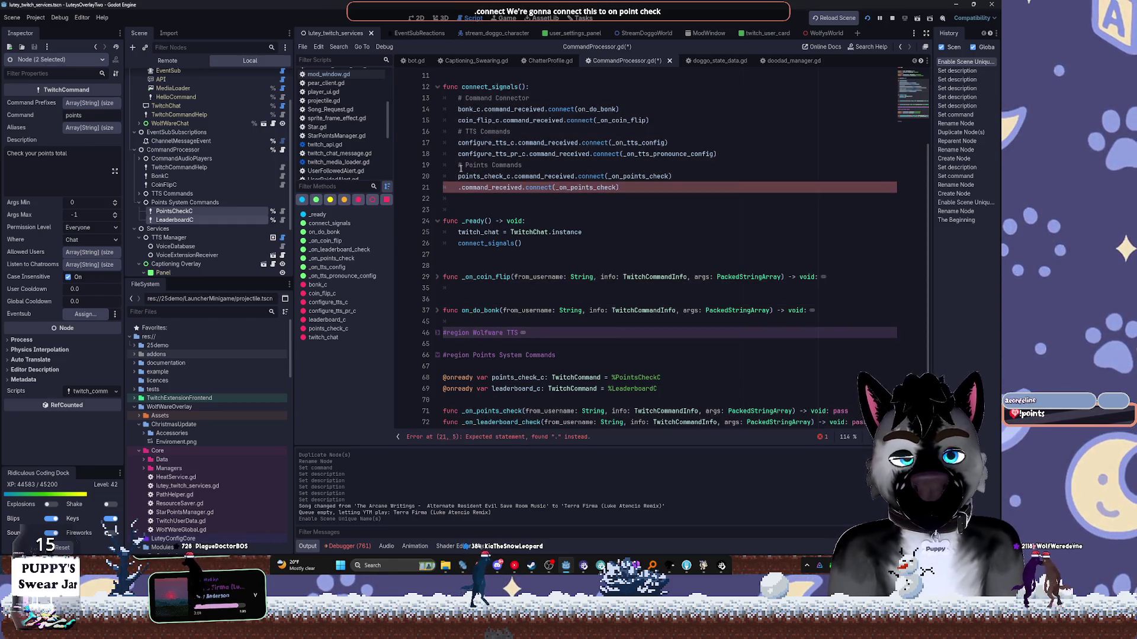
{"action": "type", "text": "leader"}
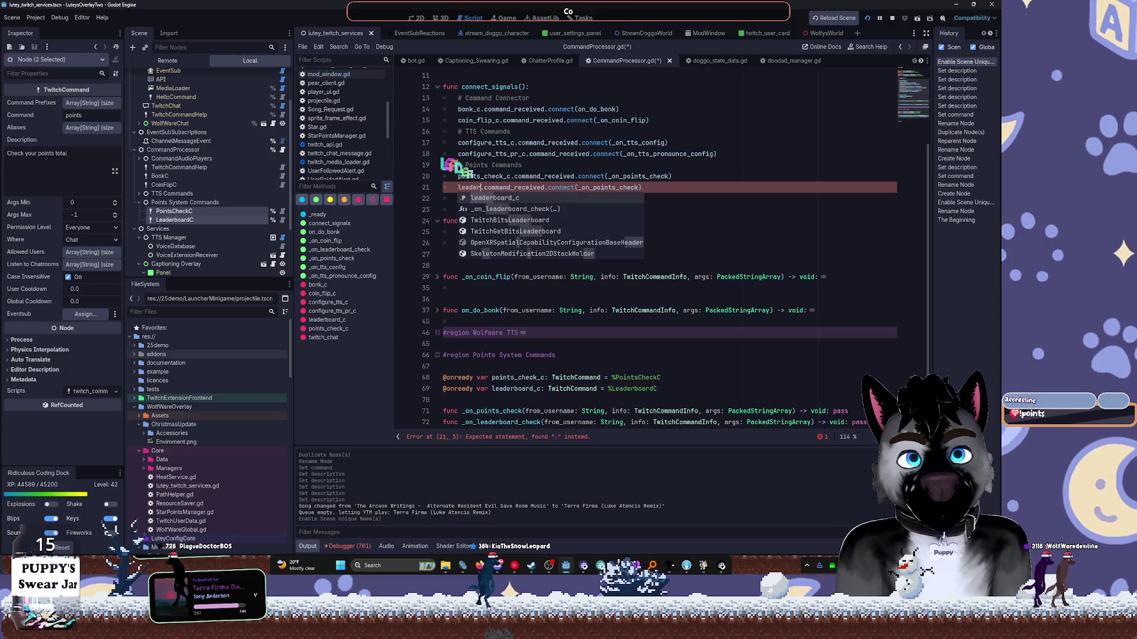
{"action": "key", "text": "Tab"}
{"action": "key", "text": "BackSpace"}
{"action": "key", "text": "BackSpace"}
{"action": "key", "text": "BackSpace"}
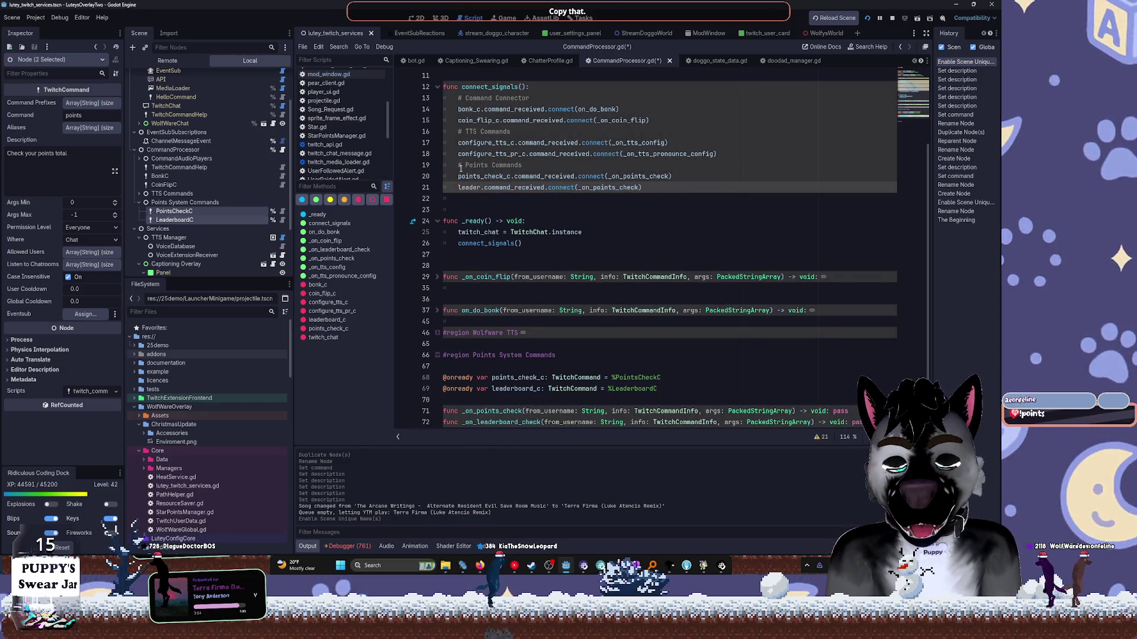
{"action": "type", "text": "b"}
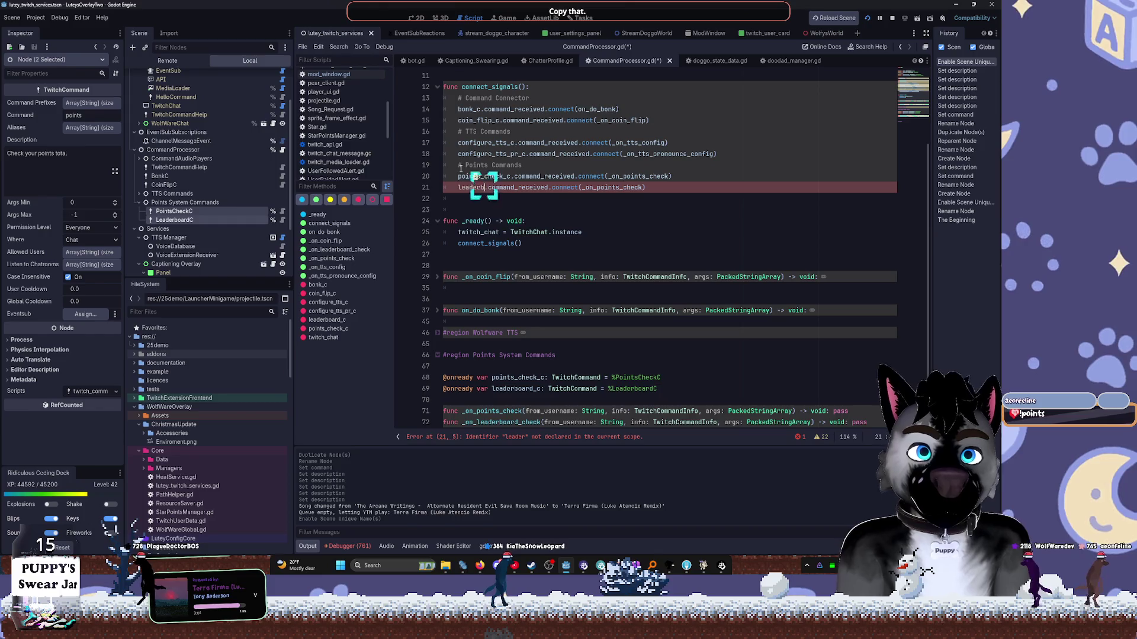
{"action": "key", "text": "Down"}
{"action": "key", "text": "Tab"}
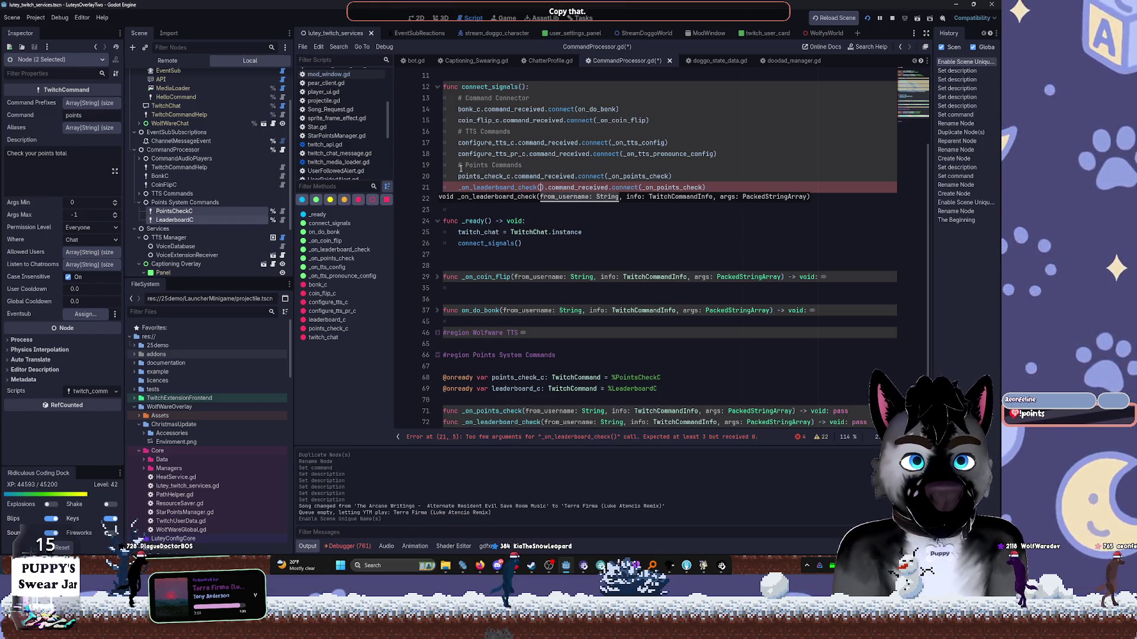
{"action": "key", "text": "BackSpace"}
{"action": "key", "text": "Delete"}
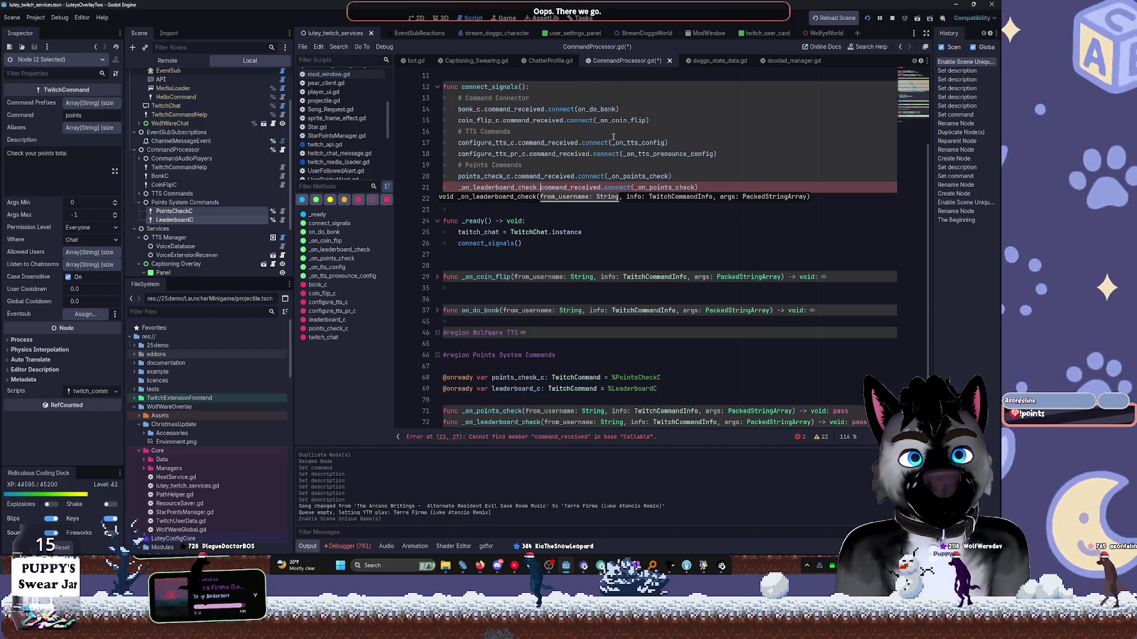
{"action": "key", "text": "Escape"}
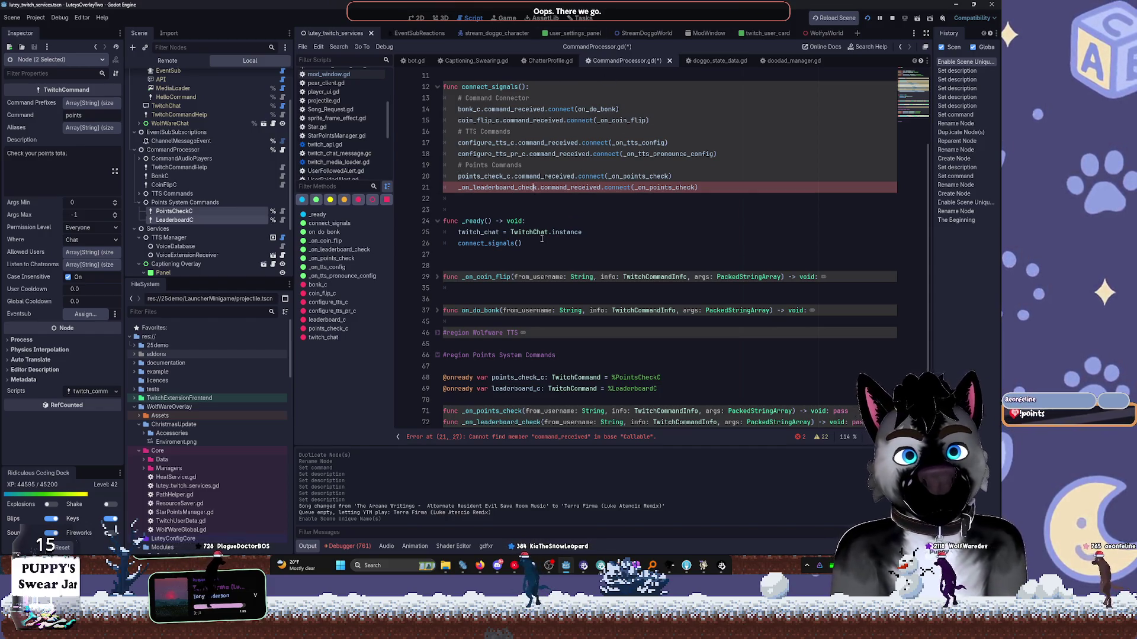
Correct line 21 to connect leaderboard_c's command_received to _on_leaderboard_check.
{"action": "double_click", "coordinate": [656, 188]}
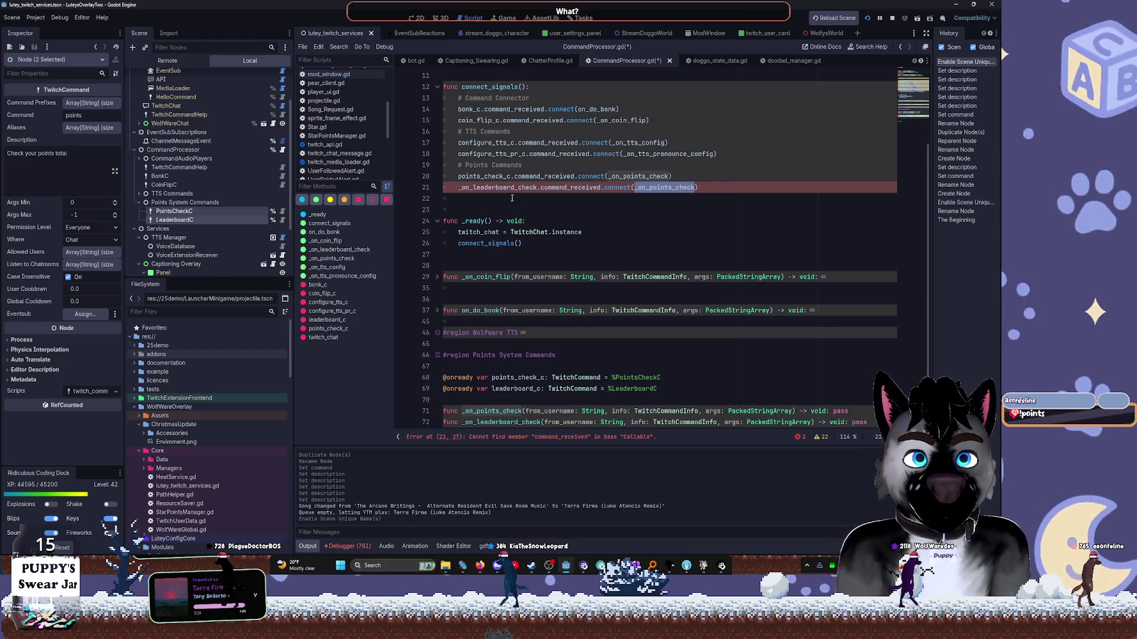
{"action": "left_click_drag", "start_coordinate": [464, 188], "coordinate": [701, 190]}
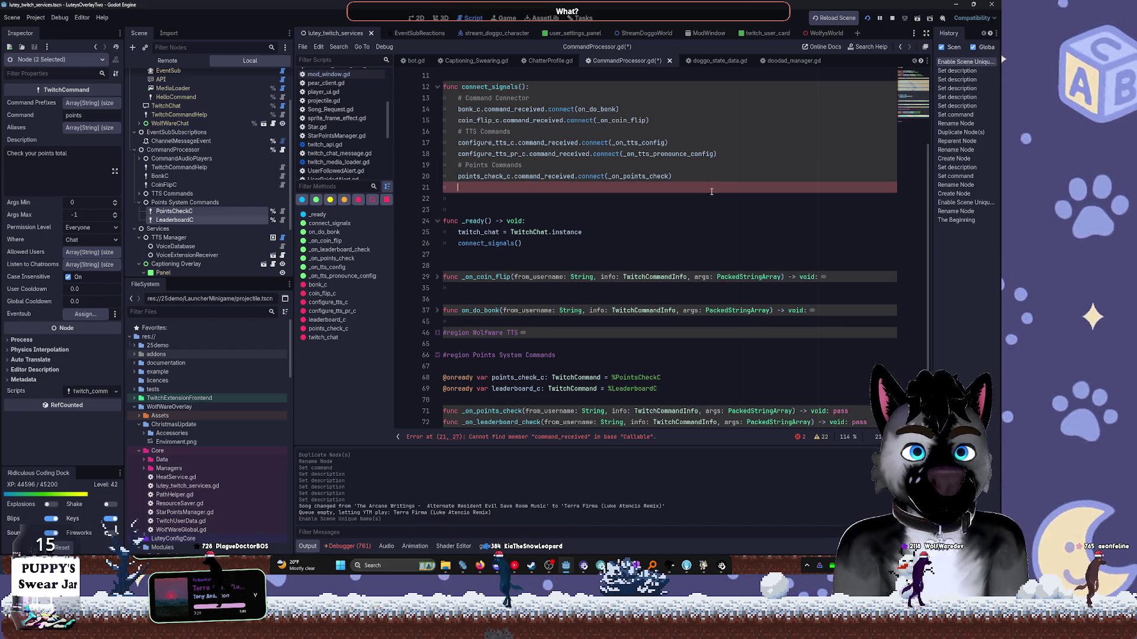
{"action": "key", "text": "BackSpace"}
{"action": "key", "text": "ctrl+z"}
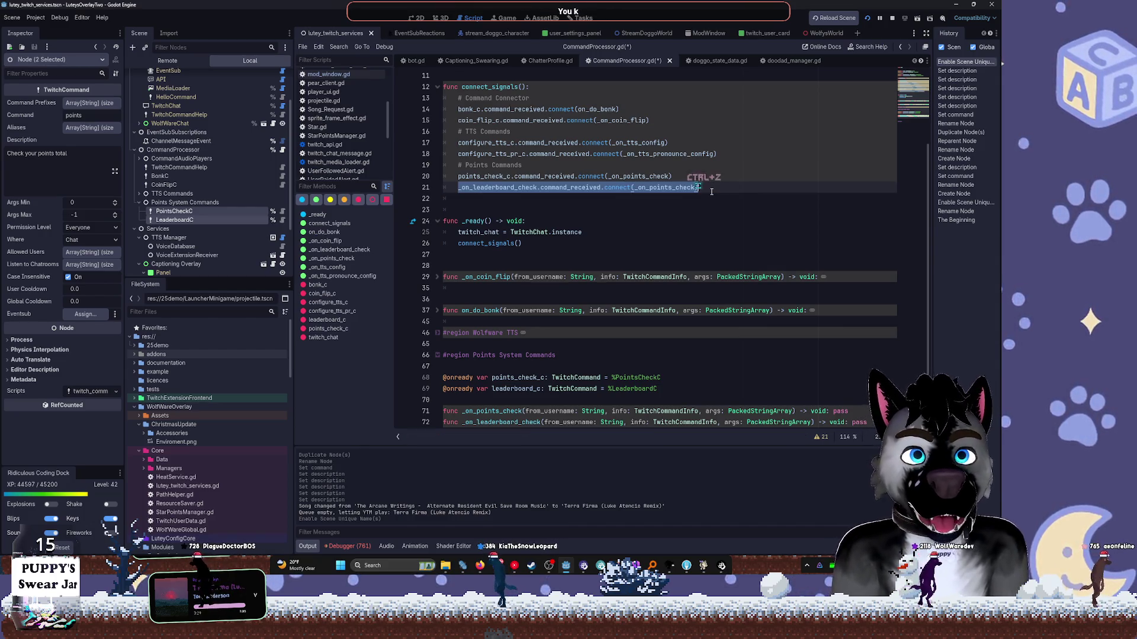
{"action": "double_click", "coordinate": [483, 187]}
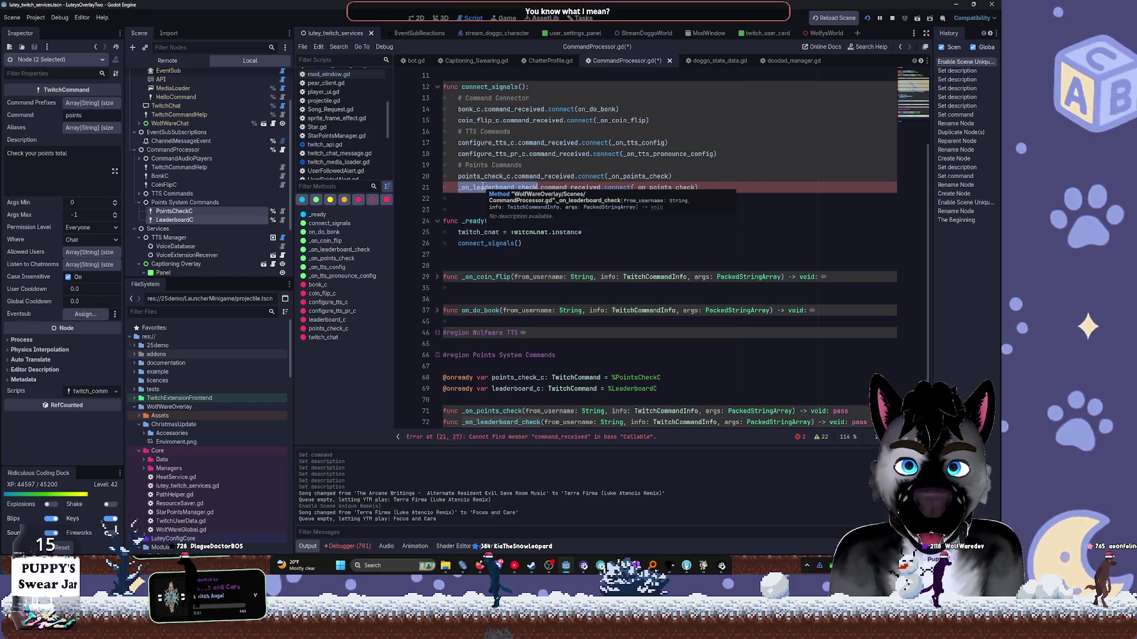
{"action": "type", "text": "lead"}
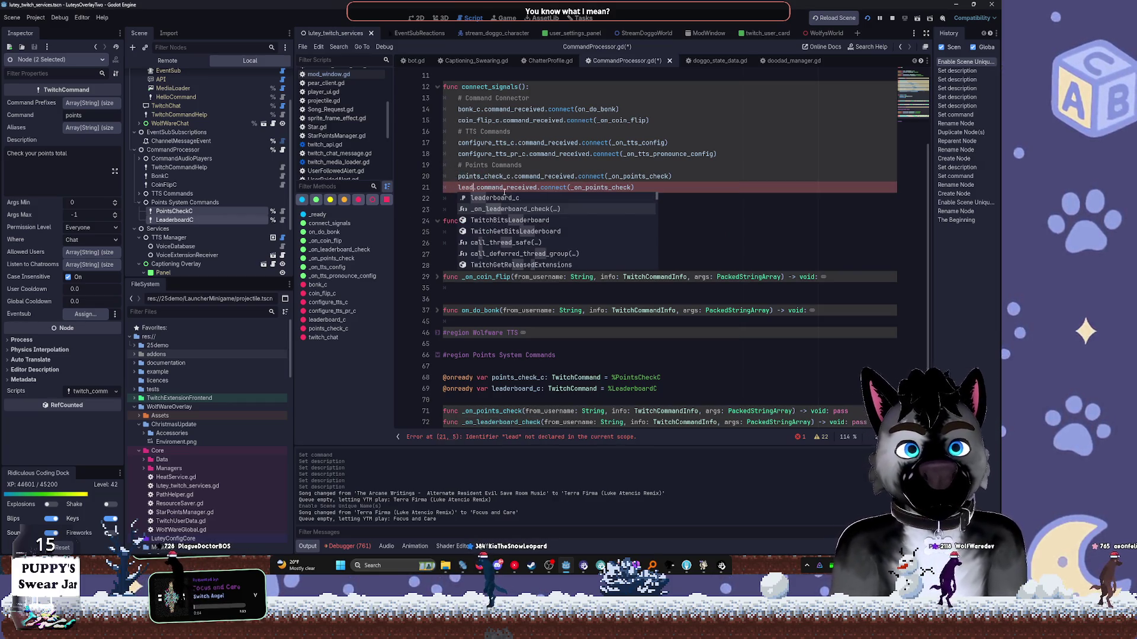
{"action": "key", "text": "Return"}
{"action": "left_click", "coordinate": [691, 186]}
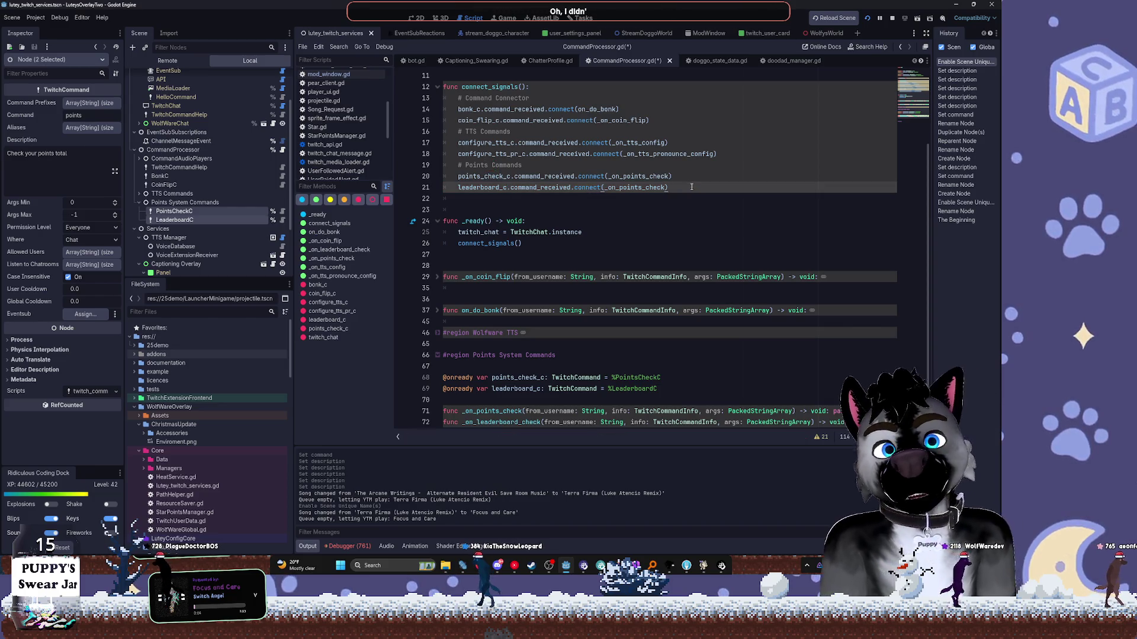
{"action": "double_click", "coordinate": [691, 187]}
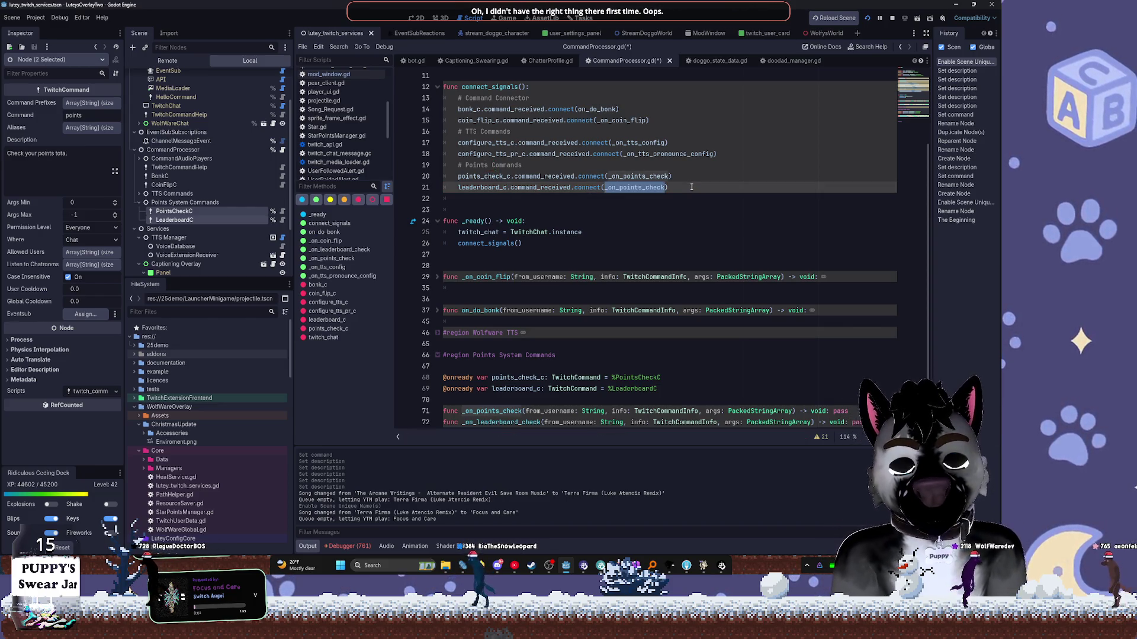
{"action": "type", "text": "lead"}
{"action": "key", "text": "Tab"}
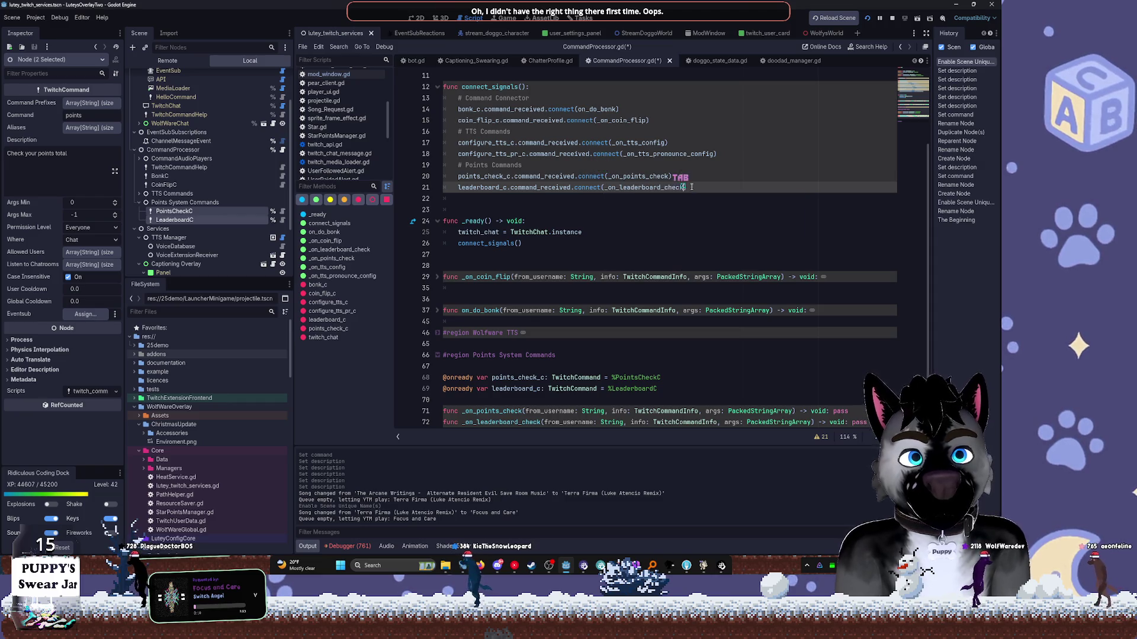
{"action": "left_click", "coordinate": [704, 177]}
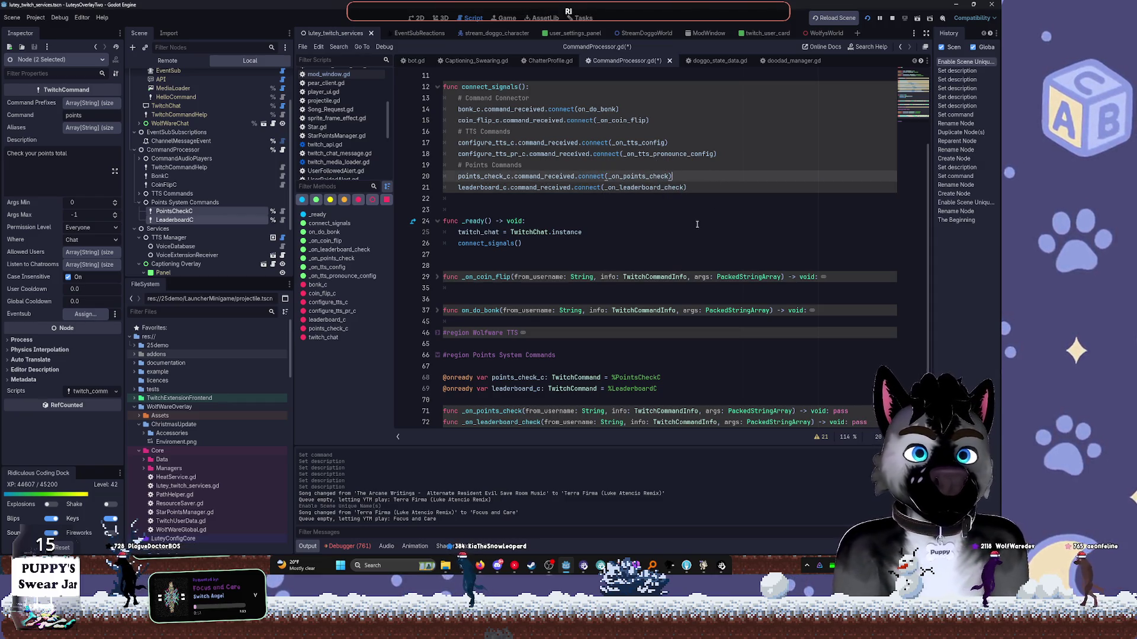
{"action": "scroll", "coordinate": [697, 223], "scroll_direction": "down", "scroll_amount": 2}
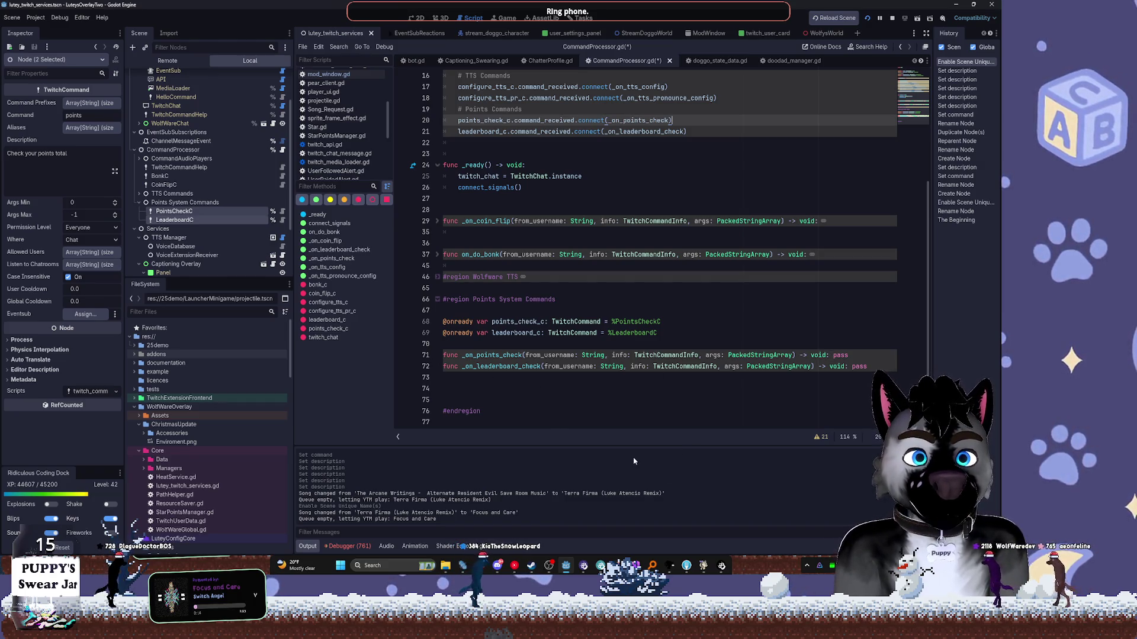
{"action": "mouse_move", "coordinate": [515, 565]}
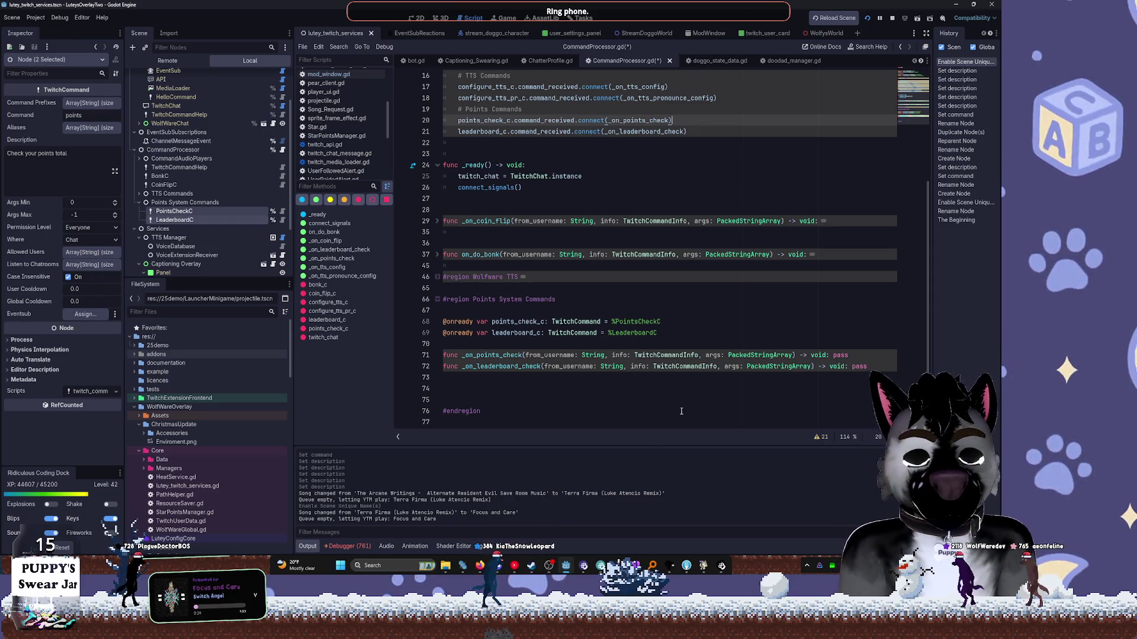
Move pass onto its own line in _on_points_check and view _on_coin_flip's send_message example.
{"action": "left_click", "coordinate": [831, 356]}
{"action": "key", "text": "Return"}
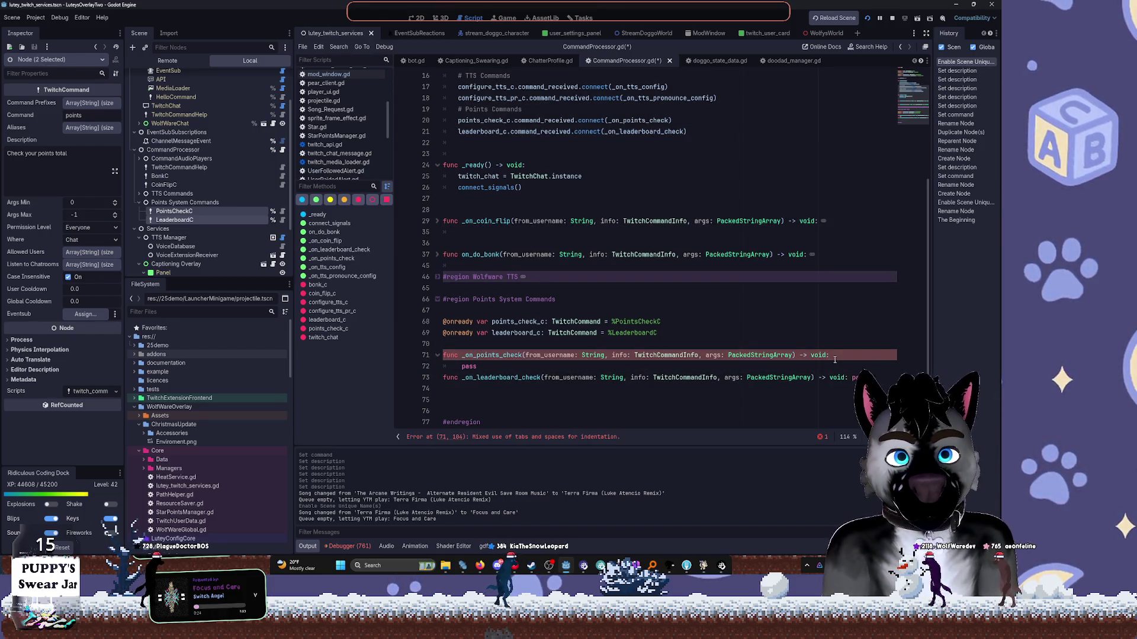
{"action": "key", "text": "Return"}
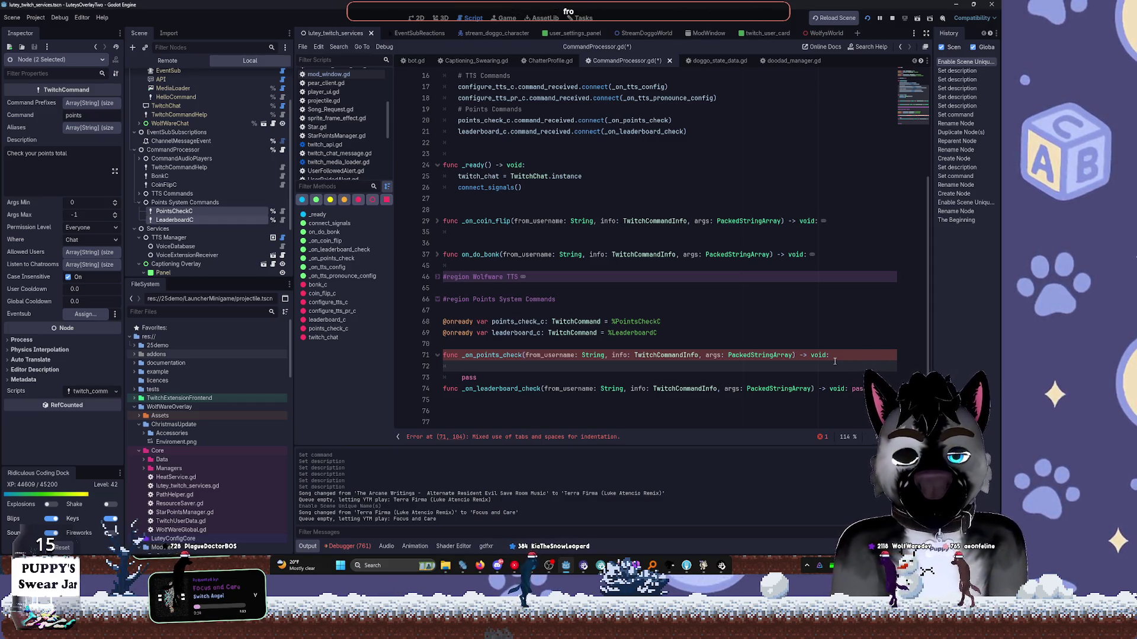
{"action": "left_click", "coordinate": [437, 221]}
{"action": "scroll", "coordinate": [525, 302], "scroll_direction": "down", "scroll_amount": 2}
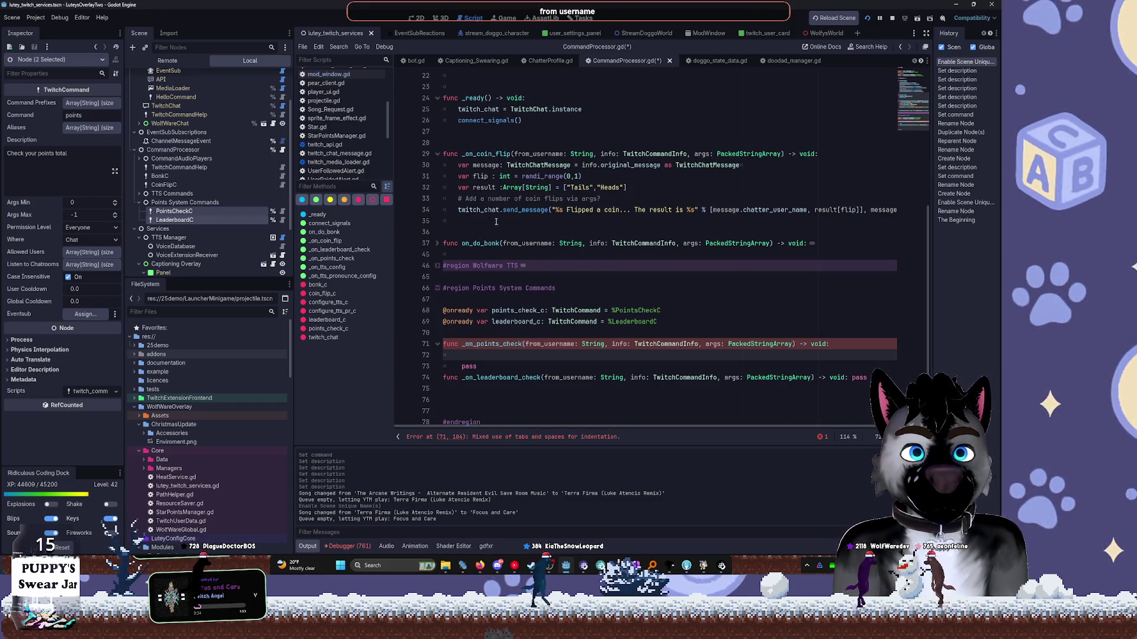
Start a twitch_chat.send_message( call on a new line in _on_points_check.
{"action": "left_click", "coordinate": [500, 355]}
{"action": "key", "text": "Return"}
{"action": "type", "text": "tw"}
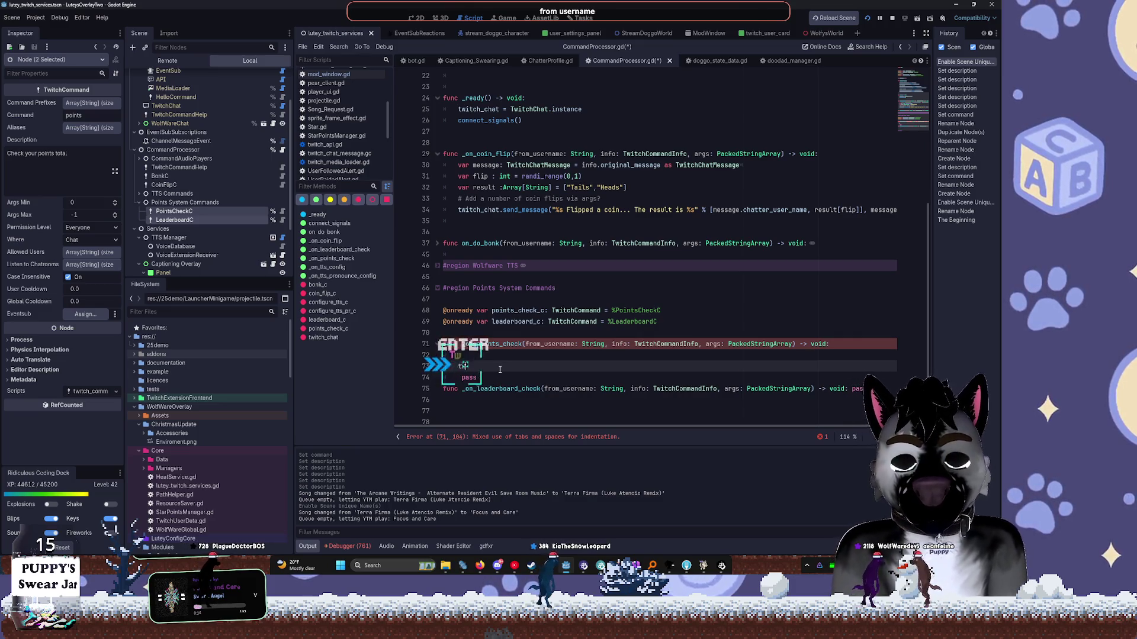
{"action": "type", "text": "itch"}
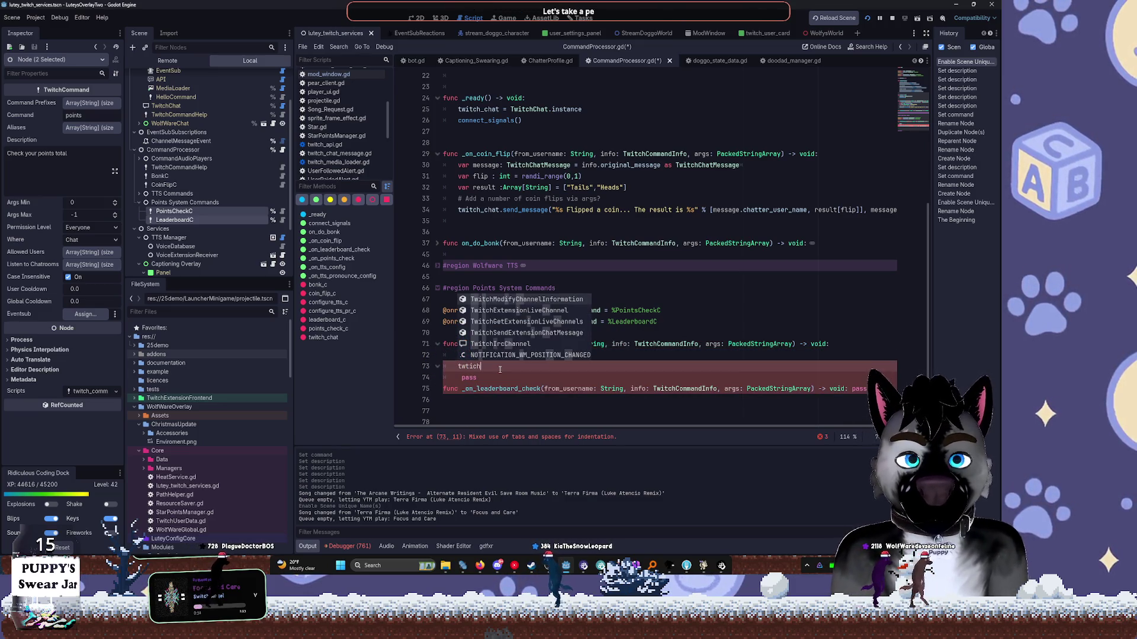
{"action": "type", "text": "_chat"}
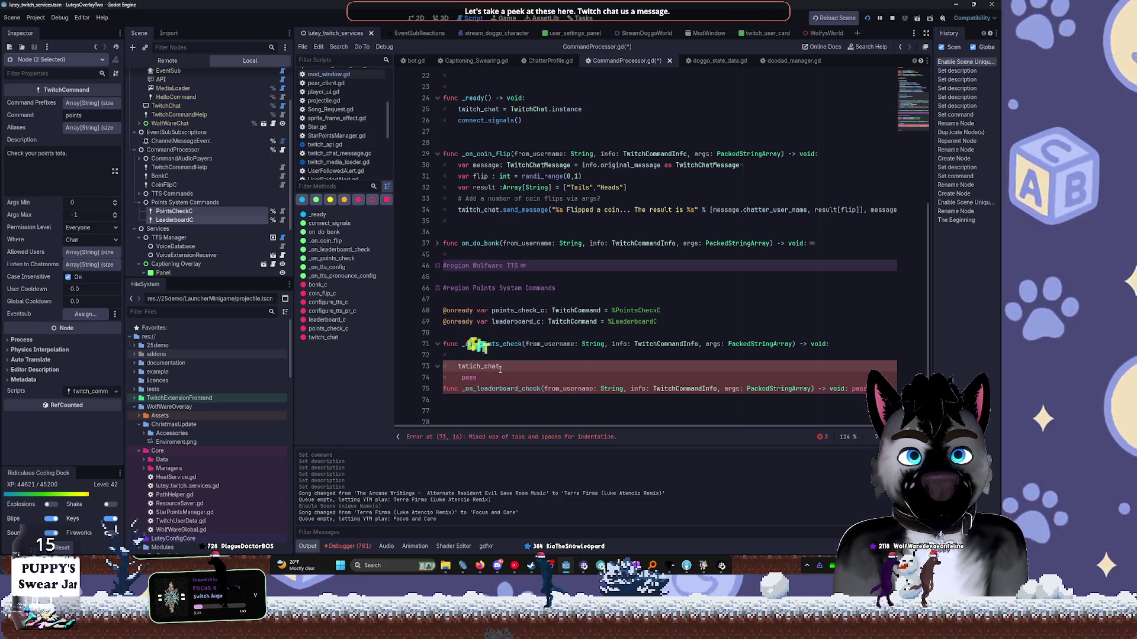
{"action": "key", "text": "BackSpace"}
{"action": "key", "text": "BackSpace"}
{"action": "key", "text": "BackSpace"}
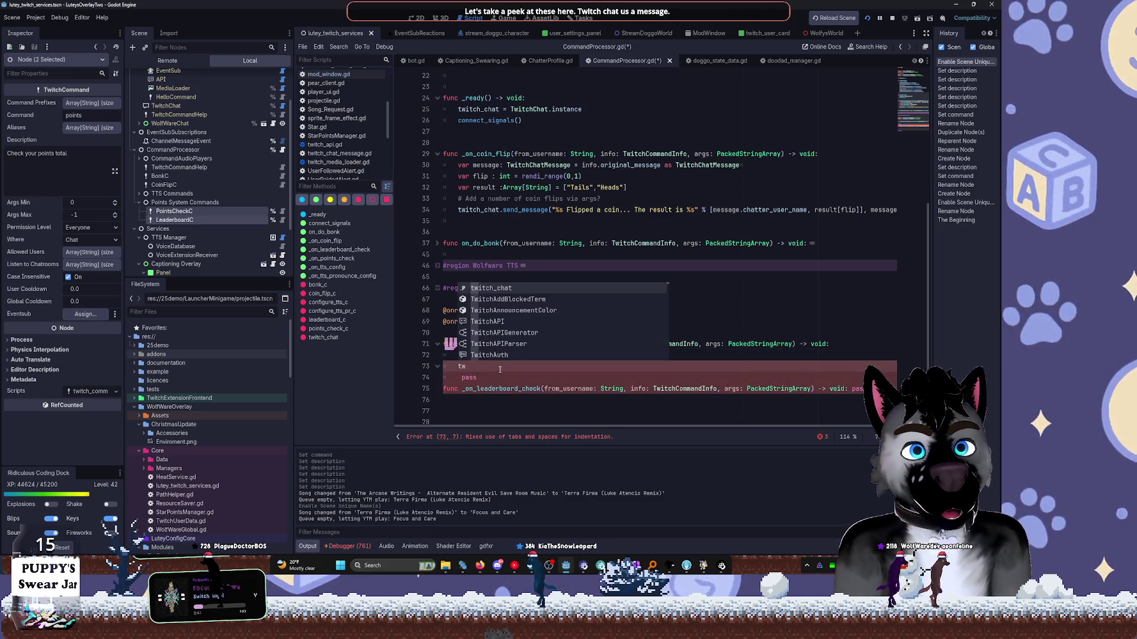
{"action": "key", "text": "Return"}
{"action": "type", "text": ".send"}
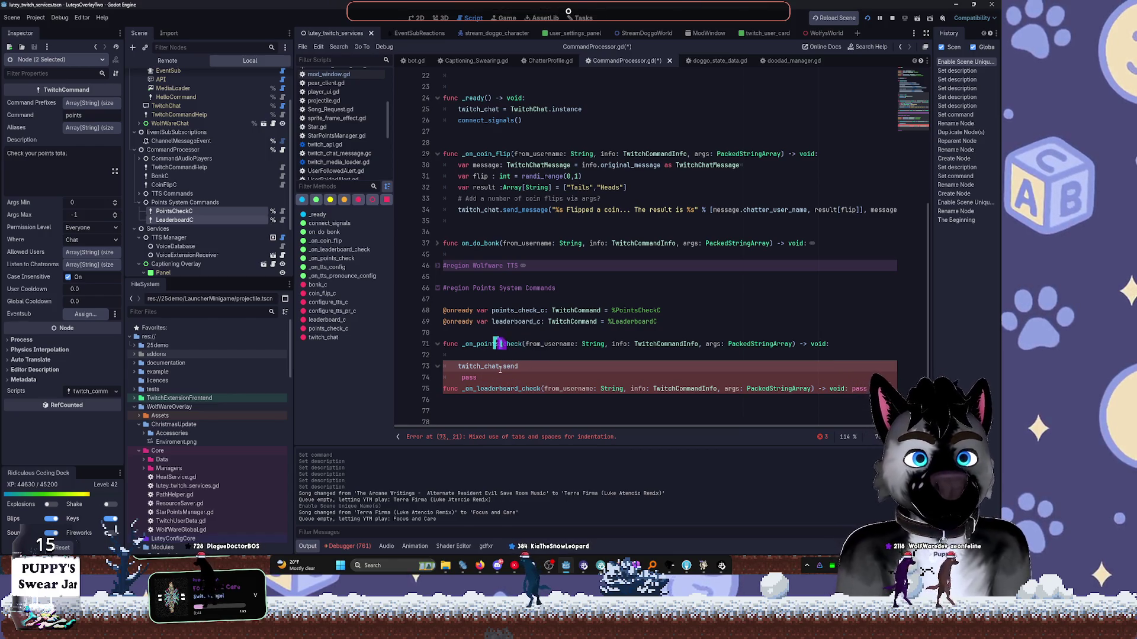
{"action": "type", "text": "_message("}
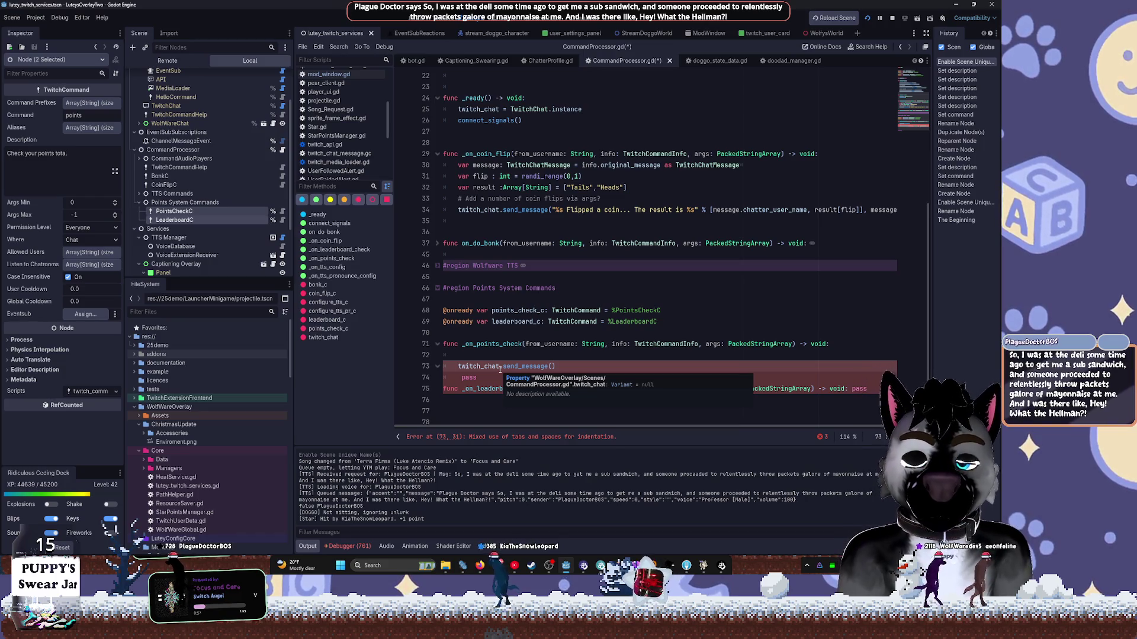
{"action": "scroll", "coordinate": [499, 370], "scroll_direction": "up", "scroll_amount": 1, "text": "ctrl"}
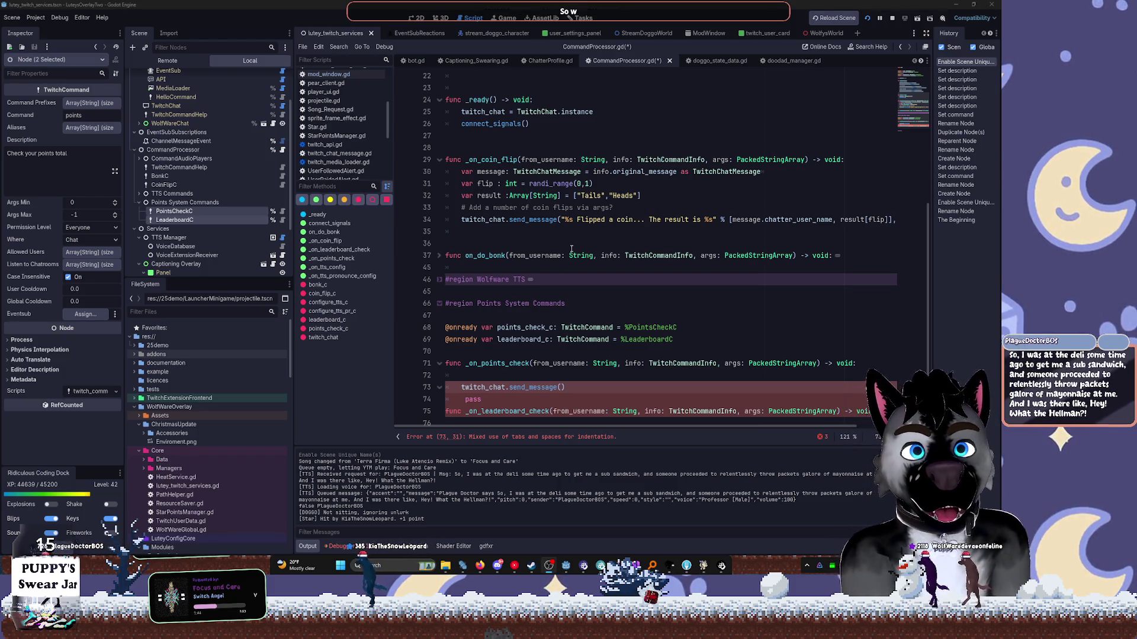
{"action": "scroll", "coordinate": [601, 307], "scroll_direction": "down", "scroll_amount": 2}
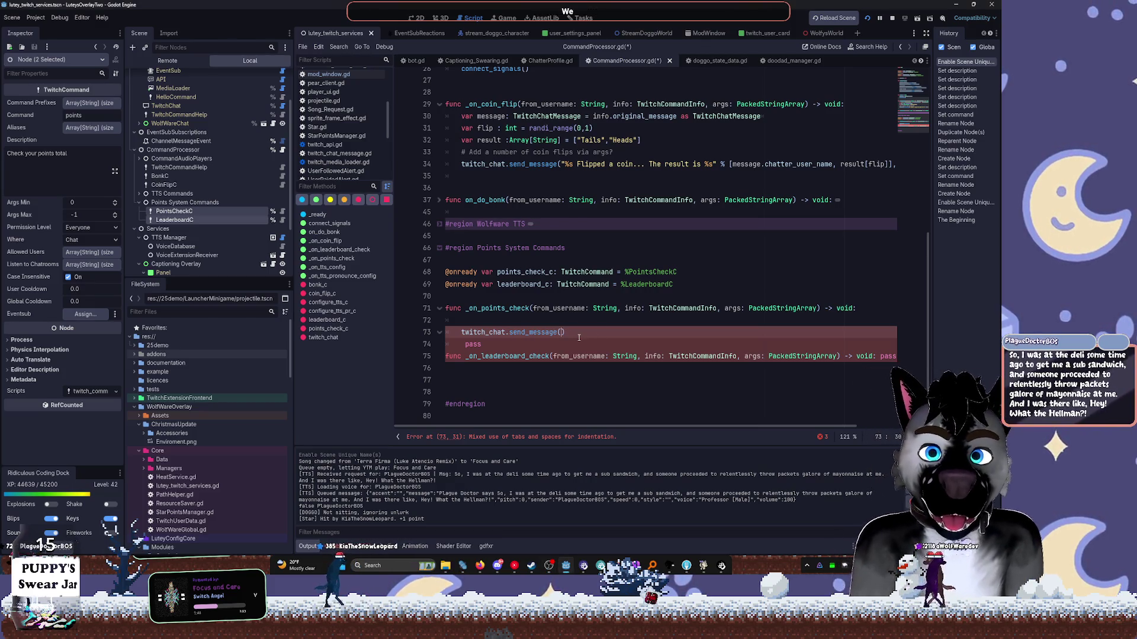
Type the "%s you have %d " format string and search the emoji picker for 'star'.
{"action": "type", "text": "\""}
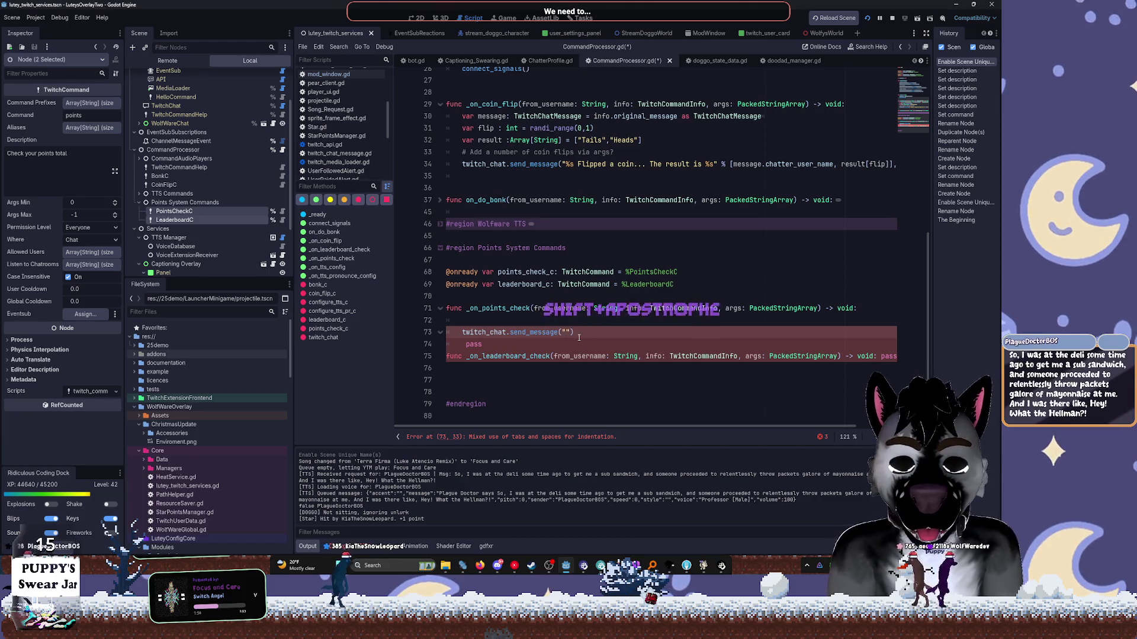
{"action": "type", "text": "s"}
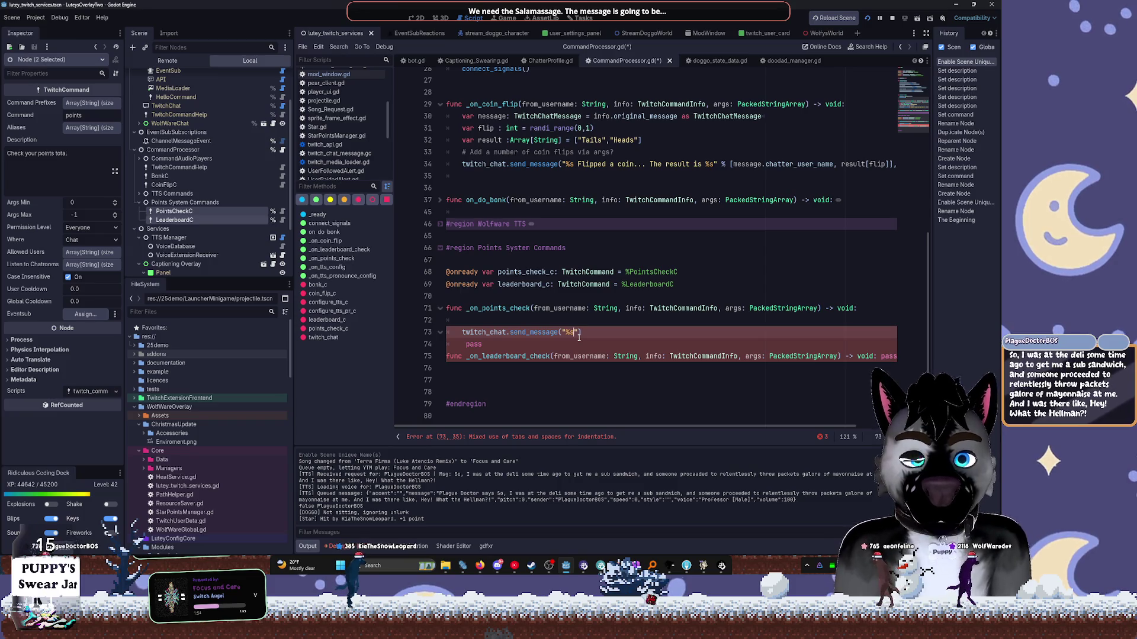
{"action": "type", "text": "you have"}
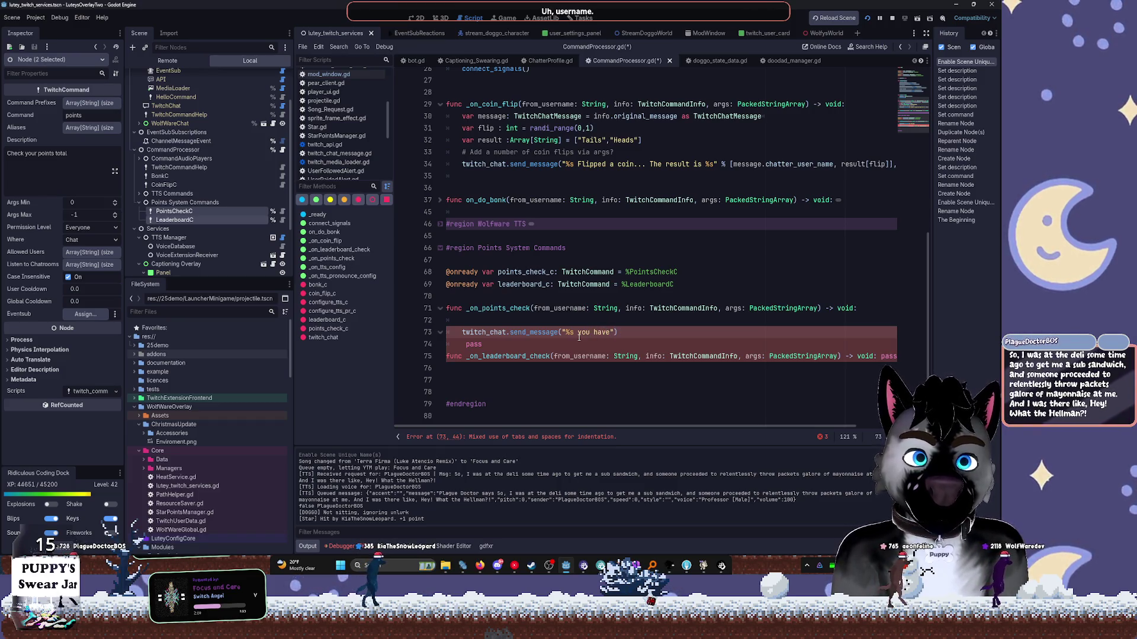
{"action": "type", "text": "%d\""}
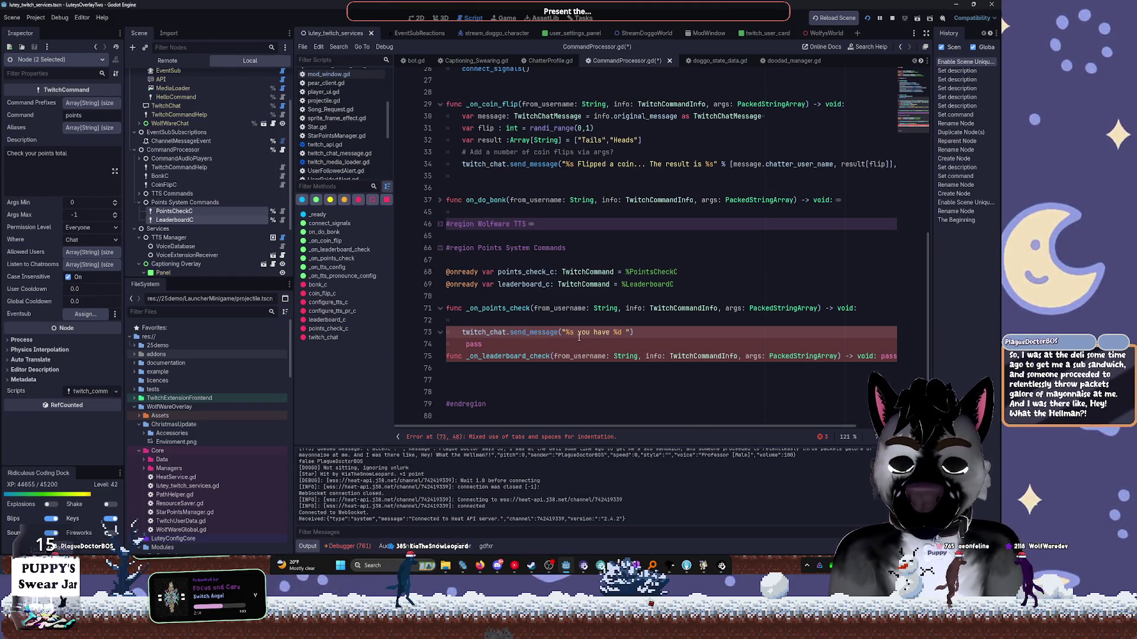
{"action": "key", "text": "super+period"}
{"action": "type", "text": "star"}
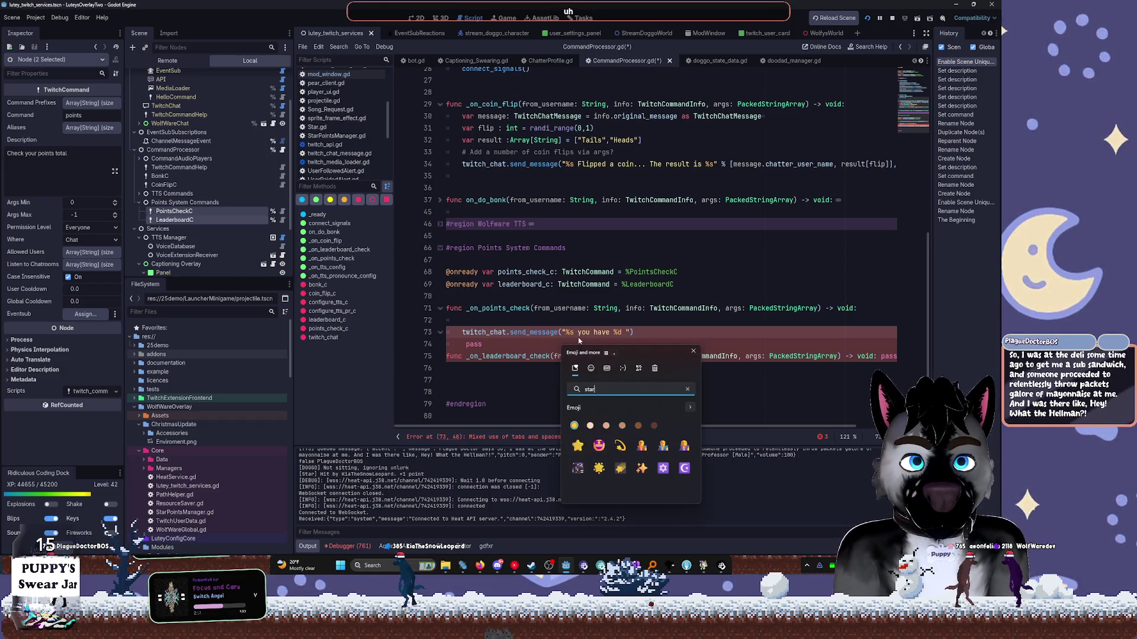
Insert the star emoji and fill the string with [from_username, StarPointsManager.get_points(from_username)].
{"action": "left_click", "coordinate": [598, 470]}
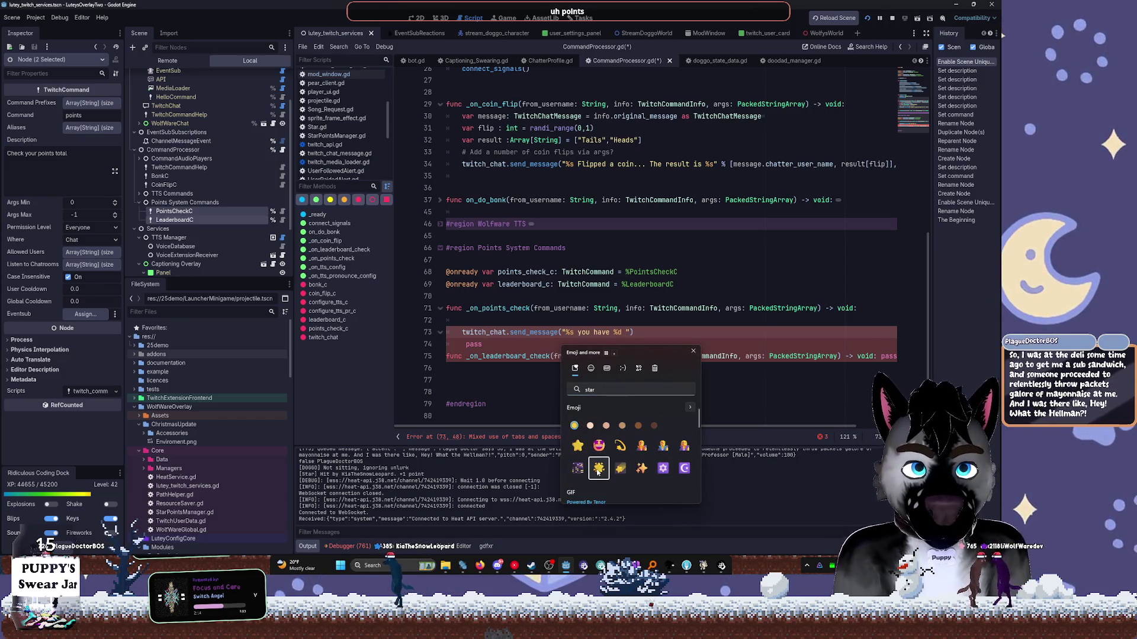
{"action": "left_click", "coordinate": [647, 334]}
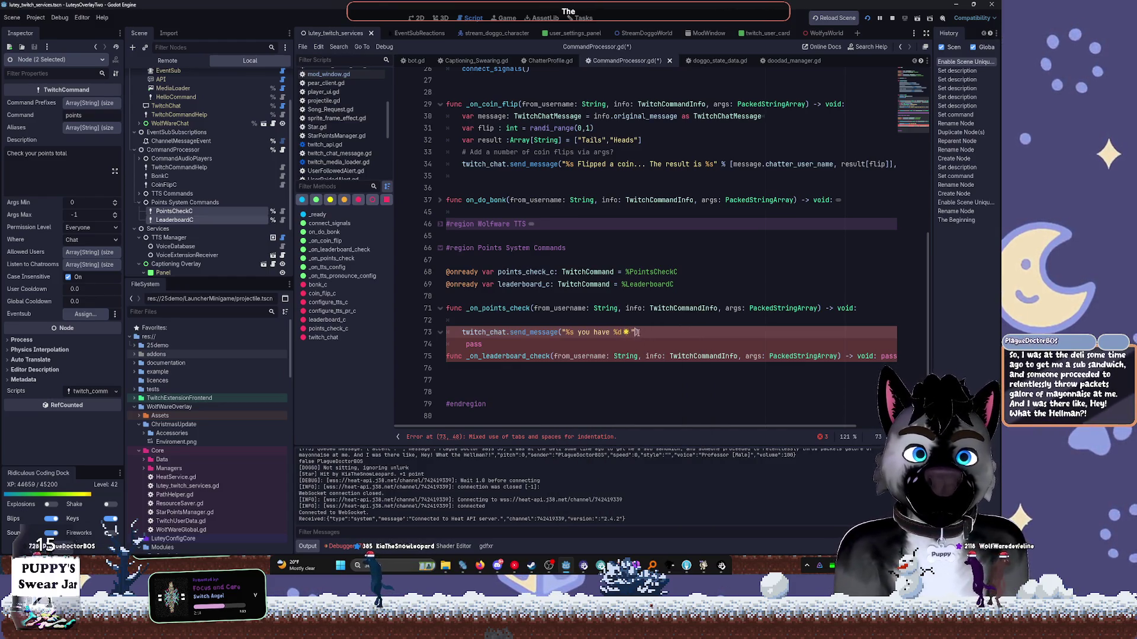
{"action": "type", "text": "% ["}
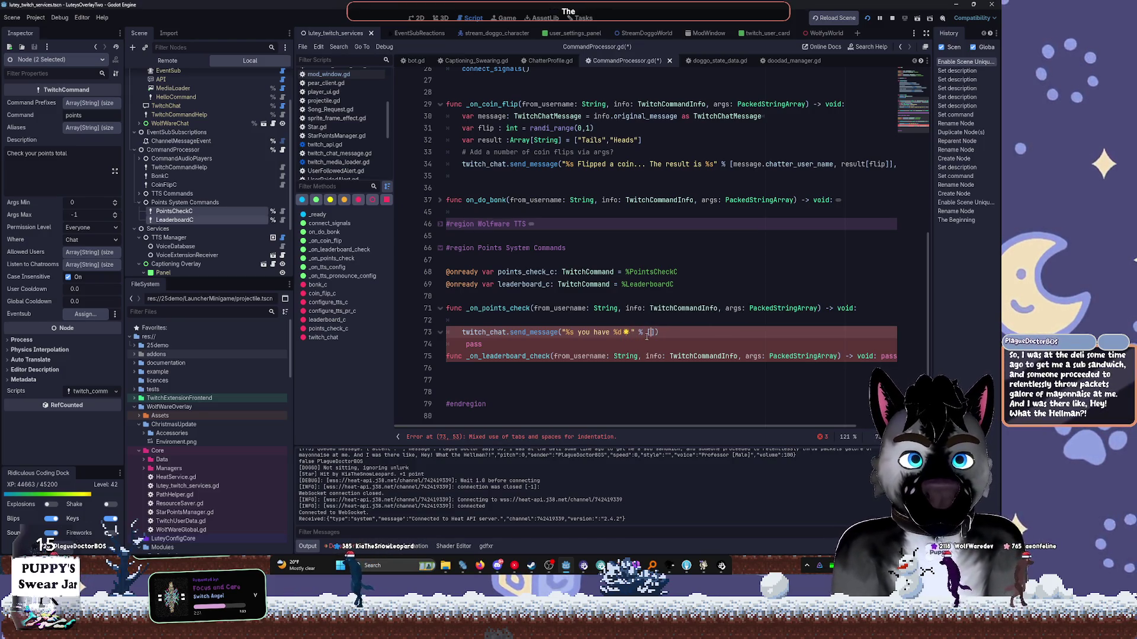
{"action": "type", "text": "from"}
{"action": "key", "text": "Tab"}
{"action": "type", "text": ","}
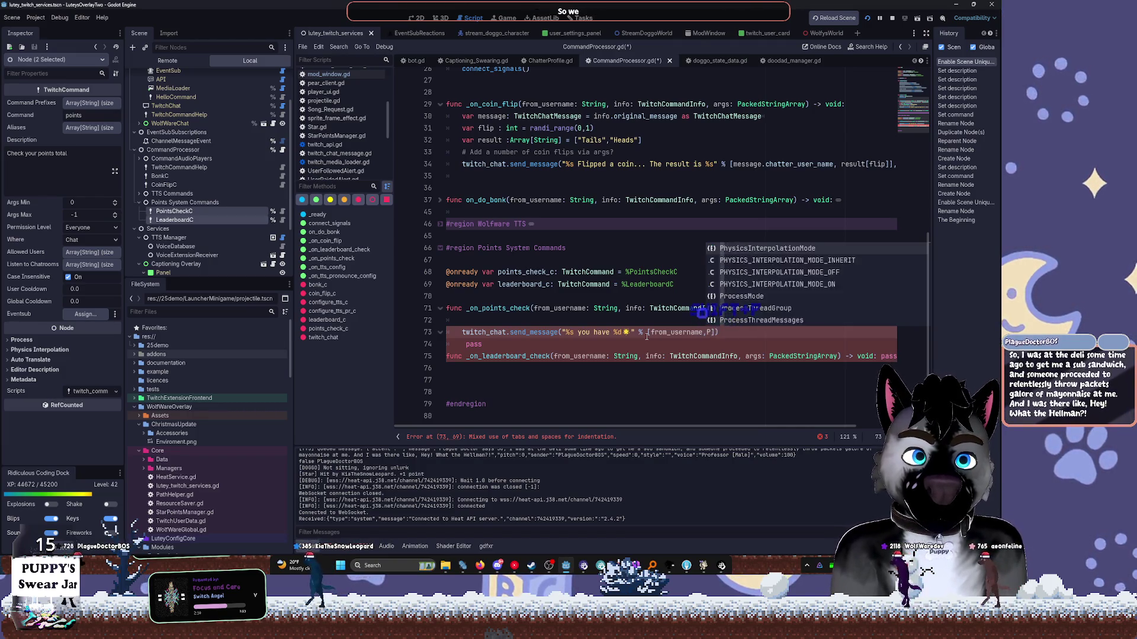
{"action": "type", "text": "Star"}
{"action": "key", "text": "Down"}
{"action": "key", "text": "Return"}
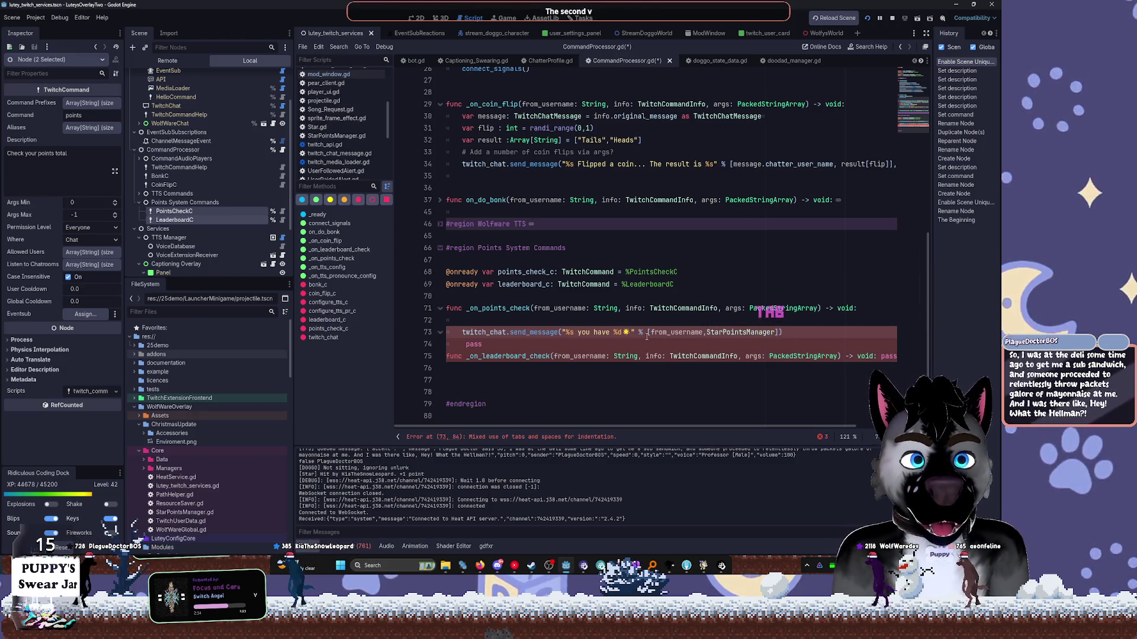
{"action": "type", "text": "."}
{"action": "key", "text": "Down"}
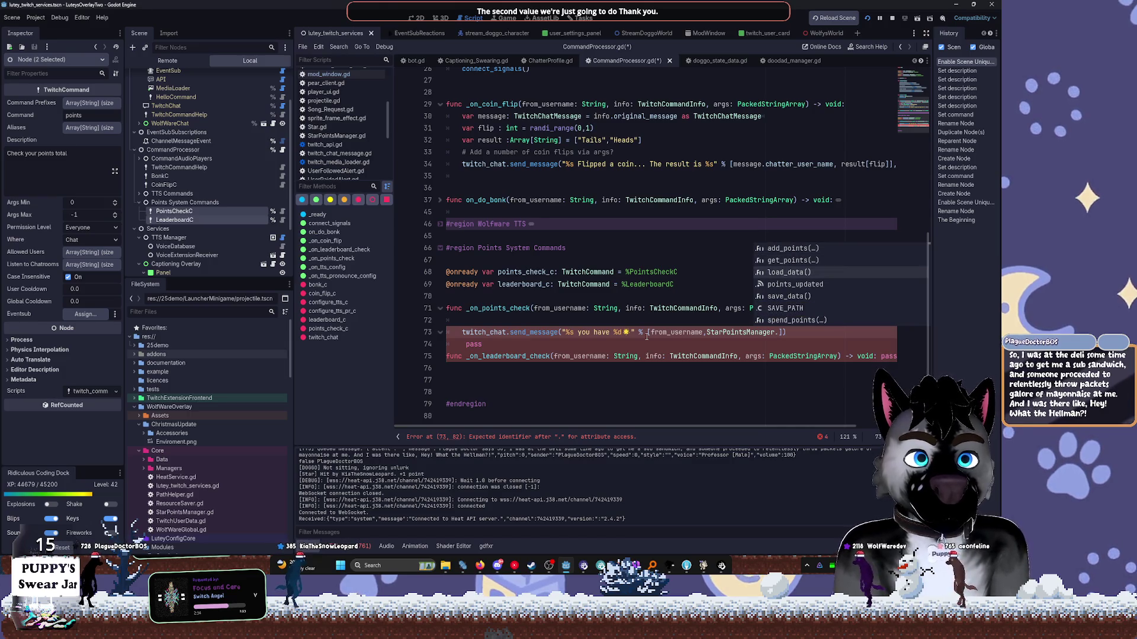
{"action": "key", "text": "Tab"}
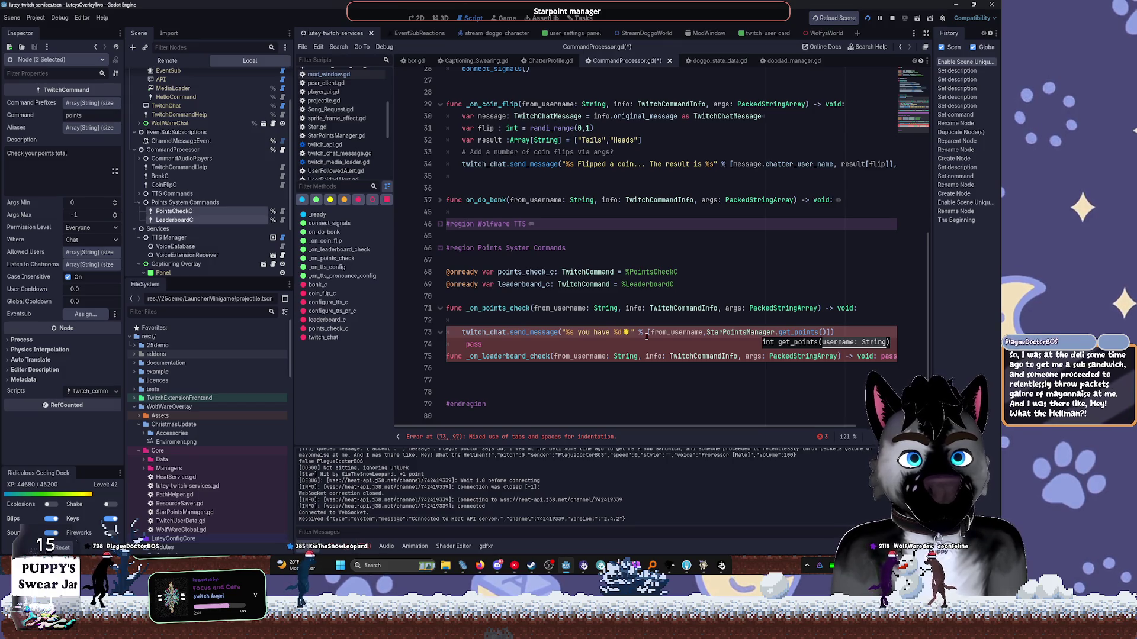
{"action": "type", "text": "from"}
{"action": "key", "text": "Tab"}
Remove the empty line and the pass stub, fix indentation, and turn on word wrap.
{"action": "key", "text": "Up"}
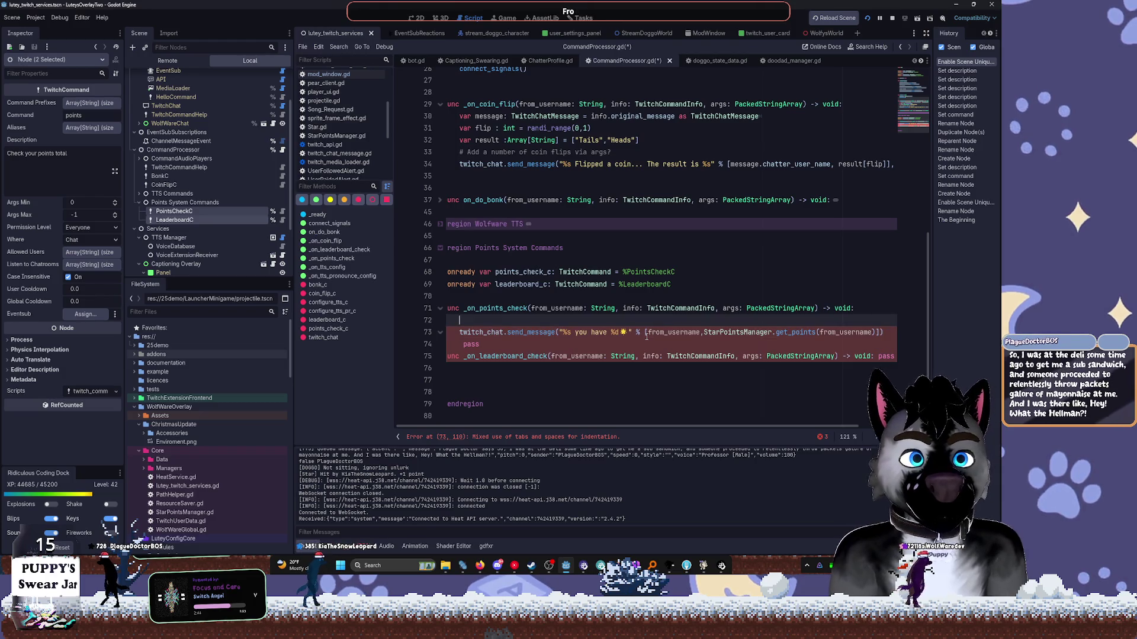
{"action": "key", "text": "BackSpace"}
{"action": "key", "text": "Down"}
{"action": "key", "text": "Down"}
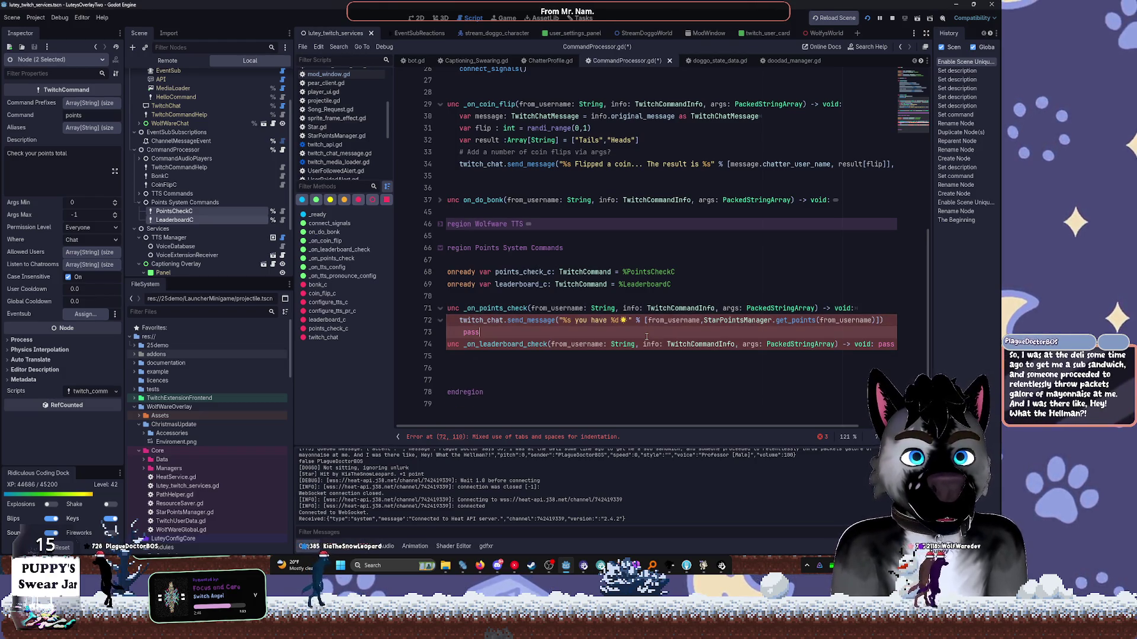
{"action": "key", "text": "BackSpace"}
{"action": "key", "text": "Up"}
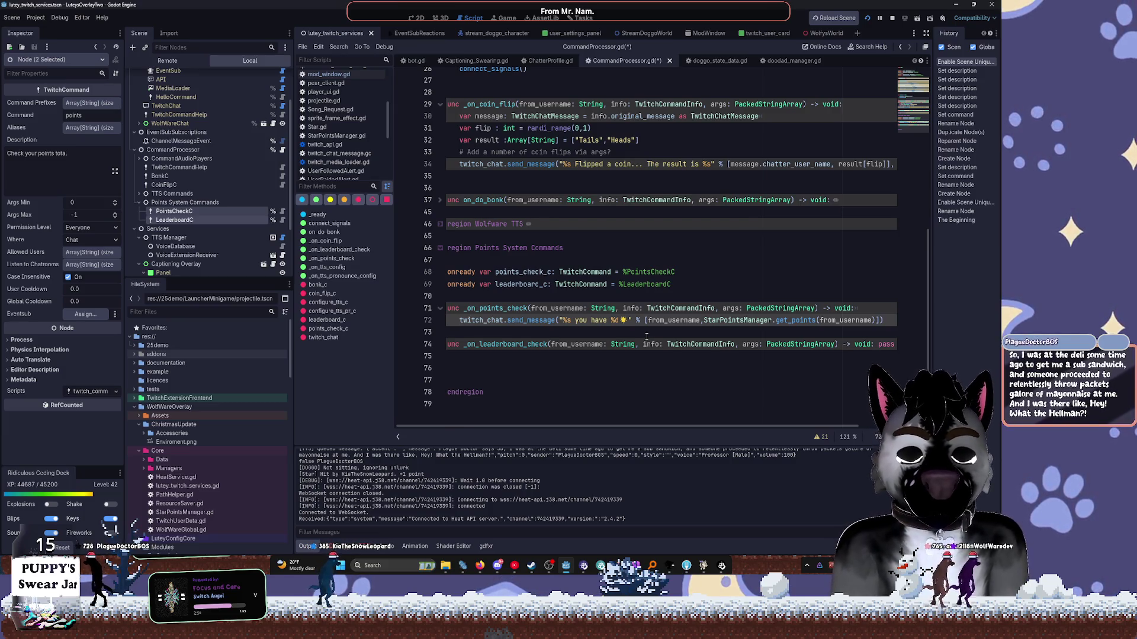
{"action": "key", "text": "alt+z"}
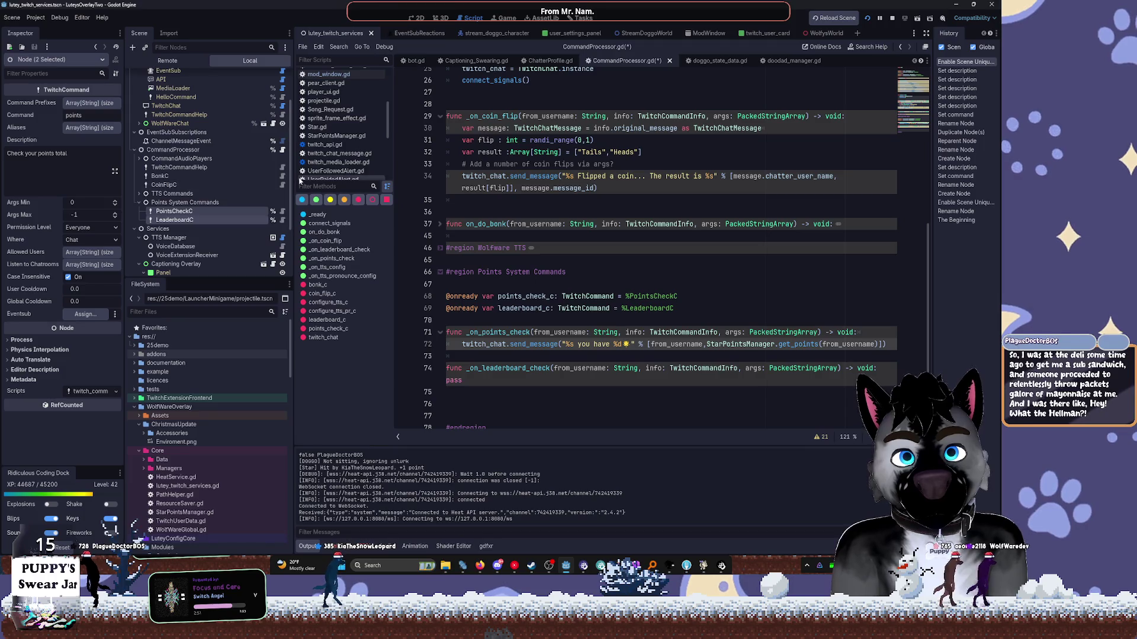
Widen the script editor, save CommandProcessor.gd, and restart the running overlay project.
{"action": "left_click_drag", "start_coordinate": [292, 179], "coordinate": [197, 179]}
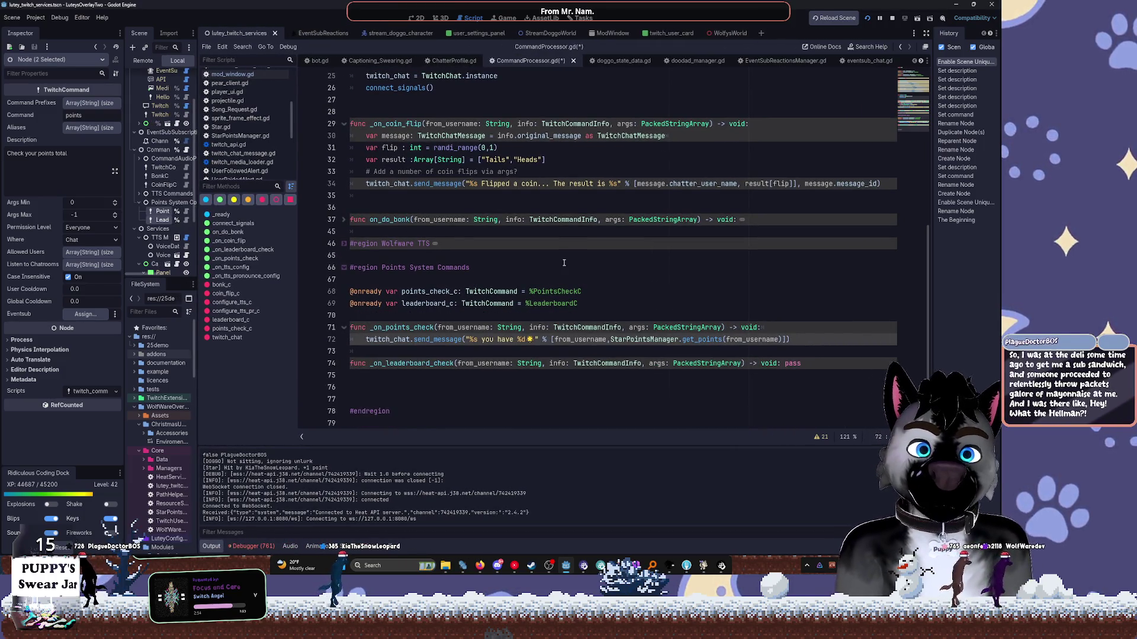
{"action": "key", "text": "ctrl+s"}
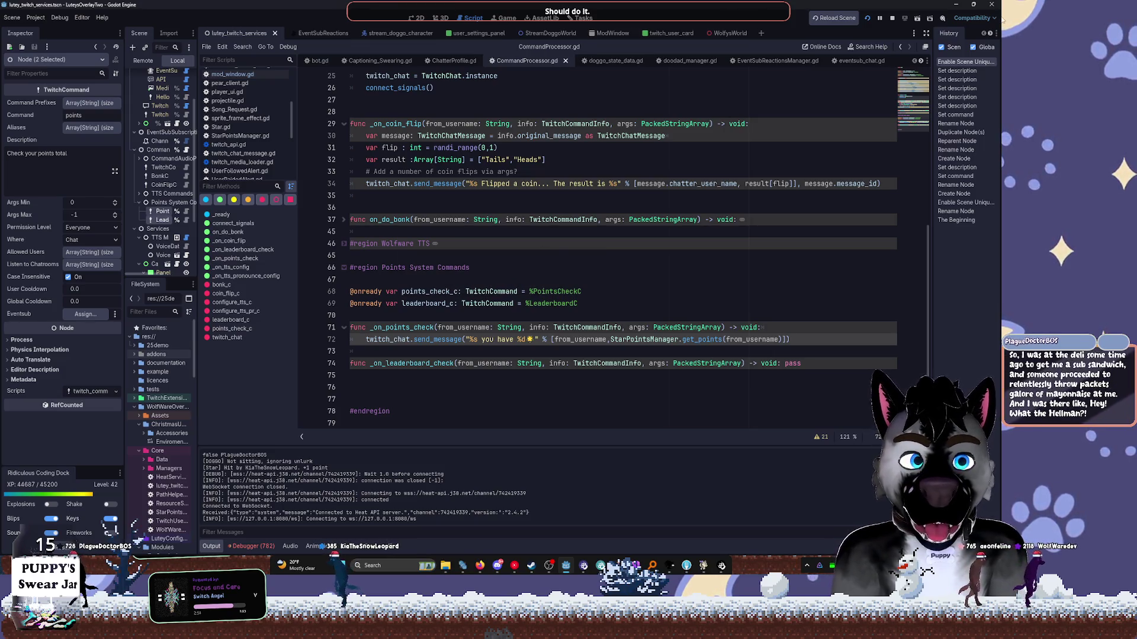
{"action": "left_click", "coordinate": [868, 19]}
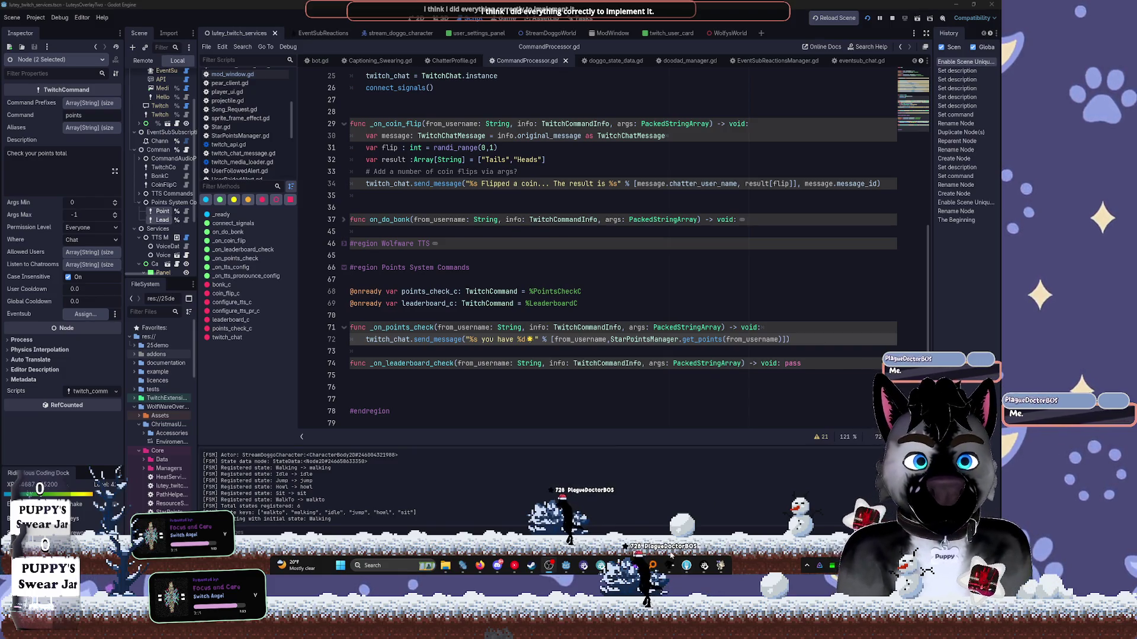
{"action": "mouse_move", "coordinate": [675, 553]}
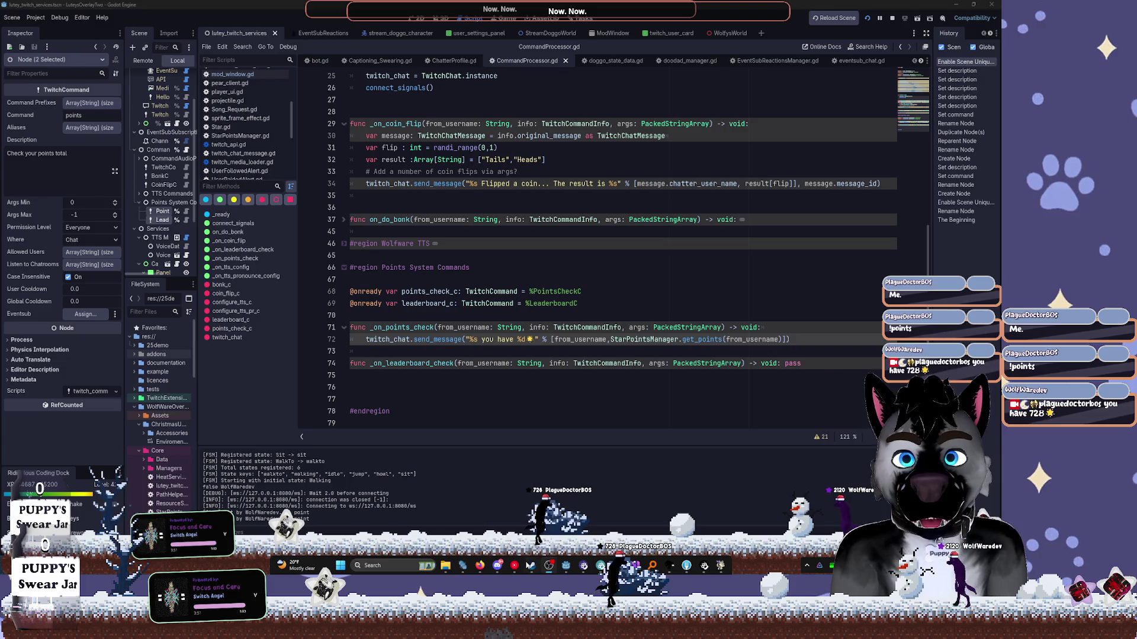
{"action": "mouse_move", "coordinate": [531, 566]}
{"action": "mouse_move", "coordinate": [554, 525]}
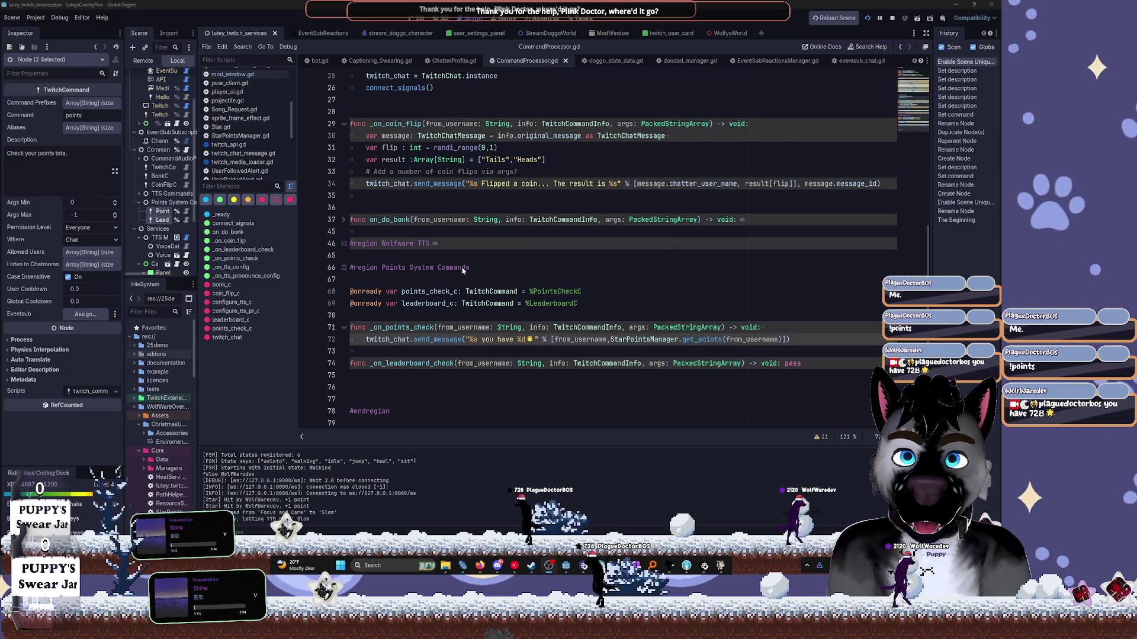
Dismiss the overlay and open star_points.json from the project's user data folder.
{"action": "left_click", "coordinate": [720, 567]}
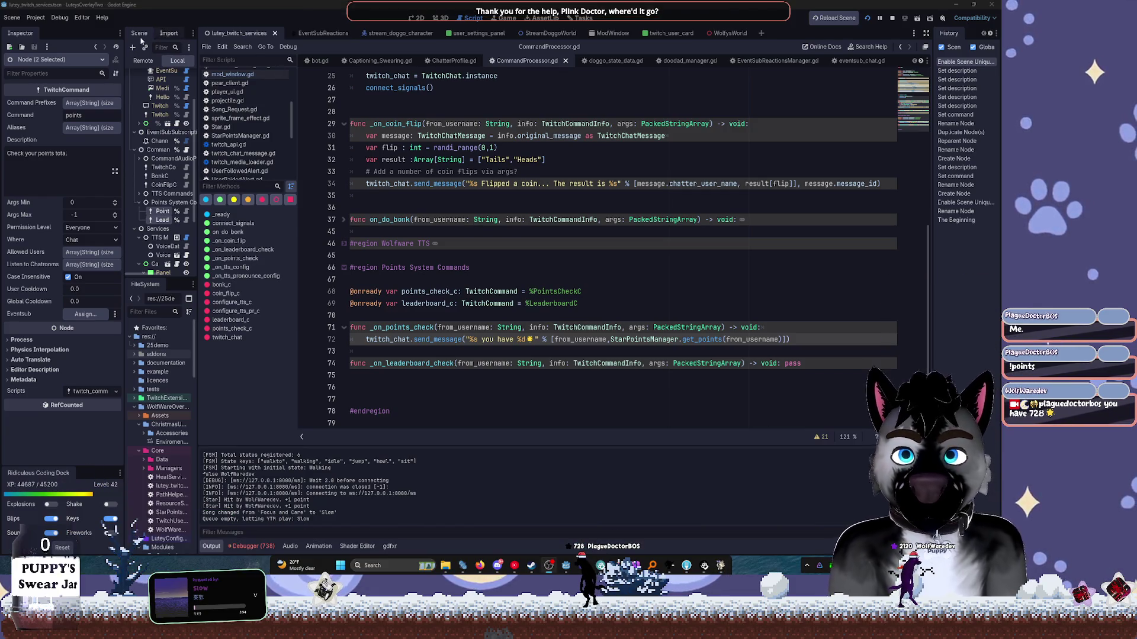
{"action": "left_click", "coordinate": [35, 18]}
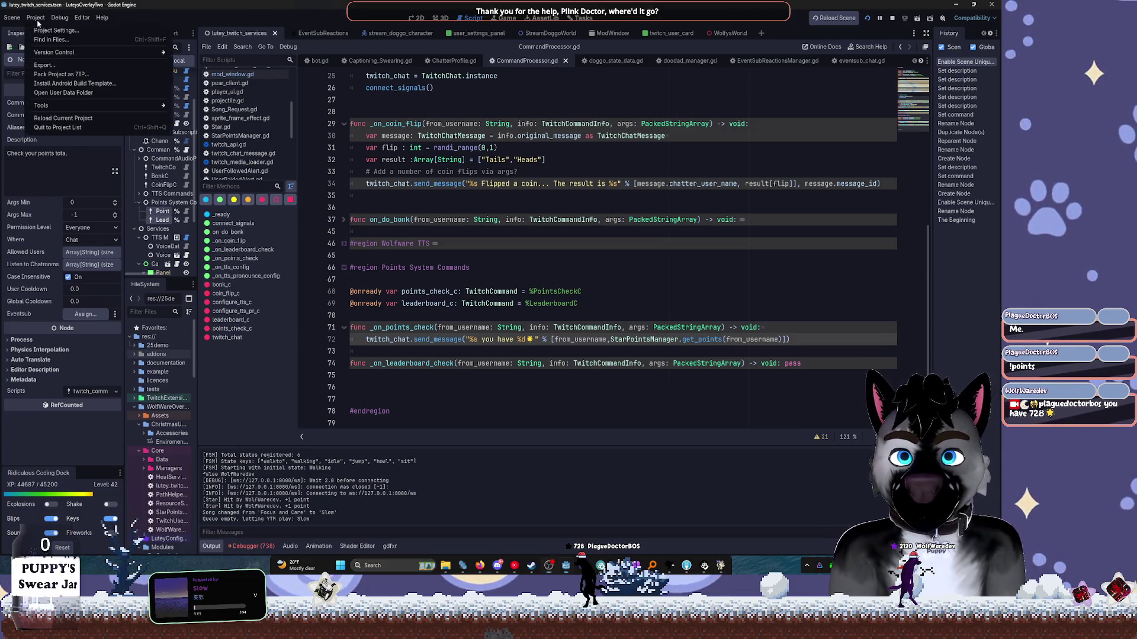
{"action": "left_click", "coordinate": [75, 95]}
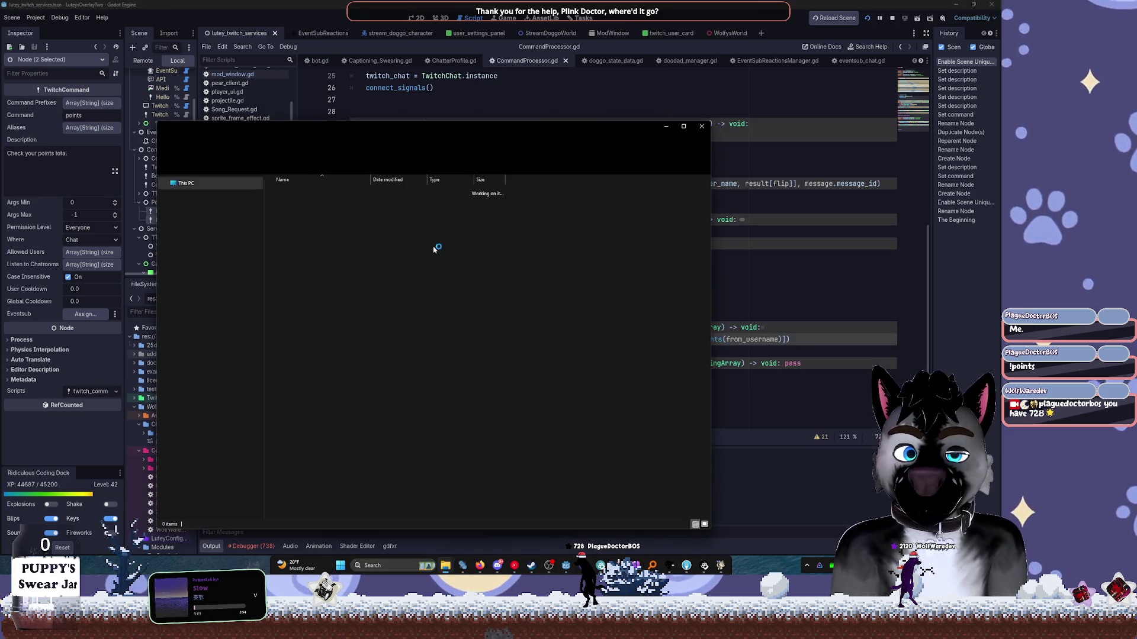
{"action": "left_click", "coordinate": [345, 349]}
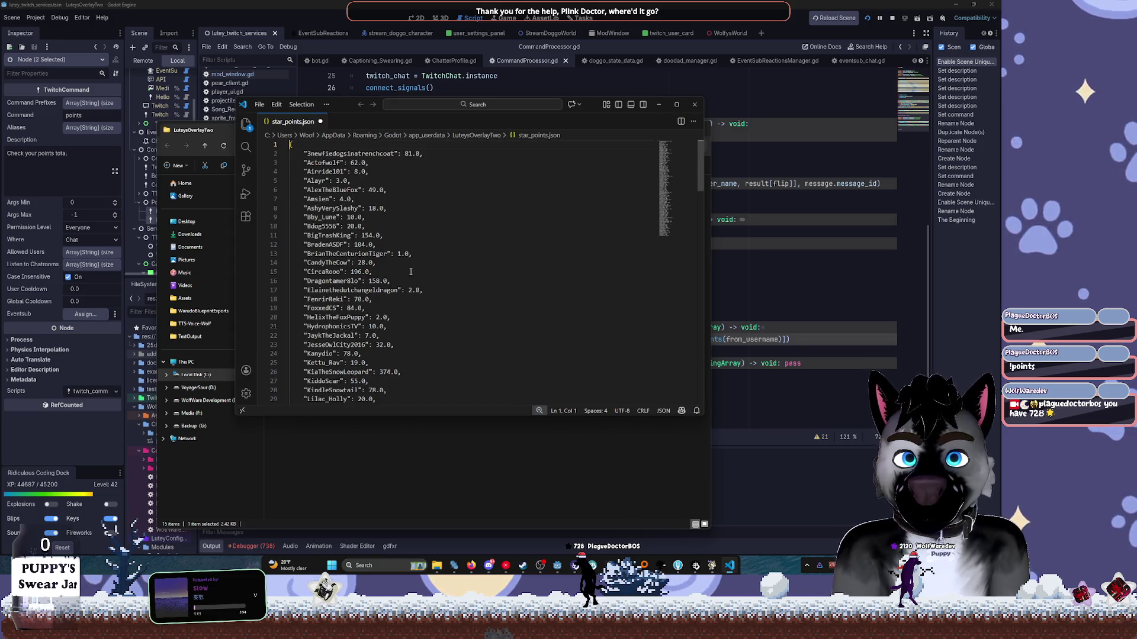
Search the file for the chatter's entry, check its saved 678.0 total, and close it.
{"action": "key", "text": "ctrl+f"}
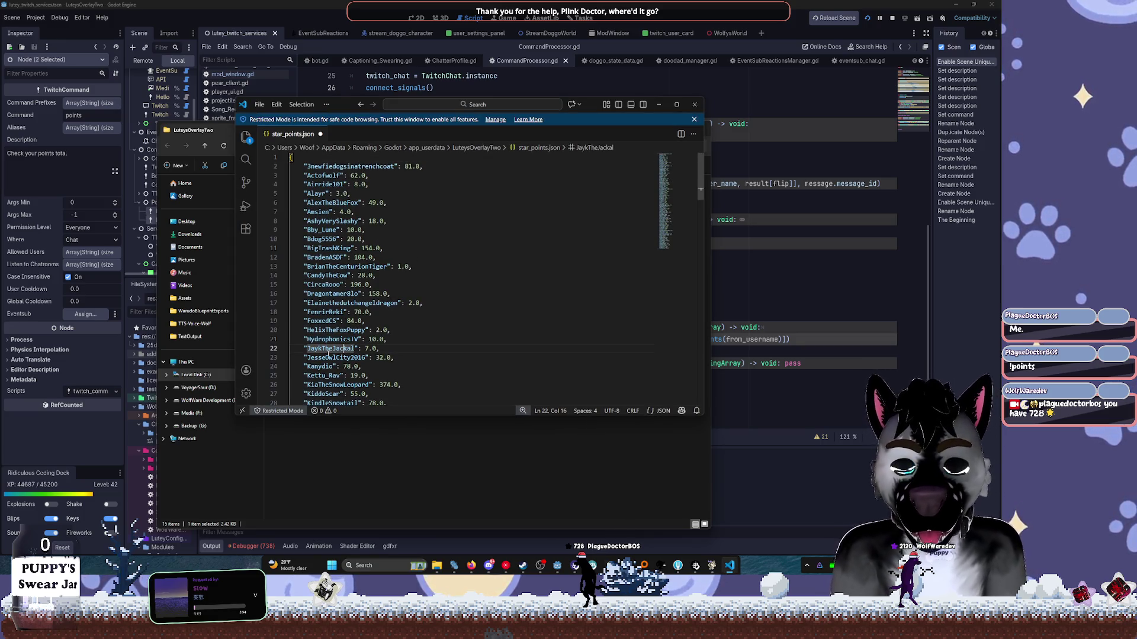
{"action": "type", "text": "pla"}
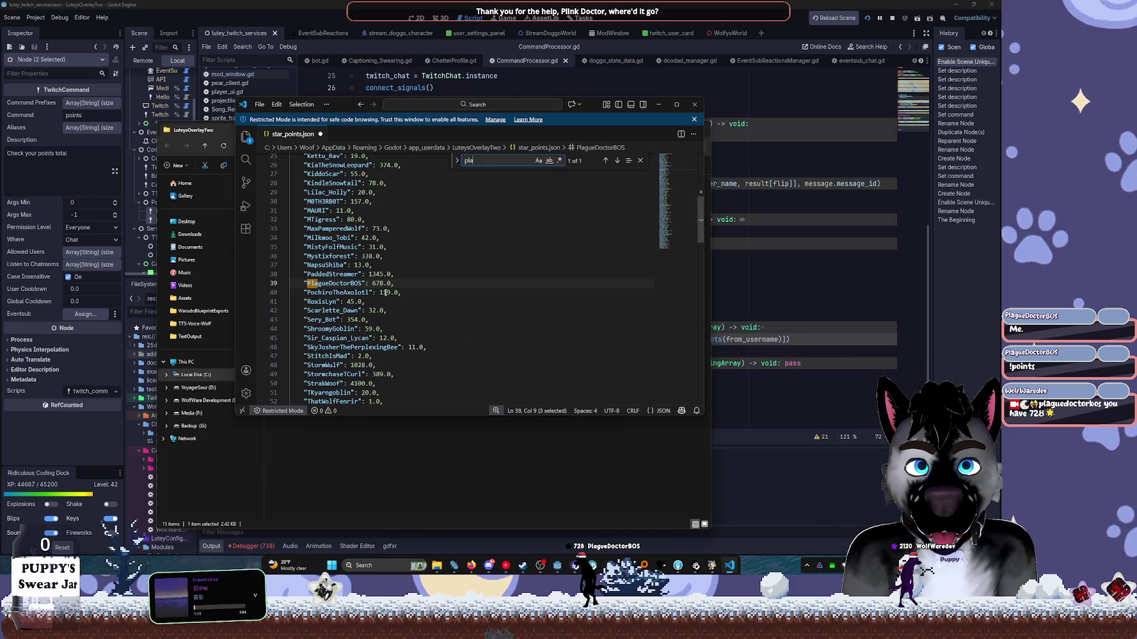
{"action": "left_click", "coordinate": [377, 284]}
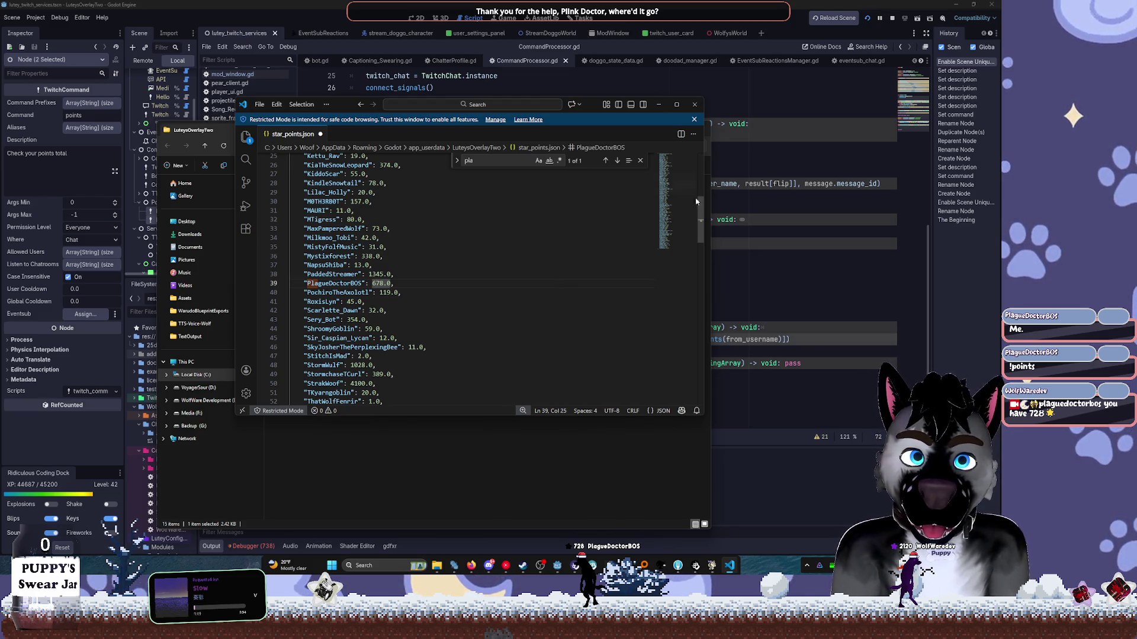
{"action": "left_click", "coordinate": [695, 105]}
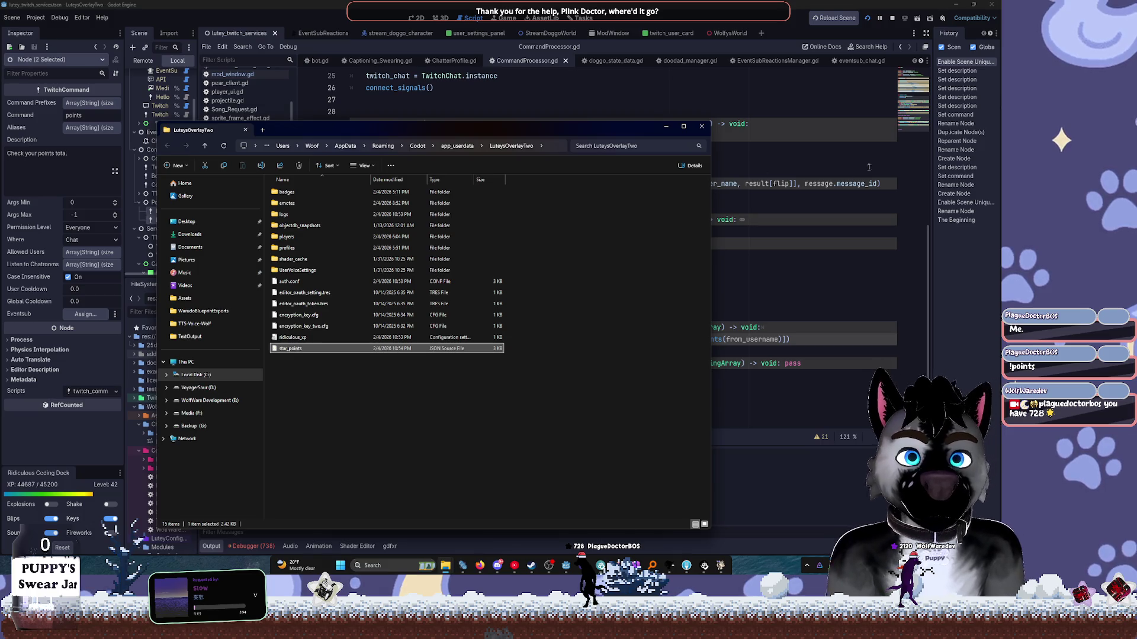
Stop the running overlay and reopen star_points.json from the user data folder.
{"action": "left_click", "coordinate": [892, 19]}
{"action": "left_click", "coordinate": [35, 17]}
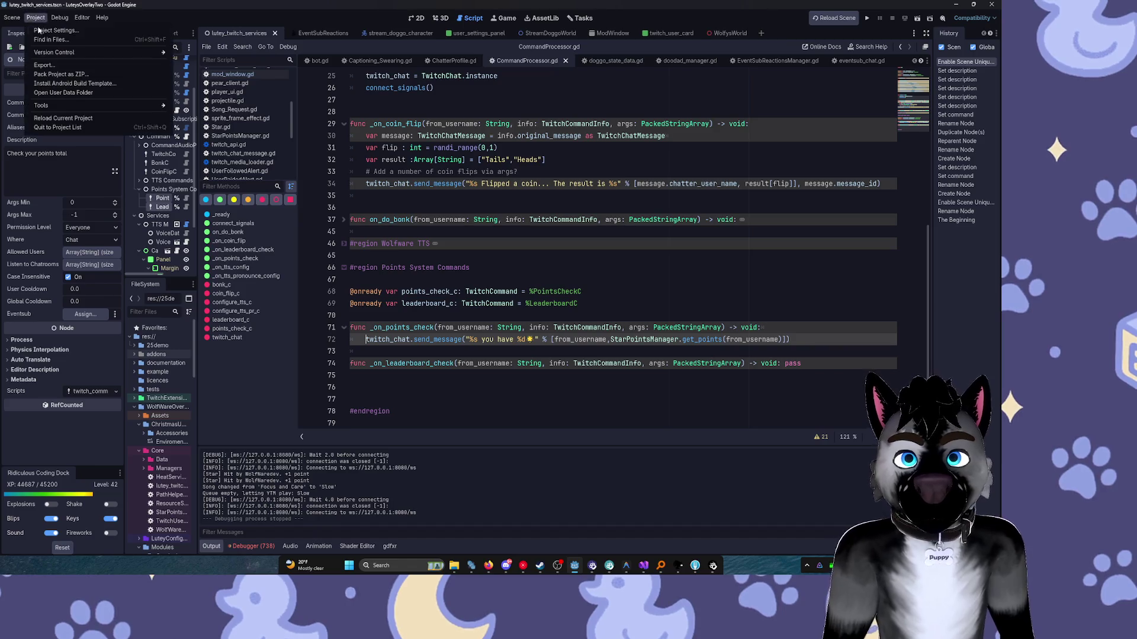
{"action": "left_click", "coordinate": [72, 93]}
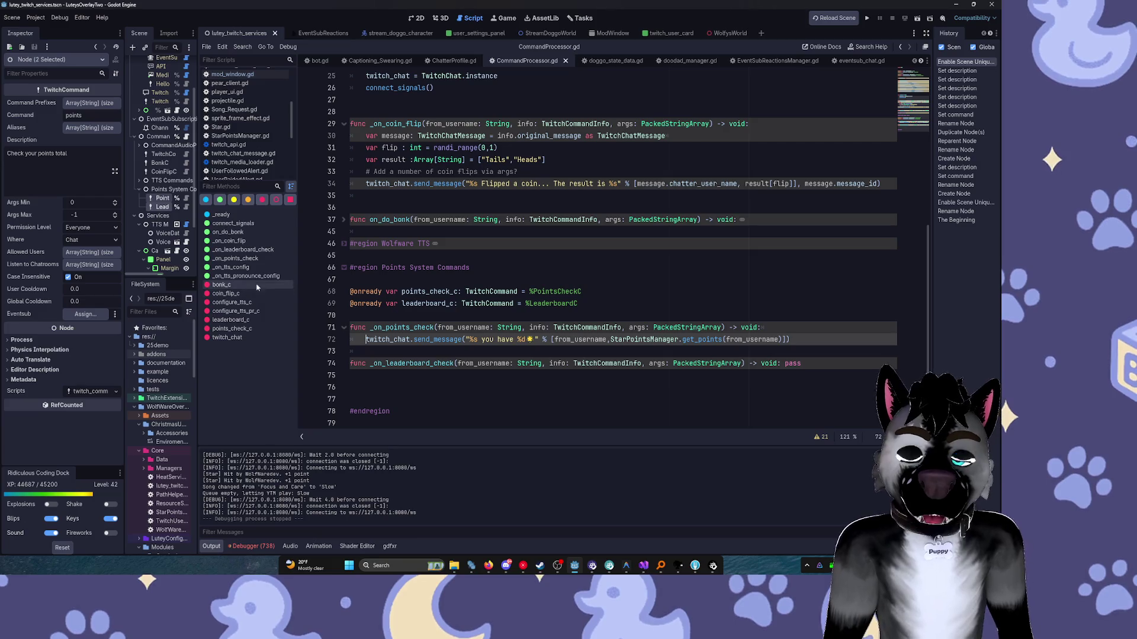
{"action": "double_click", "coordinate": [329, 351]}
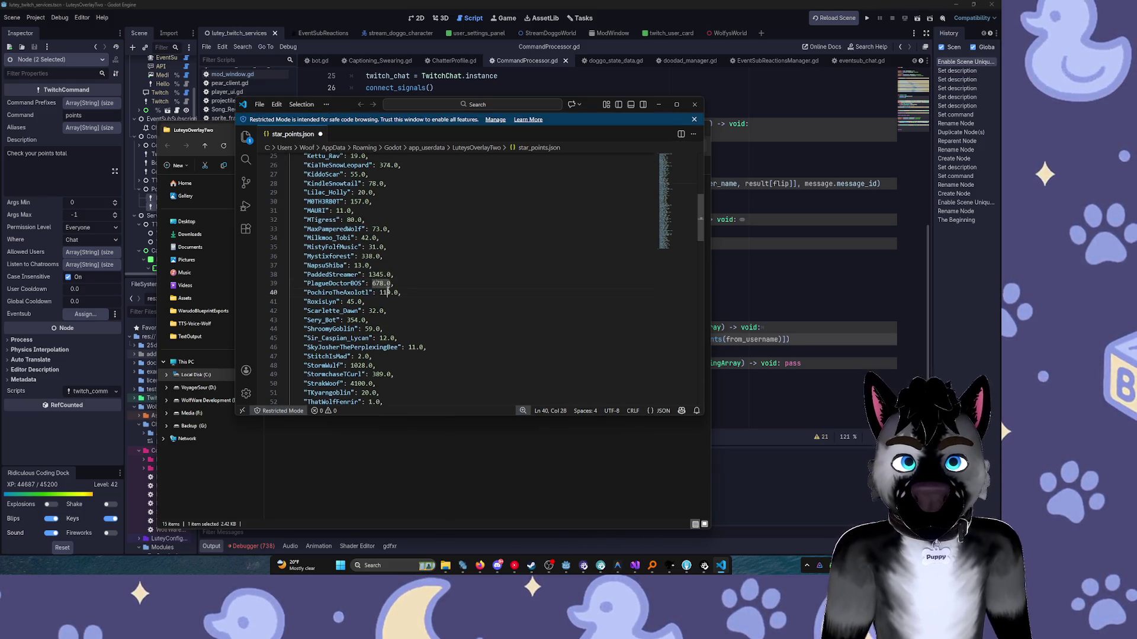
Change the chatter's total from 118.0 to 119.0, then return to Godot.
{"action": "left_click", "coordinate": [386, 292]}
{"action": "key", "text": "Delete"}
{"action": "type", "text": "9"}
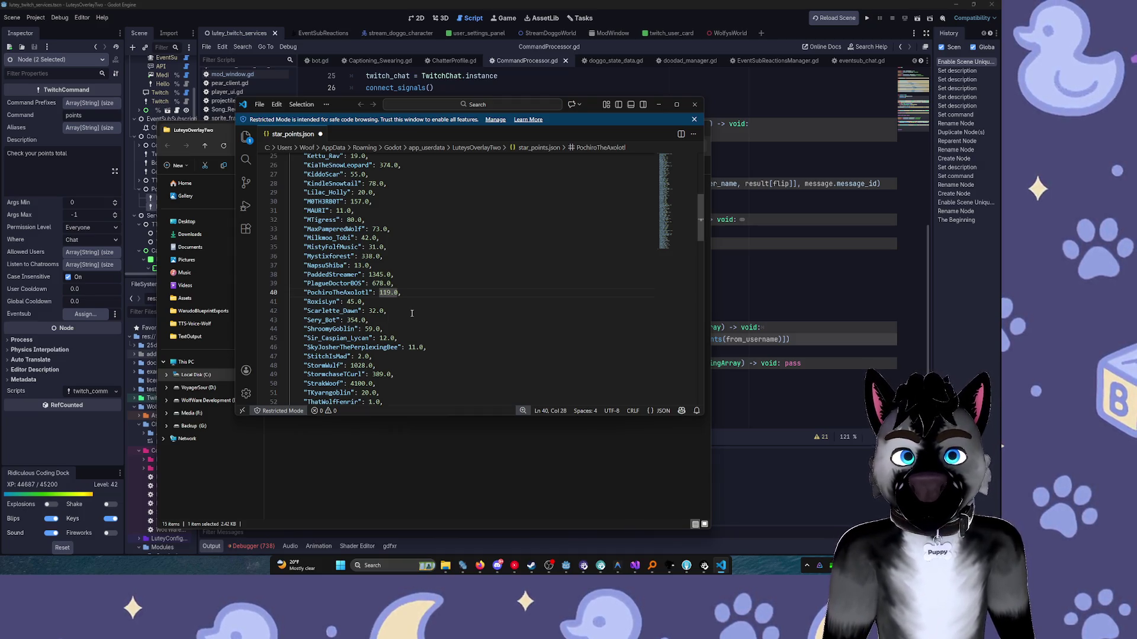
{"action": "key", "text": "Up"}
{"action": "key", "text": "Left"}
{"action": "key", "text": "Left"}
{"action": "key", "text": "Left"}
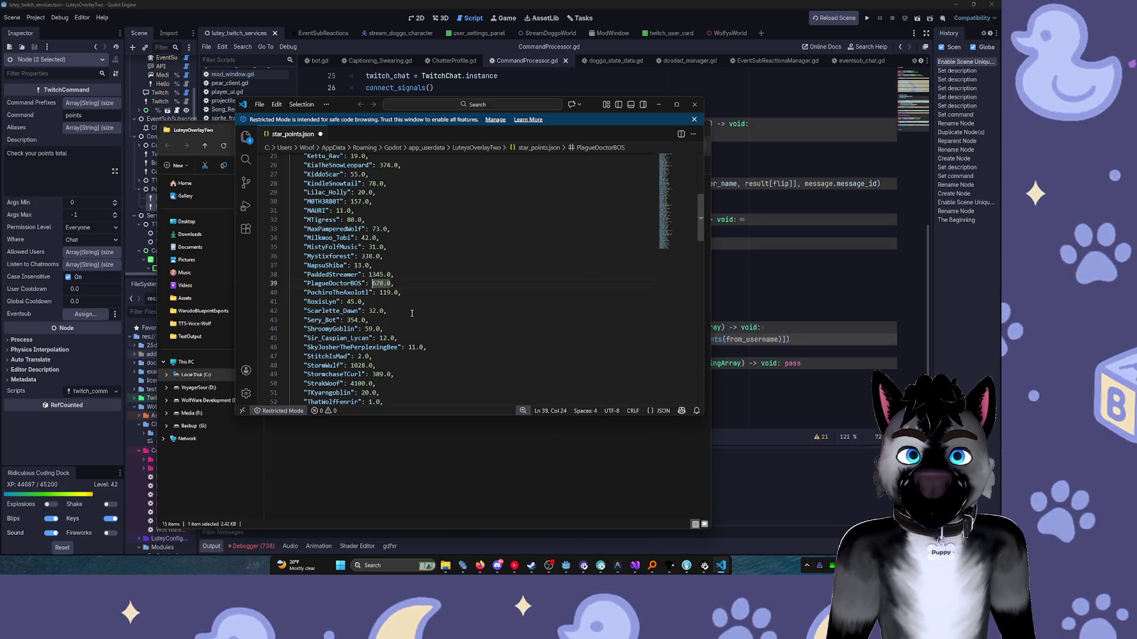
{"action": "key", "text": "Left"}
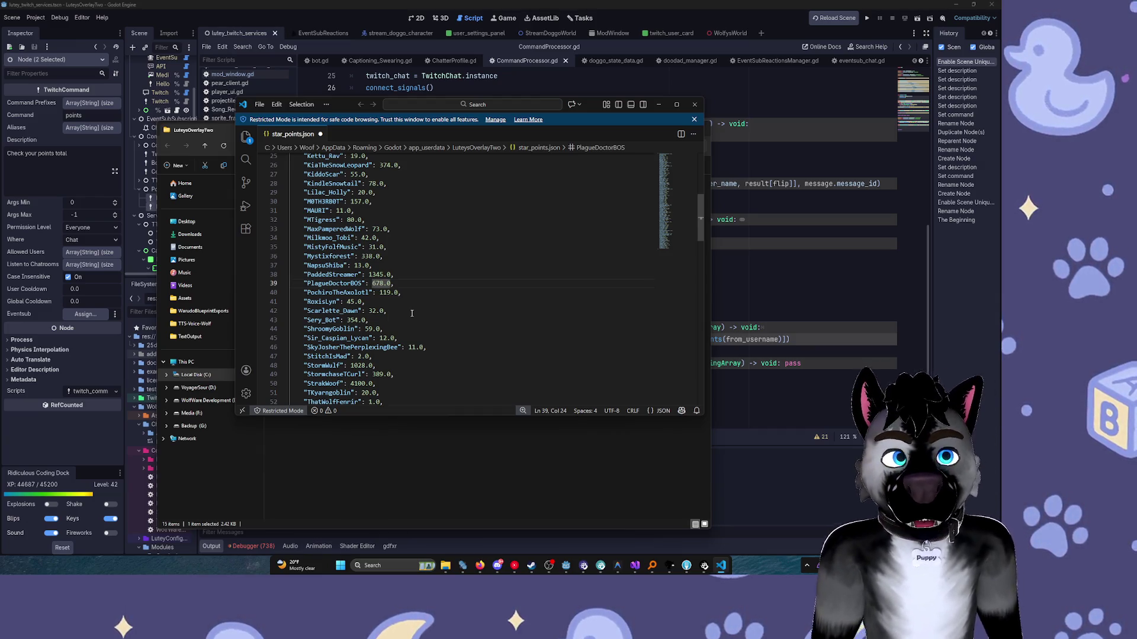
{"action": "left_click", "coordinate": [862, 30]}
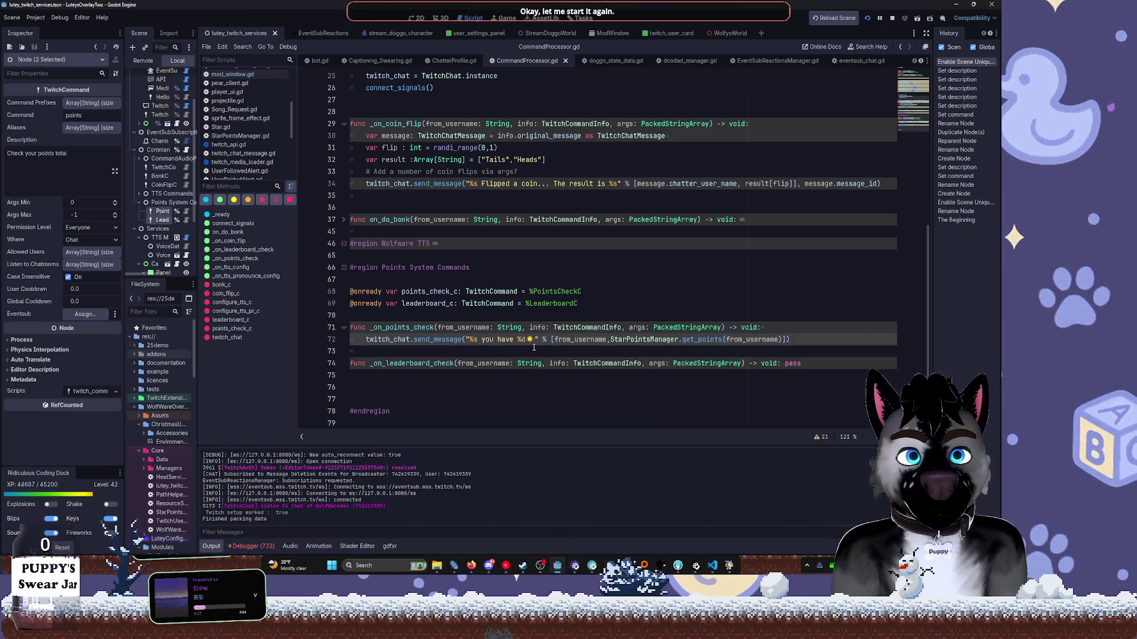
Finish the reply as "%s, you have %d points!" with a comma after %s, and save.
{"action": "type", "text": "points"}
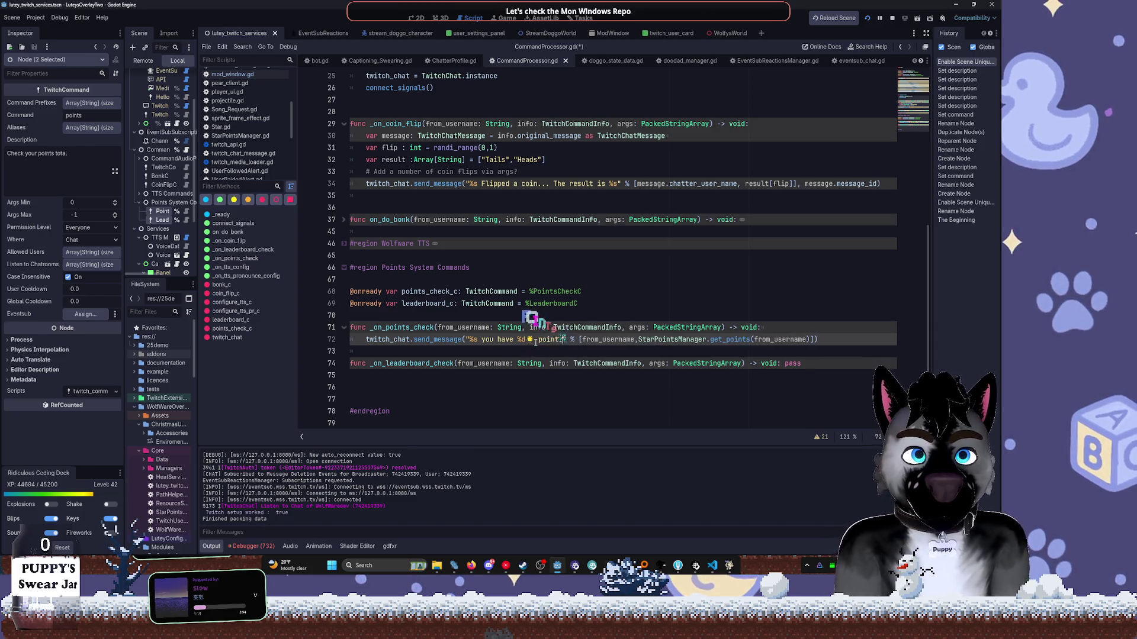
{"action": "type", "text": "!"}
{"action": "key", "text": "ctrl+s"}
{"action": "left_click", "coordinate": [480, 339]}
{"action": "type", "text": ","}
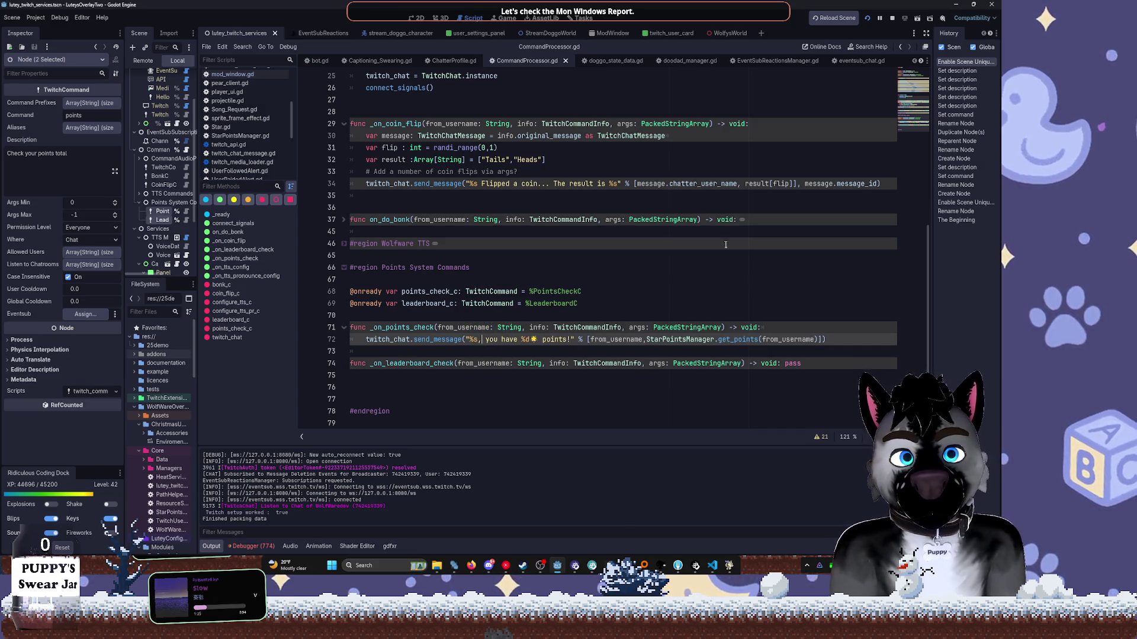
{"action": "left_click", "coordinate": [764, 327]}
{"action": "key", "text": "Delete"}
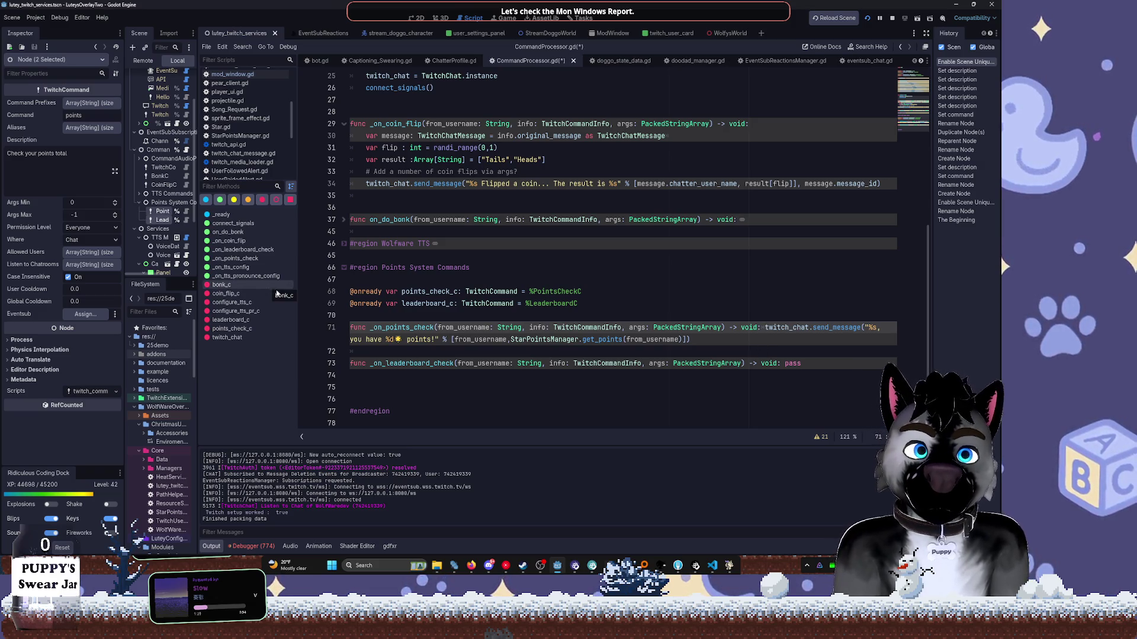
{"action": "key", "text": "Return"}
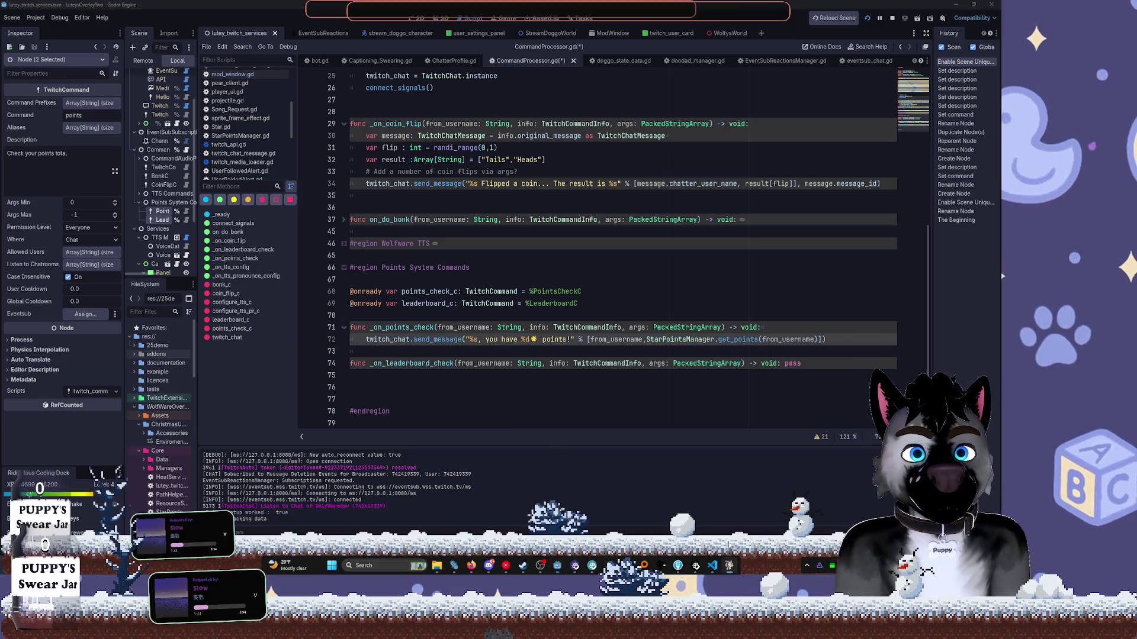
{"action": "scroll", "coordinate": [444, 363], "scroll_direction": "down", "scroll_amount": 4}
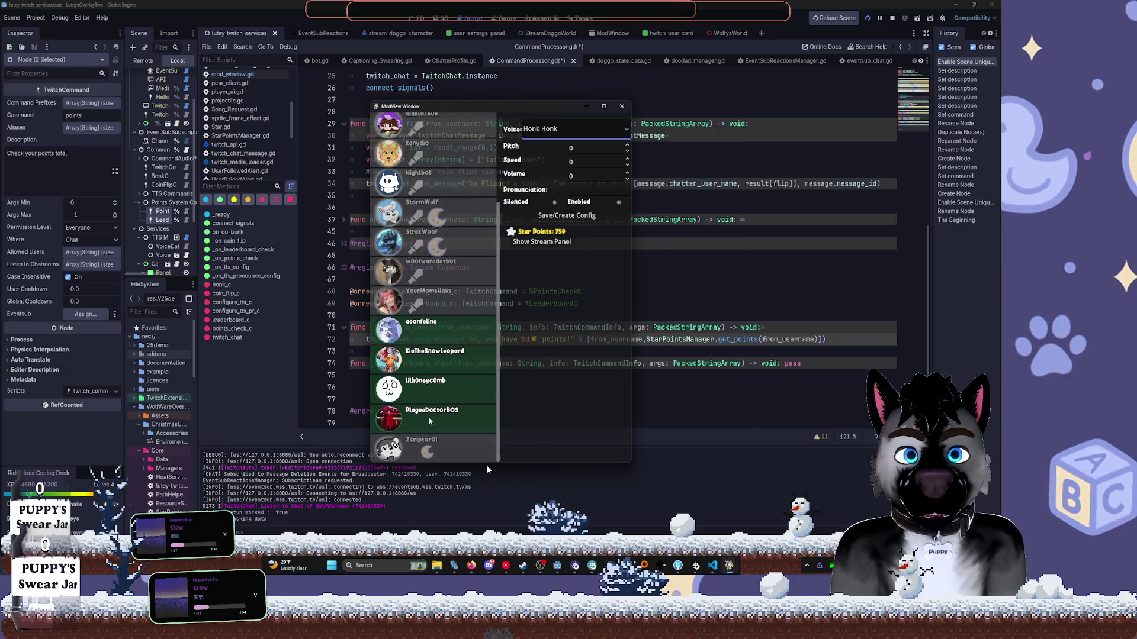
{"action": "left_click", "coordinate": [430, 421]}
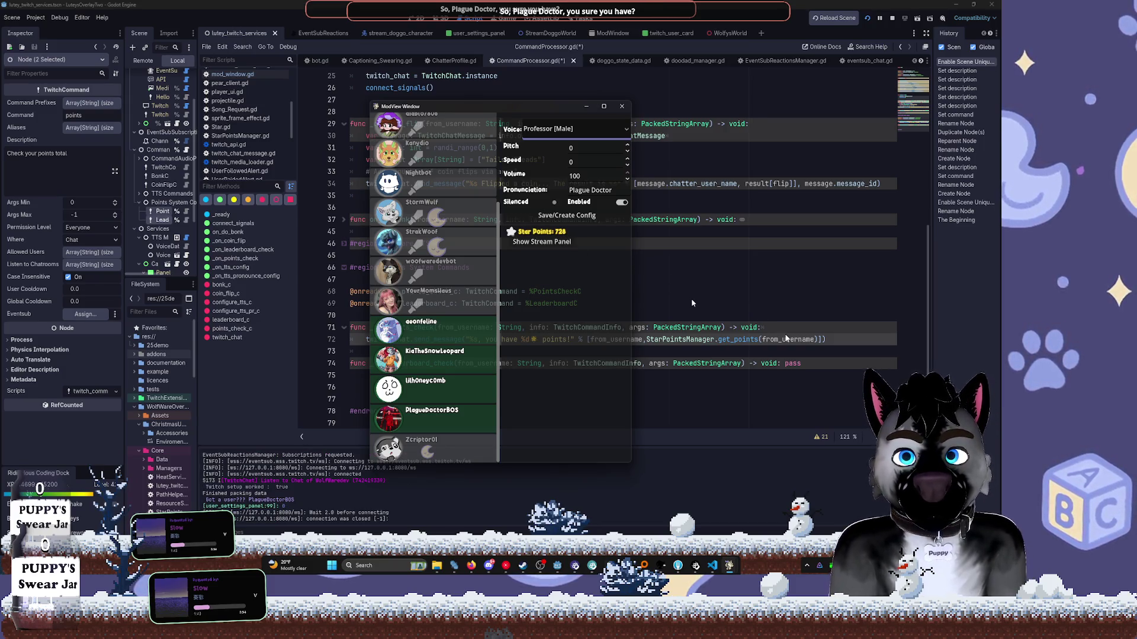
{"action": "mouse_move", "coordinate": [663, 563]}
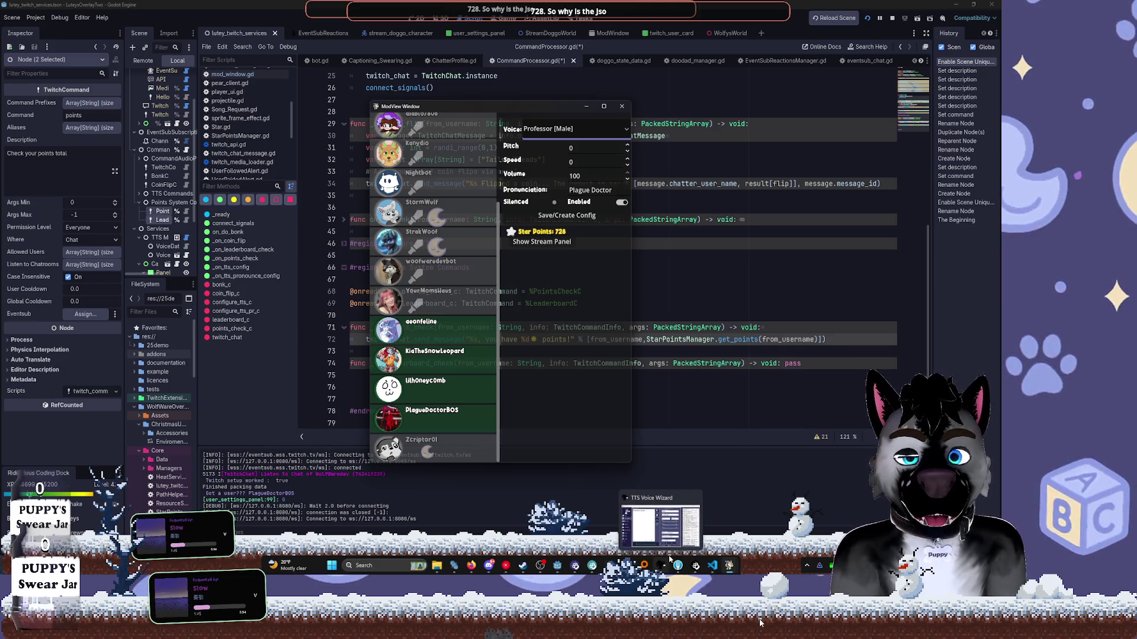
{"action": "left_click", "coordinate": [562, 568]}
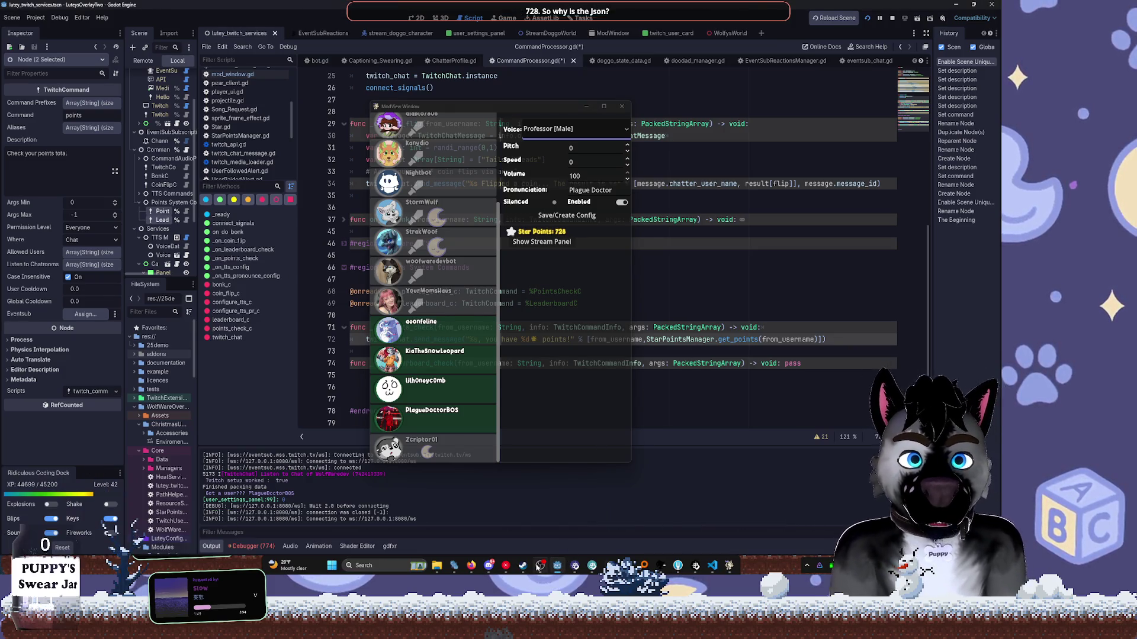
{"action": "left_click", "coordinate": [566, 571]}
{"action": "left_click", "coordinate": [568, 570]}
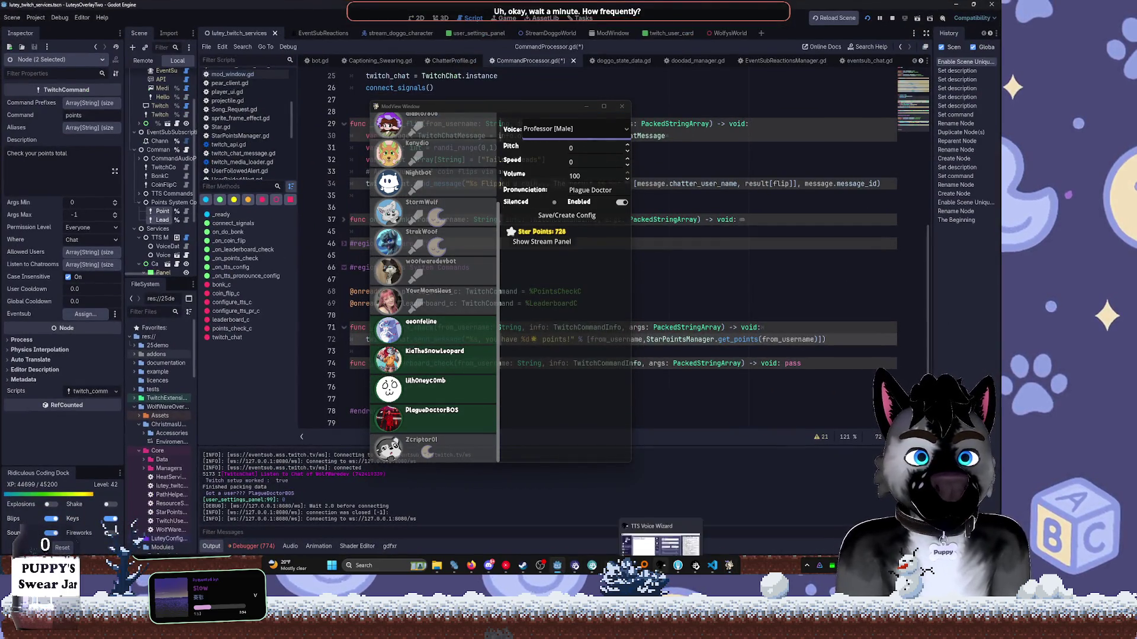
{"action": "mouse_move", "coordinate": [575, 567]}
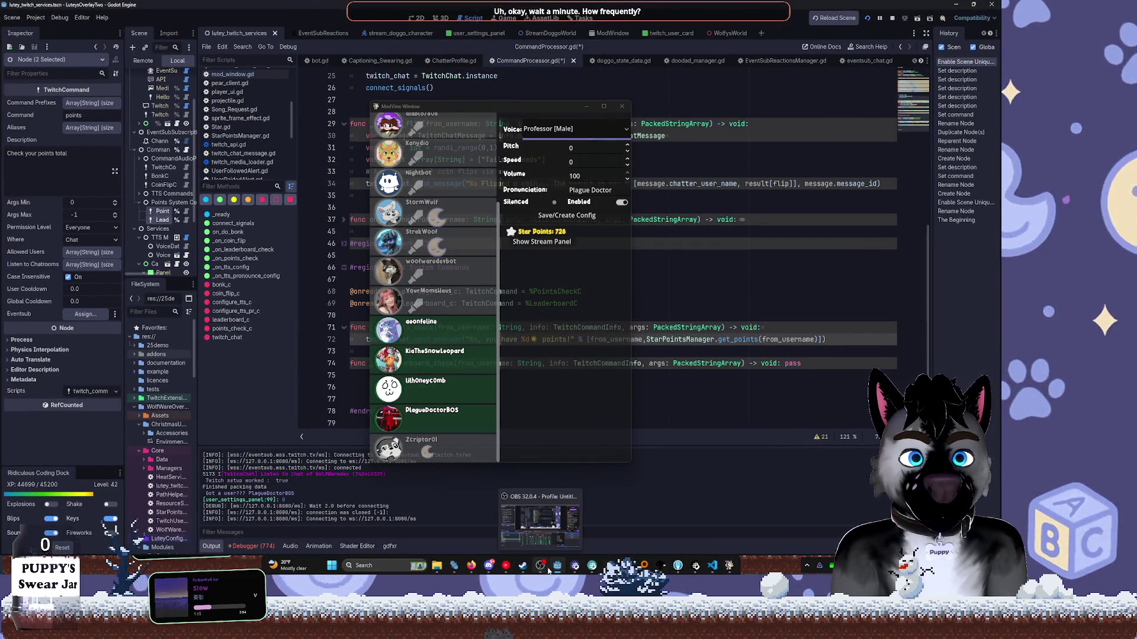
{"action": "left_click", "coordinate": [567, 570]}
{"action": "left_click", "coordinate": [568, 570]}
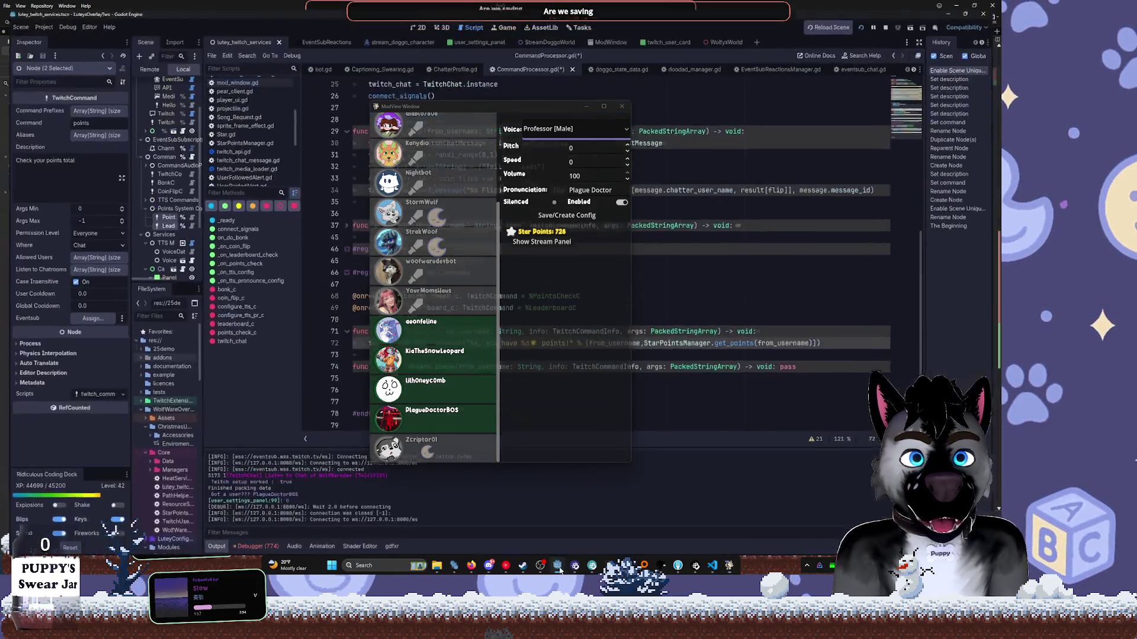
{"action": "left_click", "coordinate": [583, 303]}
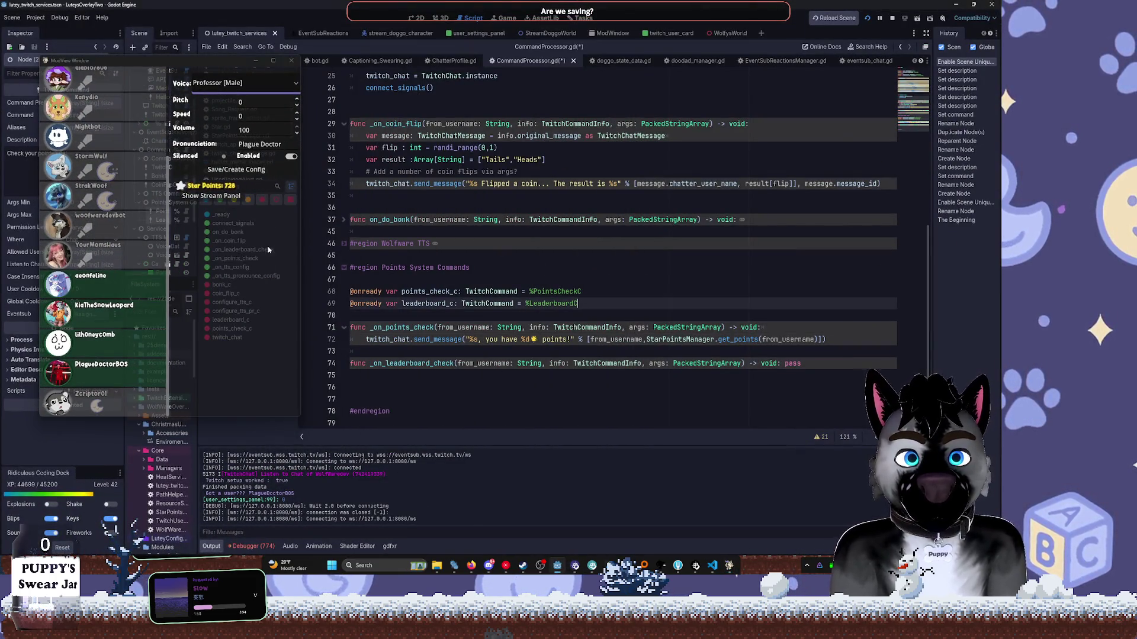
{"action": "mouse_move", "coordinate": [187, 64]}
{"action": "left_mouse_down"}
{"action": "mouse_move", "coordinate": [515, 133]}
{"action": "mouse_move", "coordinate": [501, 160]}
{"action": "mouse_move", "coordinate": [373, 86]}
{"action": "mouse_move", "coordinate": [183, 35]}
{"action": "mouse_move", "coordinate": [627, 121]}
{"action": "mouse_move", "coordinate": [669, 88]}
{"action": "mouse_move", "coordinate": [296, 77]}
{"action": "left_mouse_up"}
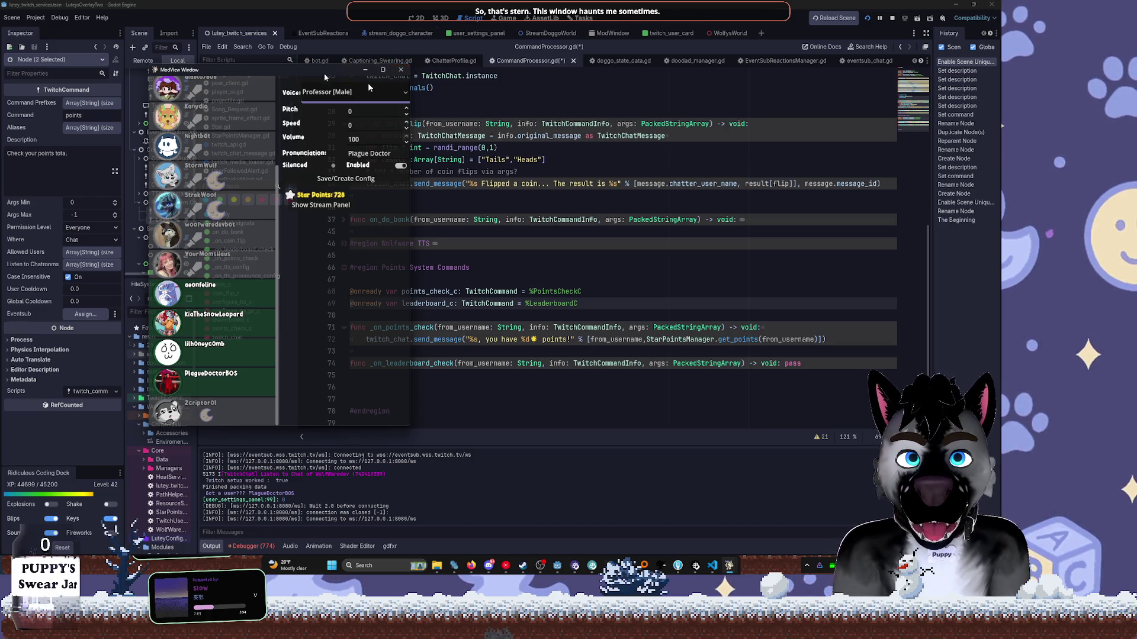
{"action": "left_click_drag", "start_coordinate": [269, 67], "coordinate": [225, 46]}
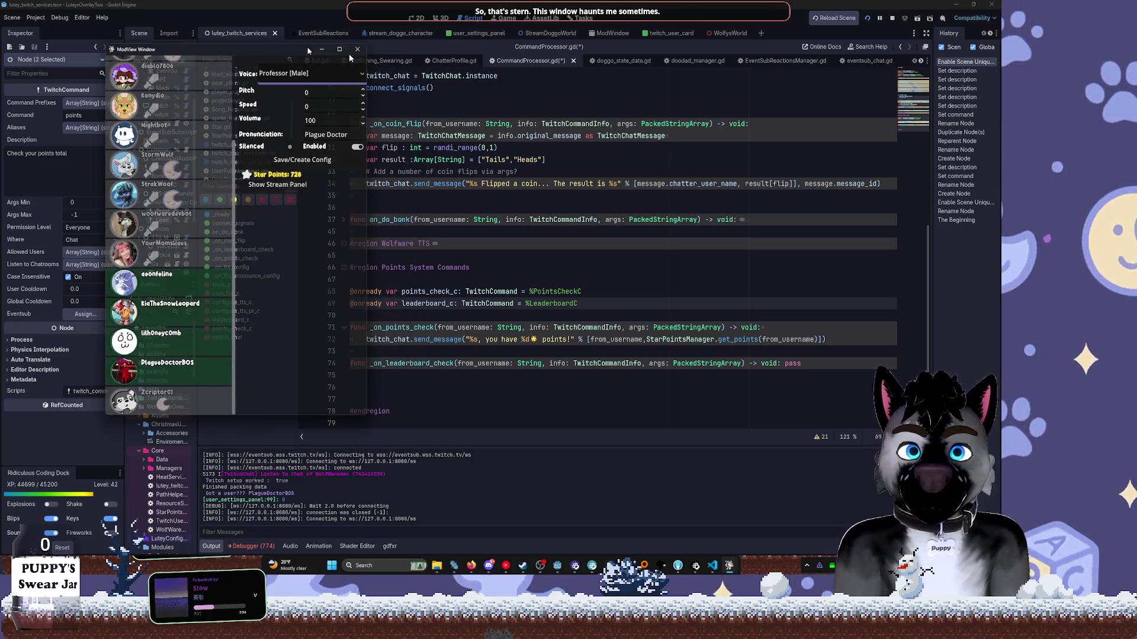
{"action": "left_click", "coordinate": [358, 50]}
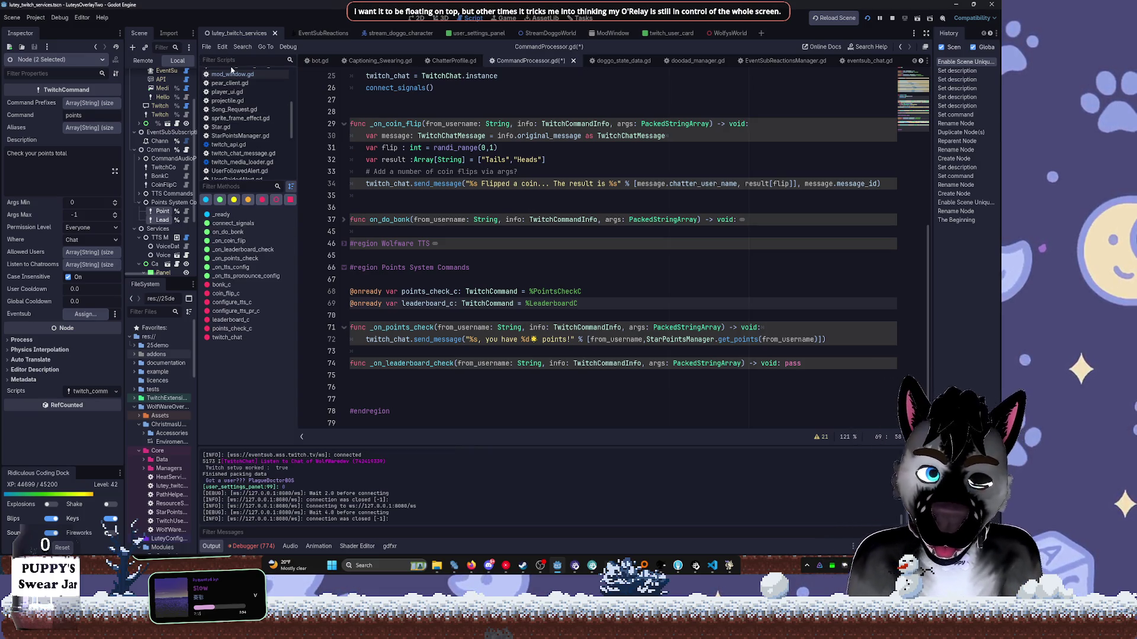
Filter the script list for 'star' and open StarPointsManager.gd.
{"action": "type", "text": "star"}
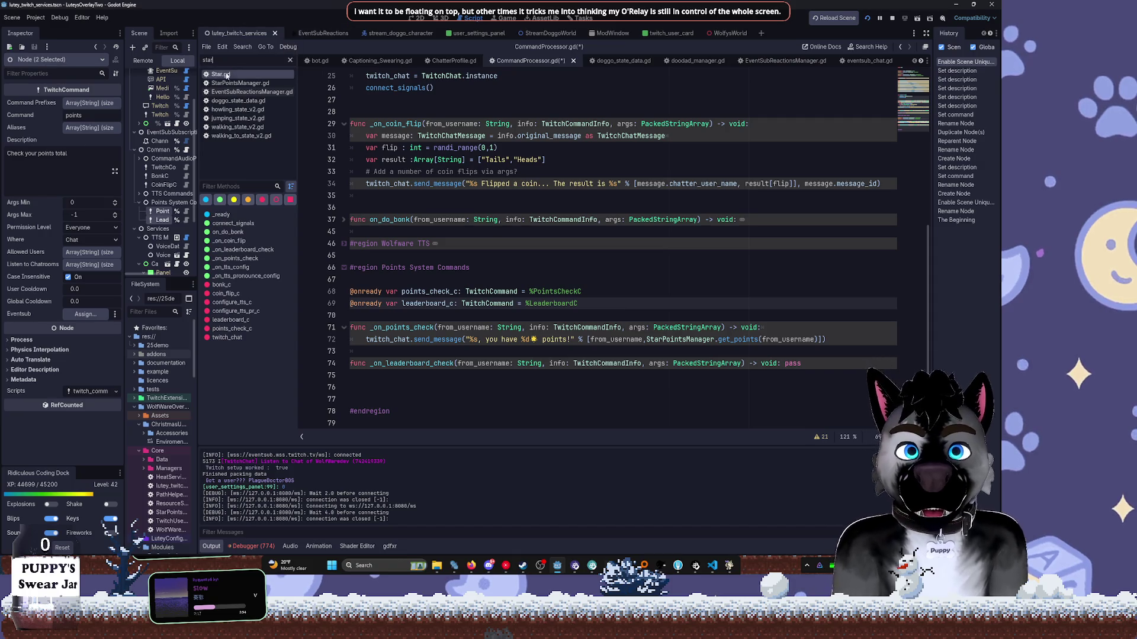
{"action": "left_click", "coordinate": [232, 70]}
{"action": "left_click", "coordinate": [232, 60]}
{"action": "key", "text": "BackSpace"}
{"action": "key", "text": "BackSpace"}
{"action": "key", "text": "Down"}
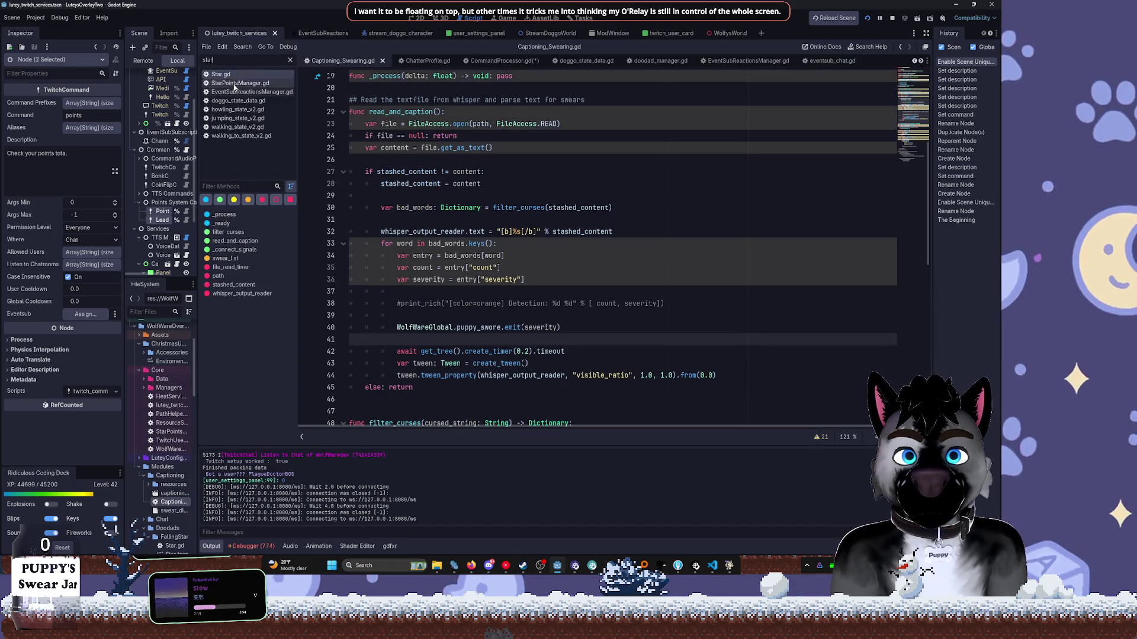
{"action": "key", "text": "BackSpace"}
{"action": "key", "text": "Down"}
{"action": "key", "text": "Down"}
{"action": "key", "text": "Down"}
{"action": "key", "text": "Return"}
{"action": "type", "text": "tar"}
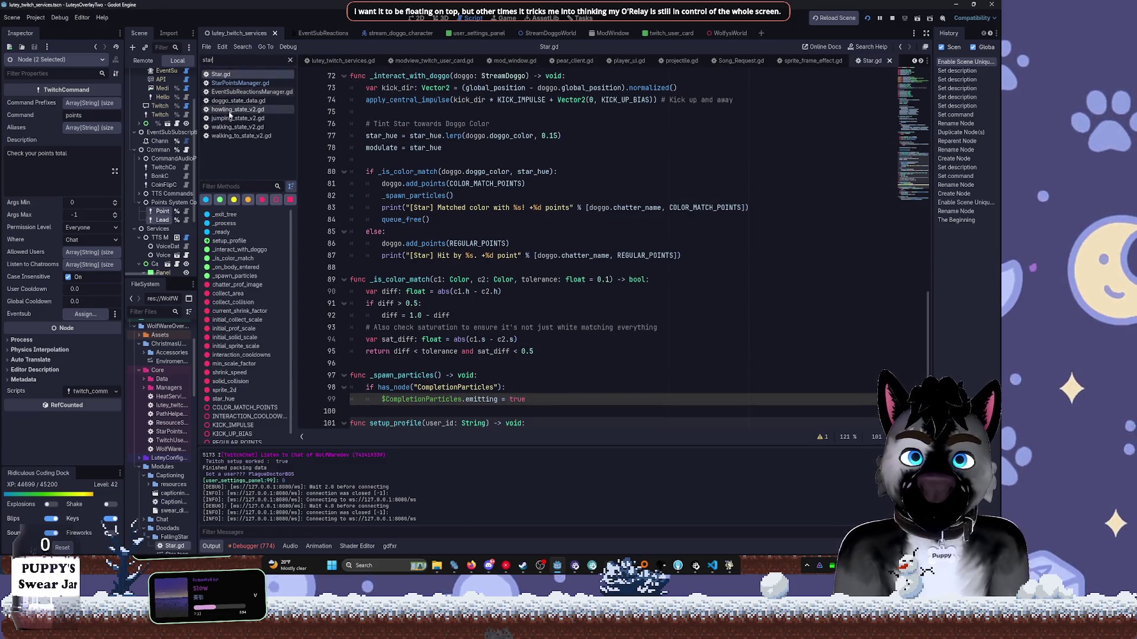
{"action": "key", "text": "Return"}
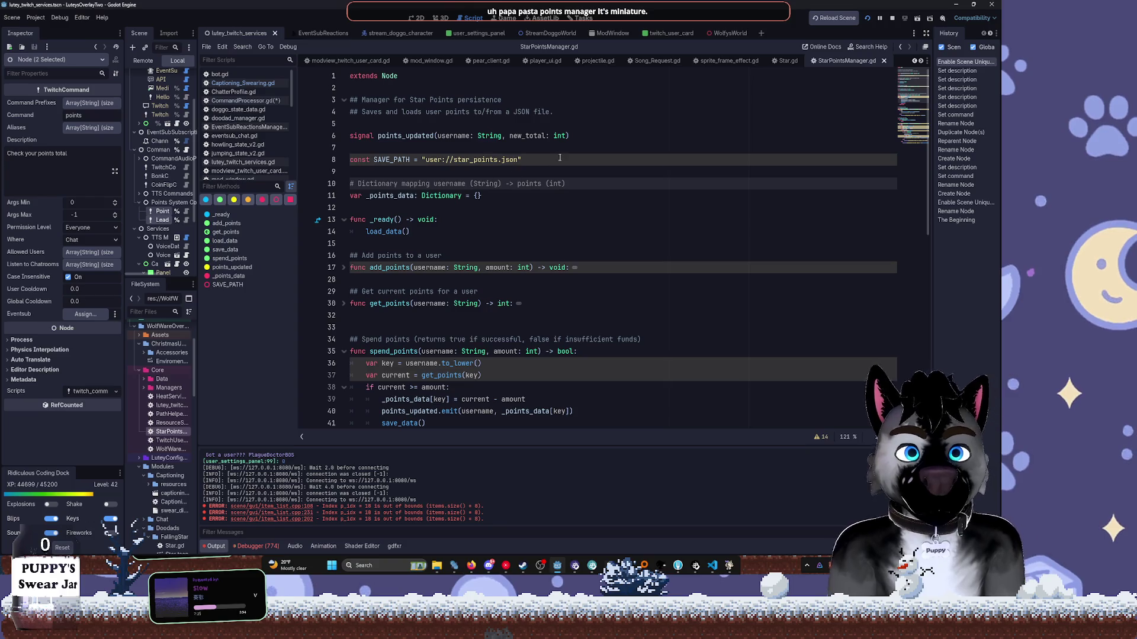
Scroll to save_data and select its name and parentheses, viewing save_data and load_data.
{"action": "scroll", "coordinate": [547, 268], "scroll_direction": "down", "scroll_amount": 5}
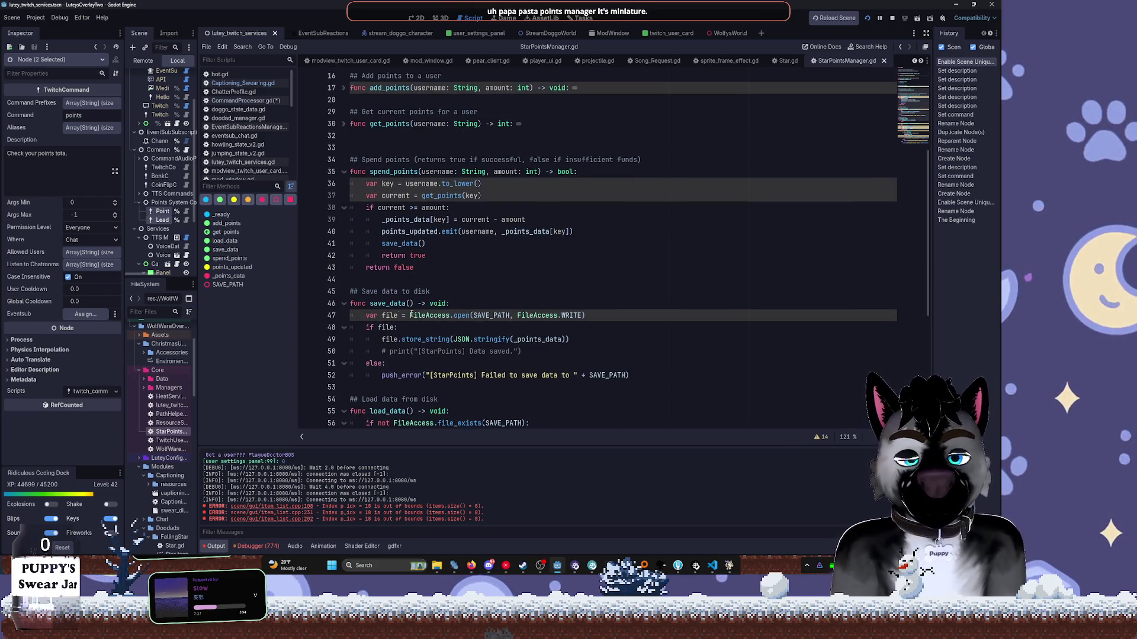
{"action": "left_click", "coordinate": [384, 304]}
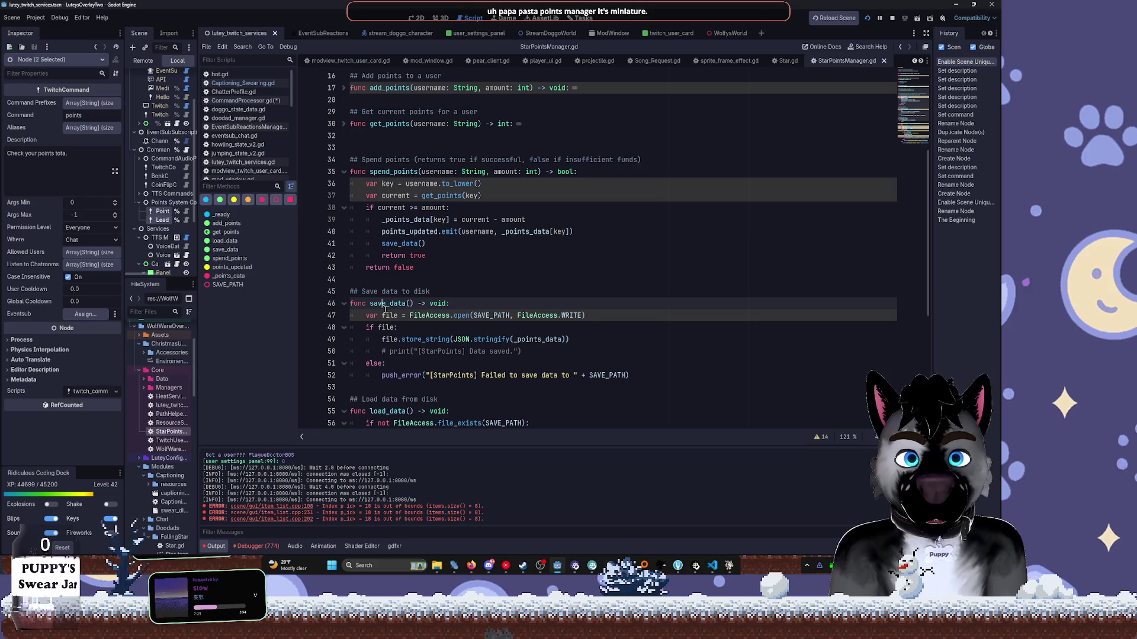
{"action": "double_click", "coordinate": [381, 304]}
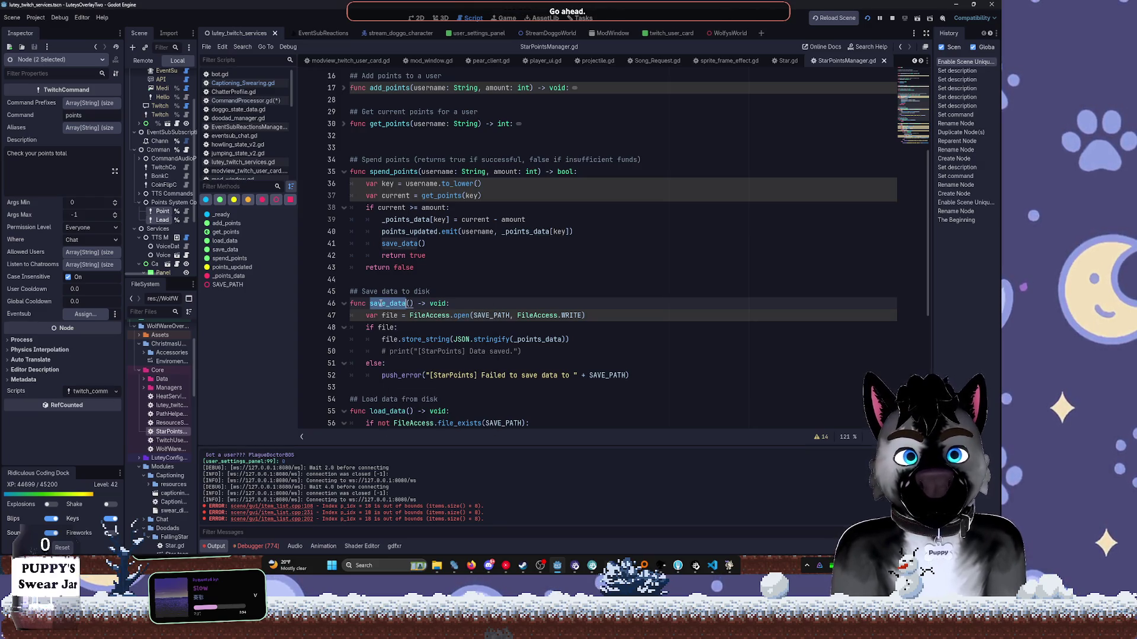
{"action": "scroll", "coordinate": [392, 312], "scroll_direction": "down", "scroll_amount": 7}
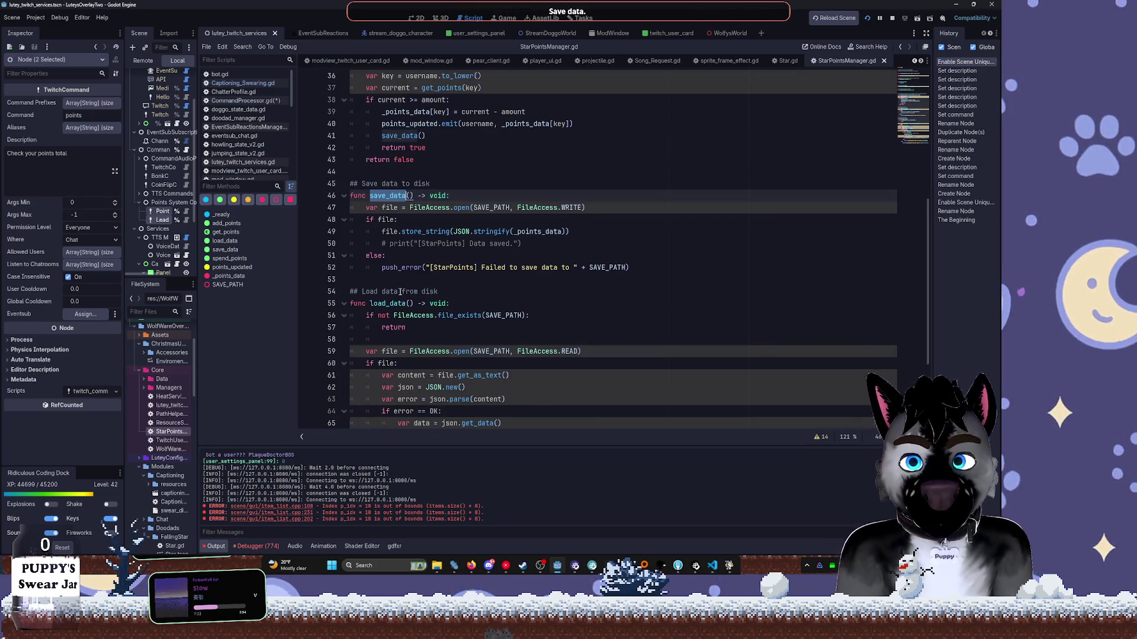
{"action": "left_click_drag", "start_coordinate": [413, 197], "coordinate": [369, 198]}
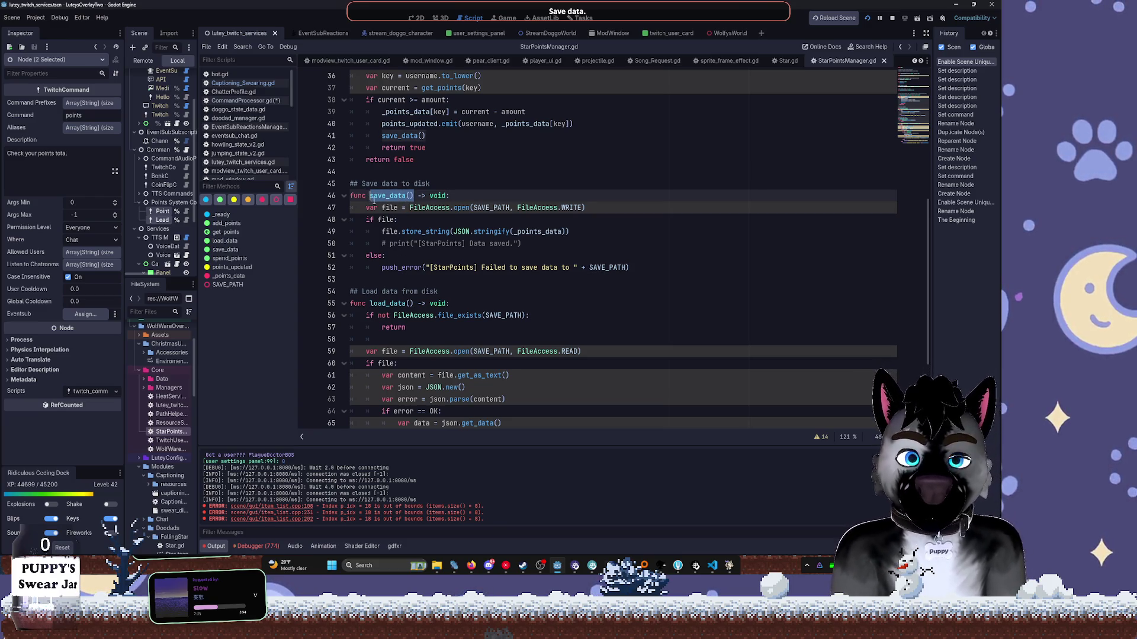
{"action": "scroll", "coordinate": [492, 144], "scroll_direction": "up", "scroll_amount": 3}
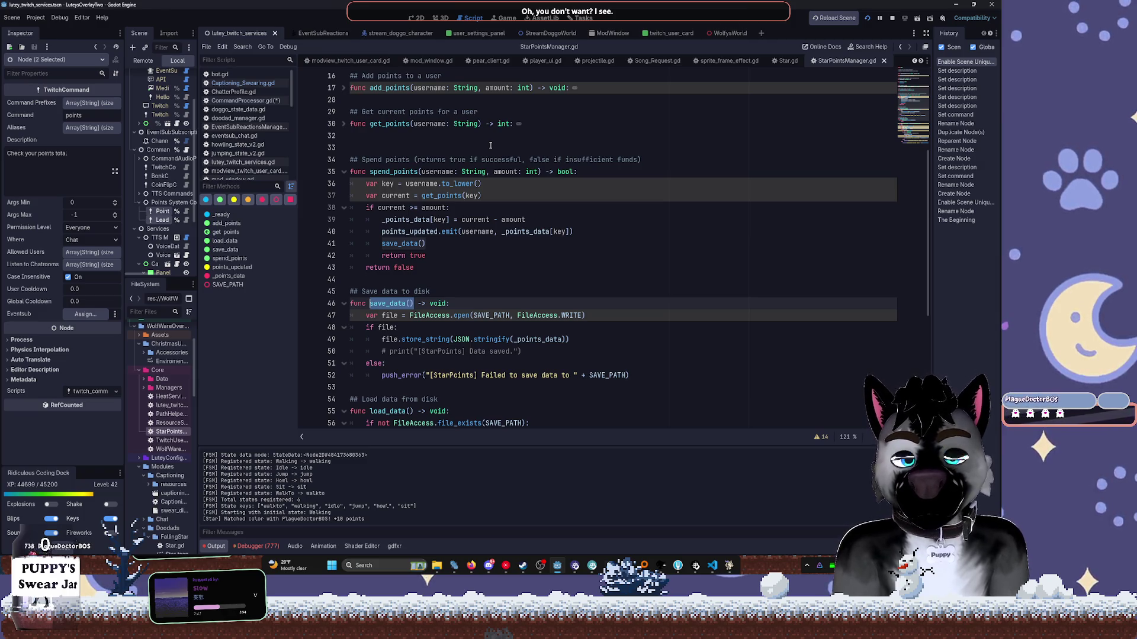
{"action": "scroll", "coordinate": [490, 145], "scroll_direction": "down", "scroll_amount": 5}
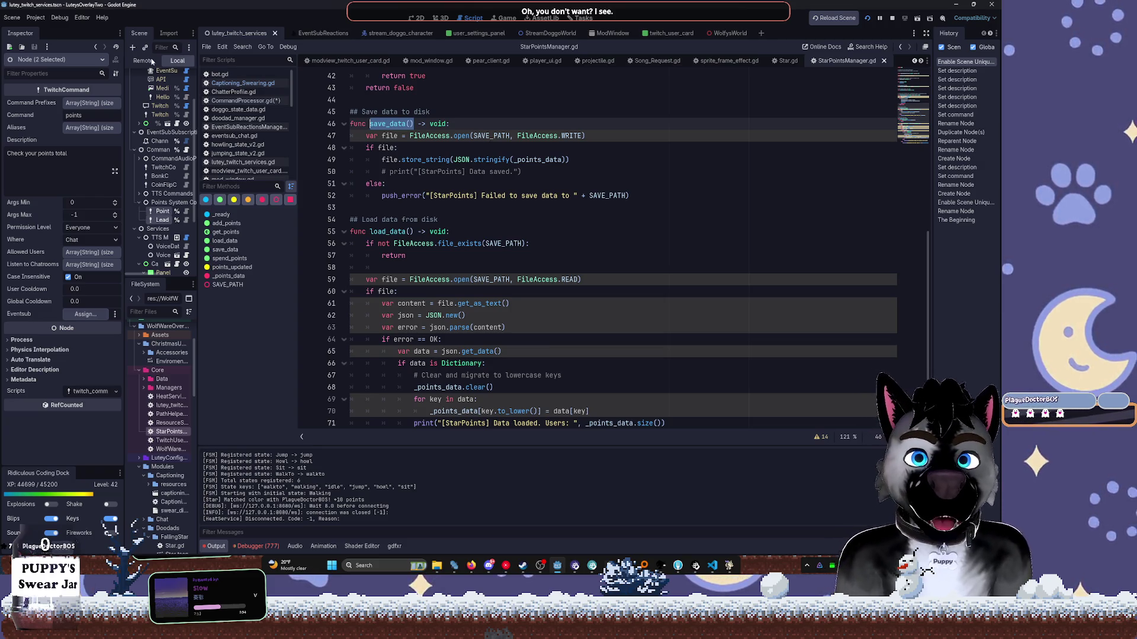
{"action": "left_click", "coordinate": [36, 17]}
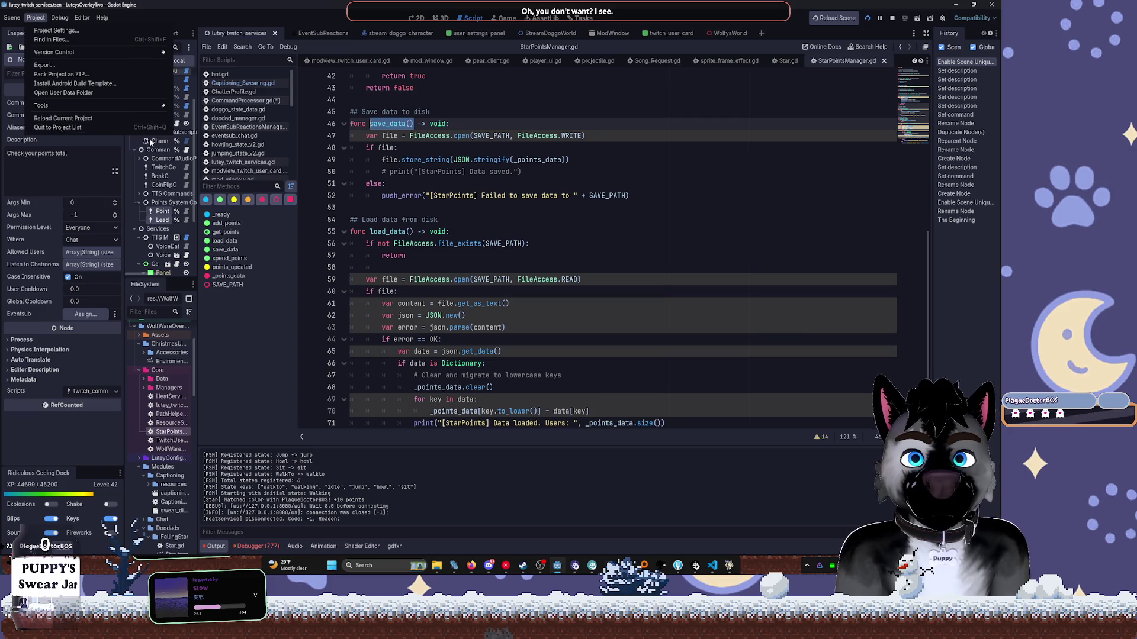
Start a project reload, then cancel it to keep the unsaved script changes.
{"action": "left_click", "coordinate": [118, 122]}
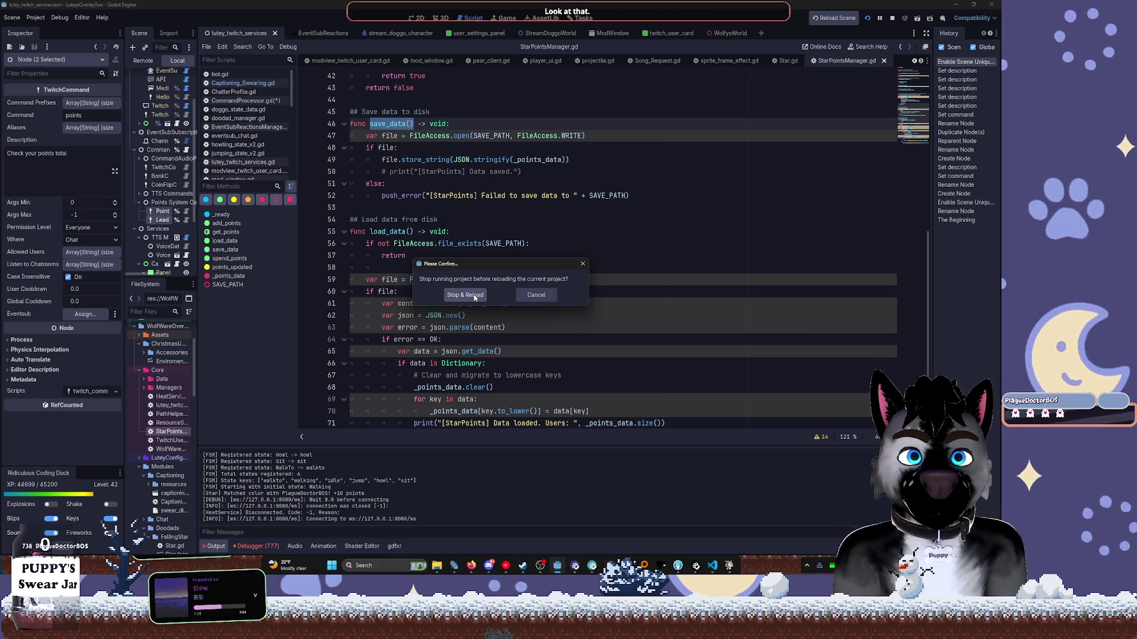
{"action": "left_click", "coordinate": [465, 294]}
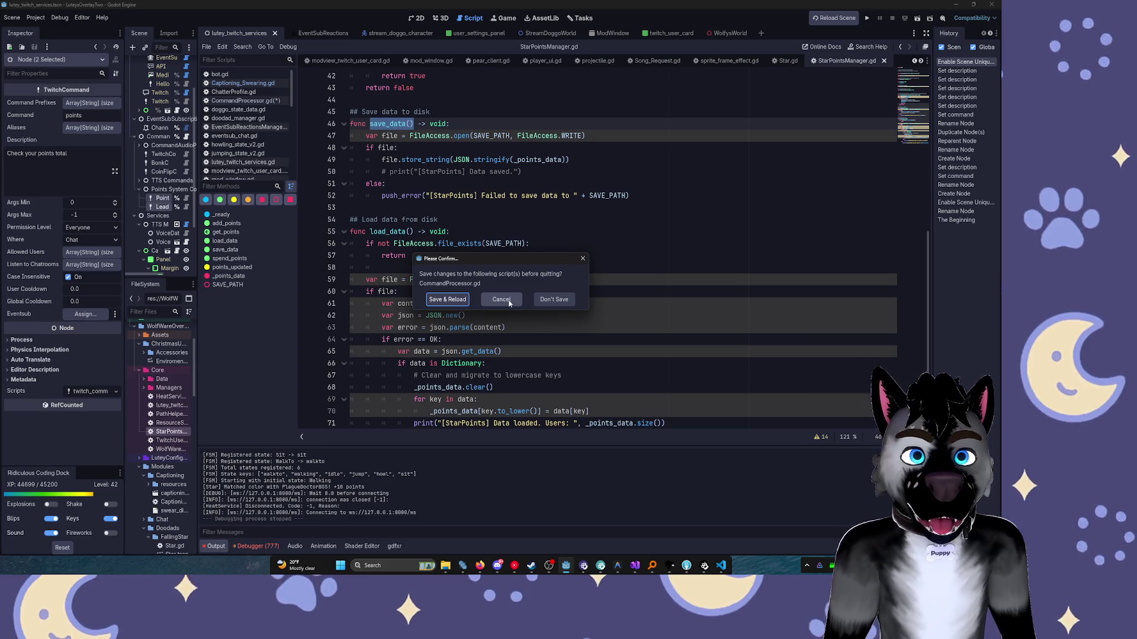
{"action": "left_click", "coordinate": [508, 301]}
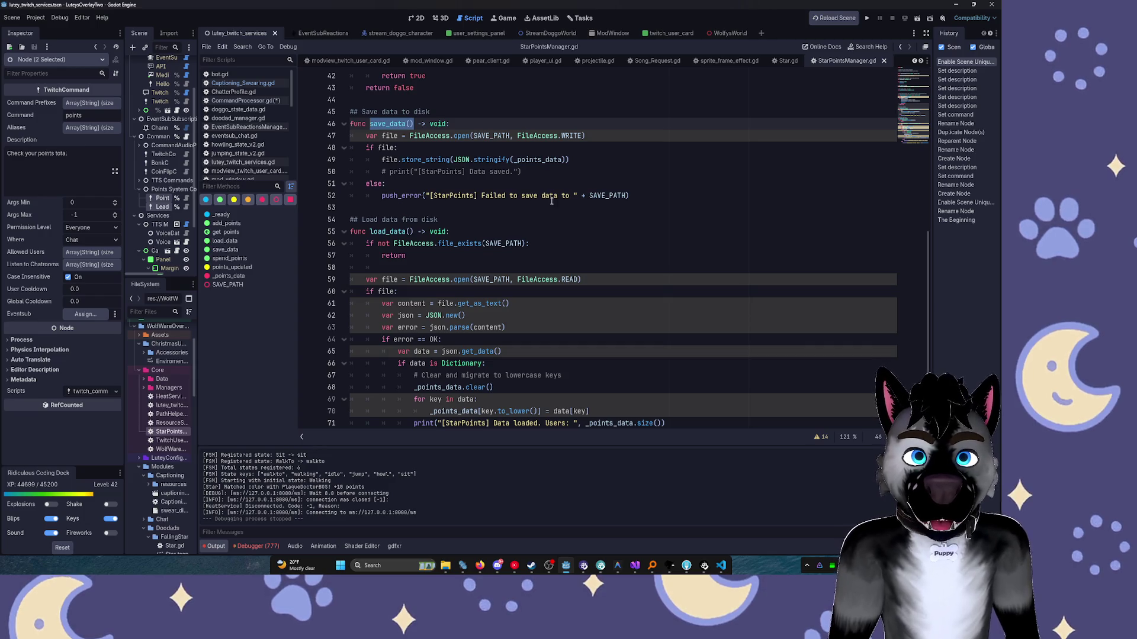
In CommandProcessor.gd, rejoin and resplit the send_message line, then save the script.
{"action": "left_click", "coordinate": [550, 220]}
{"action": "key", "text": "alt+Left"}
{"action": "key", "text": "alt+Left"}
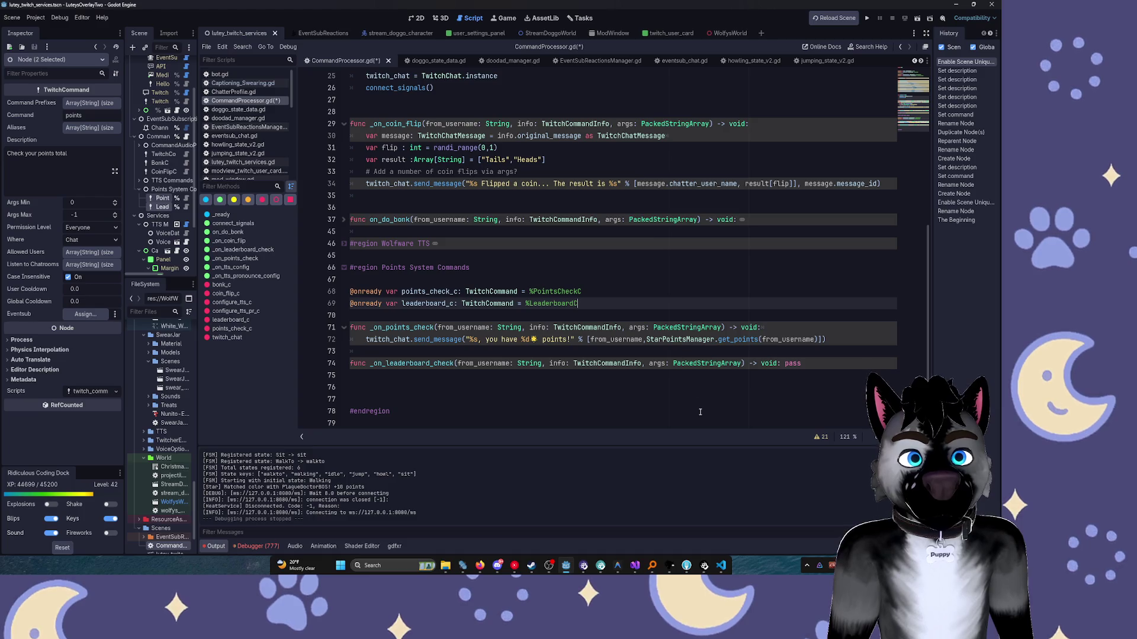
{"action": "key", "text": "Down"}
{"action": "key", "text": "Down"}
{"action": "key", "text": "End"}
{"action": "key", "text": "Delete"}
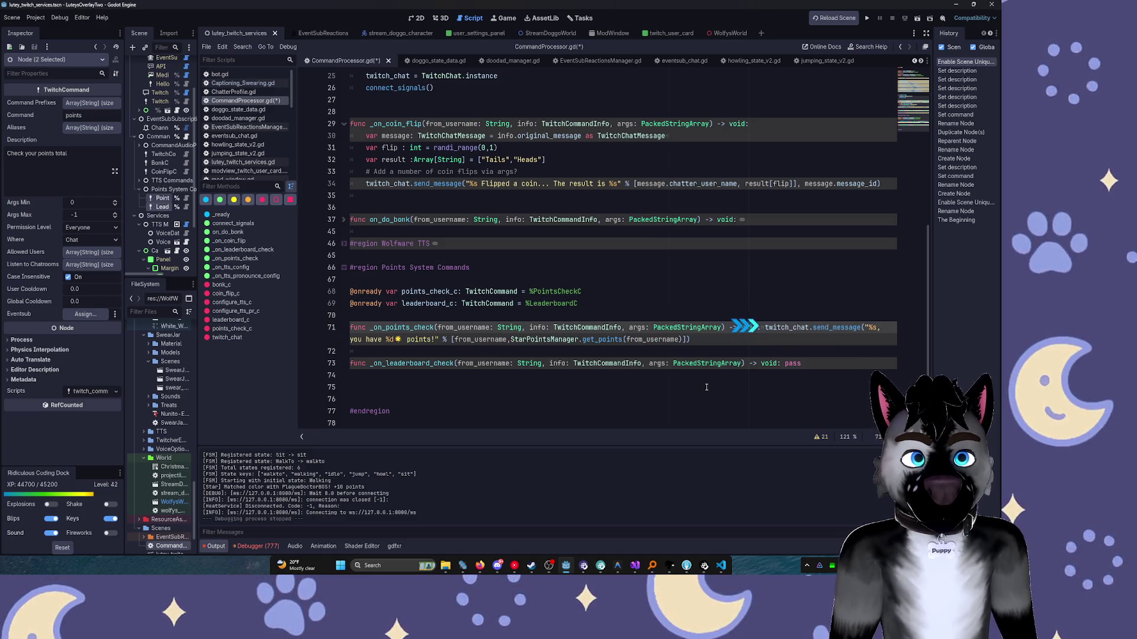
{"action": "key", "text": "Return"}
{"action": "key", "text": "ctrl+s"}
Reload the current project from the Project menu.
{"action": "left_click", "coordinate": [36, 17]}
{"action": "left_click", "coordinate": [56, 127]}
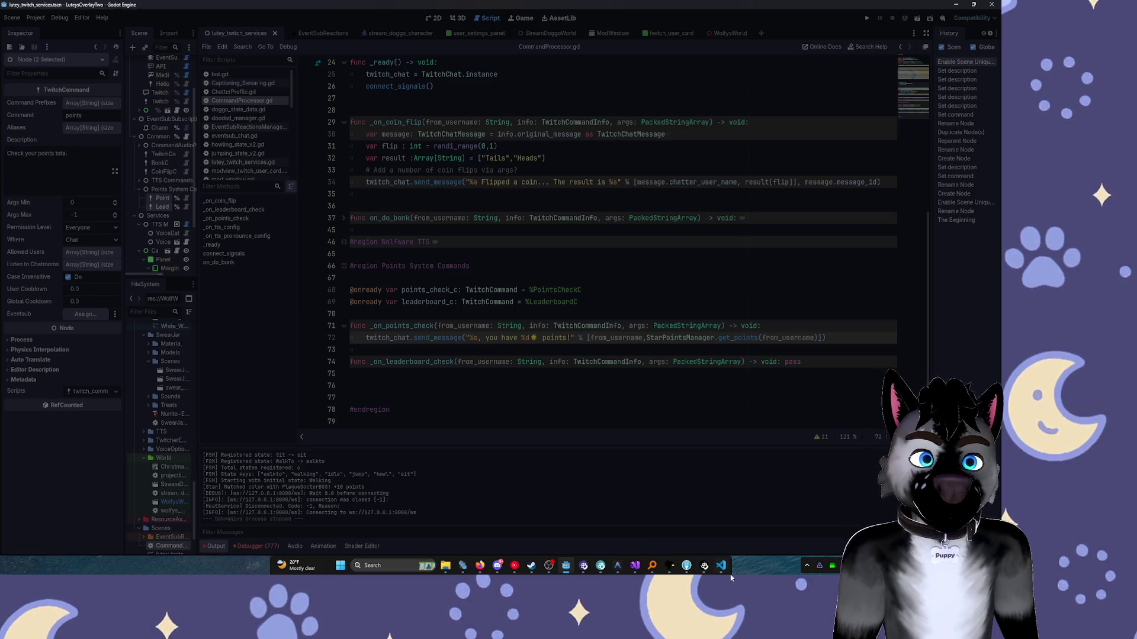
{"action": "left_click", "coordinate": [723, 567]}
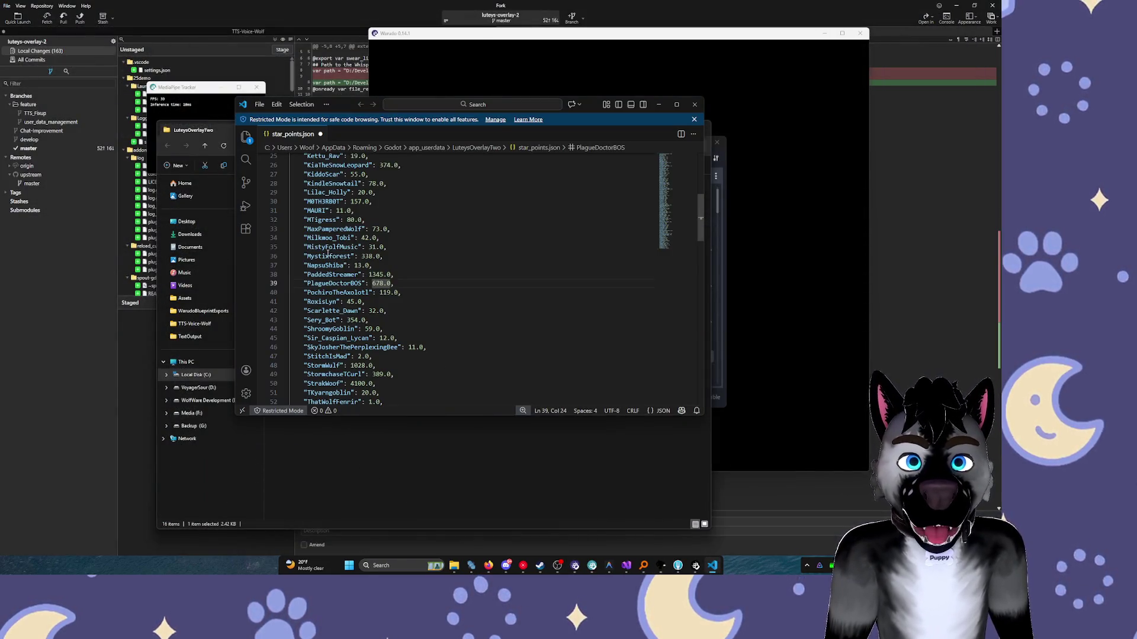
Try saving star_points.json, dismiss the failed-save notice, and select the chatter's 1678.0 value.
{"action": "key", "text": "ctrl+s"}
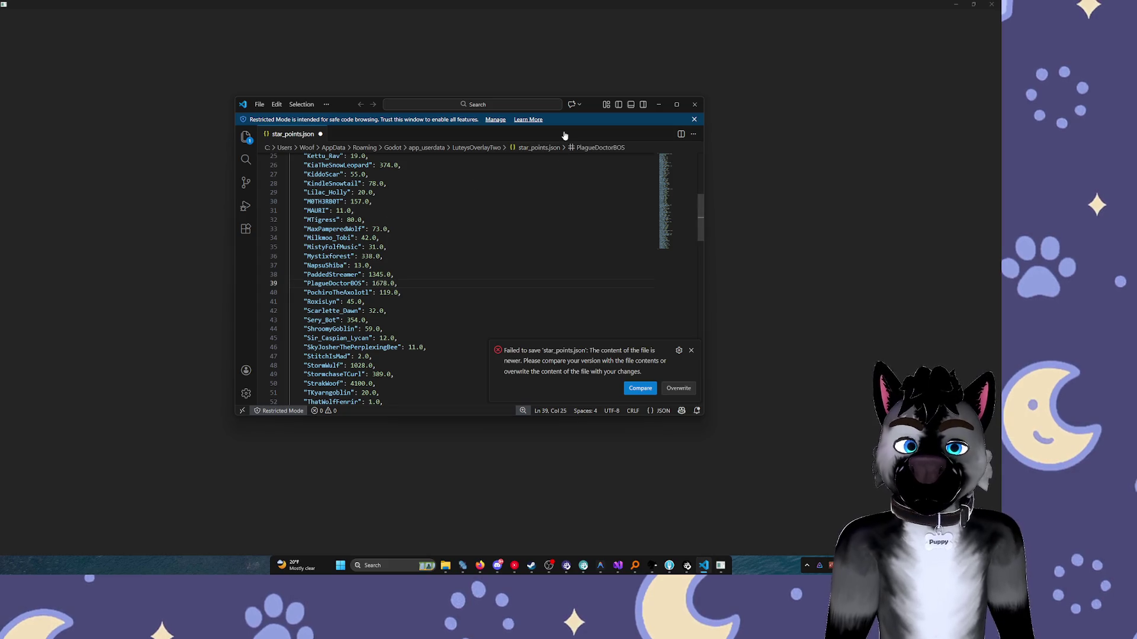
{"action": "left_click", "coordinate": [692, 351]}
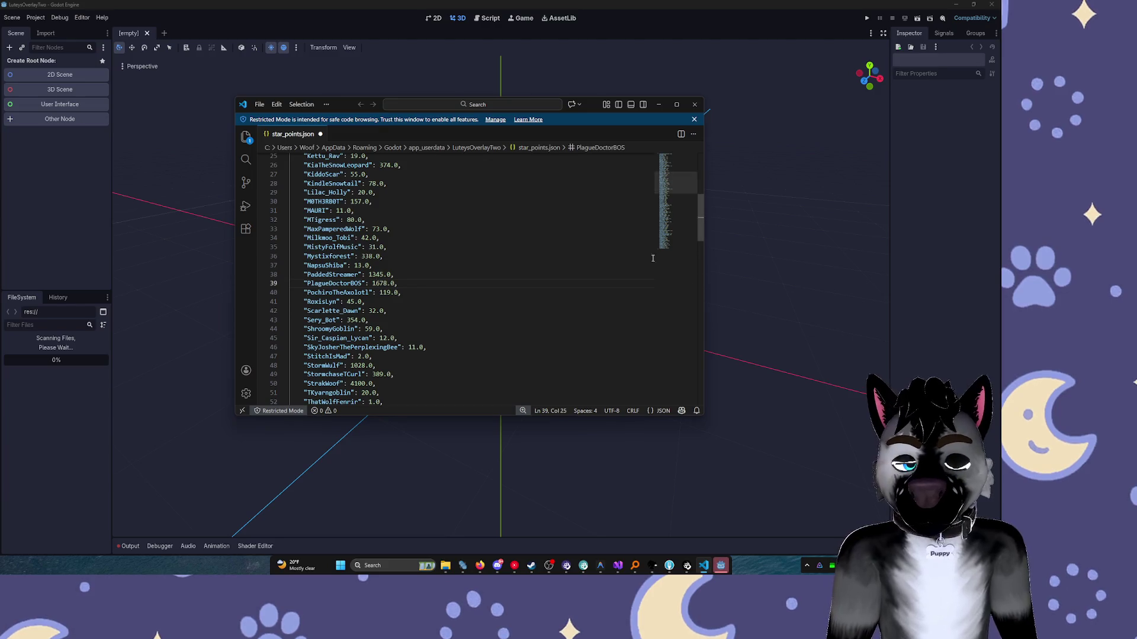
{"action": "left_click_drag", "start_coordinate": [371, 285], "coordinate": [385, 284]}
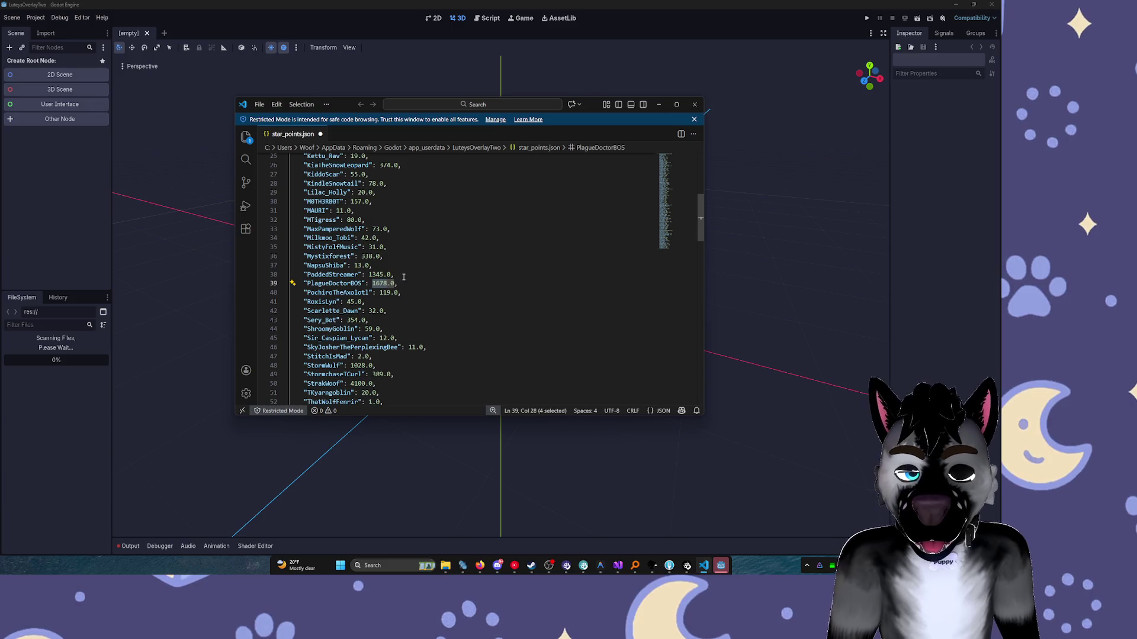
Compute 1678 minus 728 (950) in the calculator, then return to Godot.
{"action": "key", "text": "XF86Calculator"}
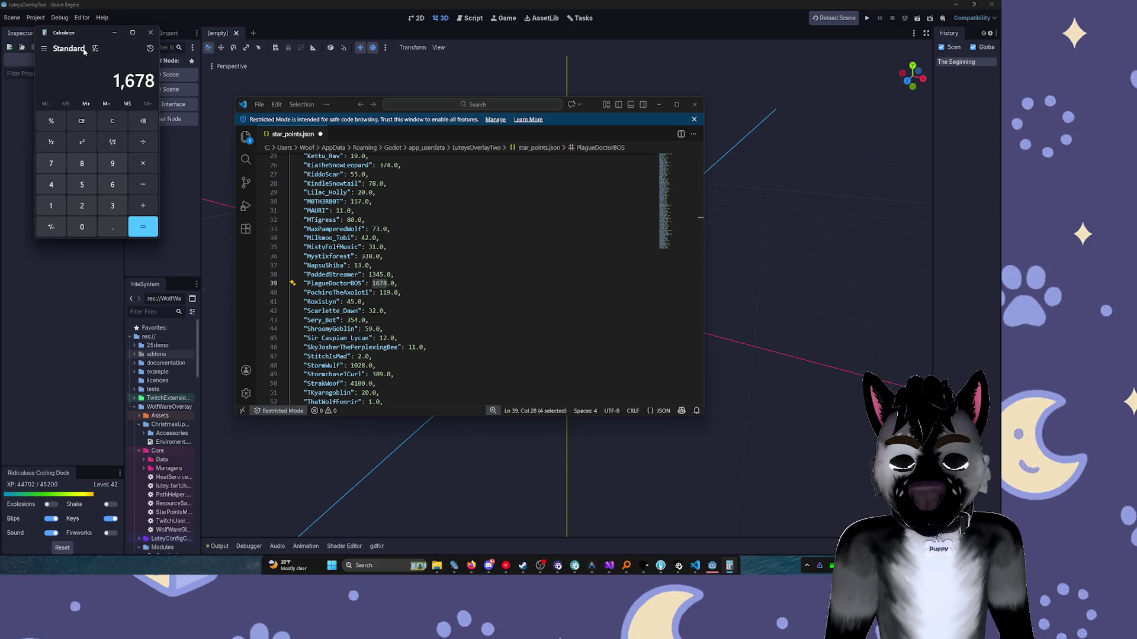
{"action": "type", "text": "28"}
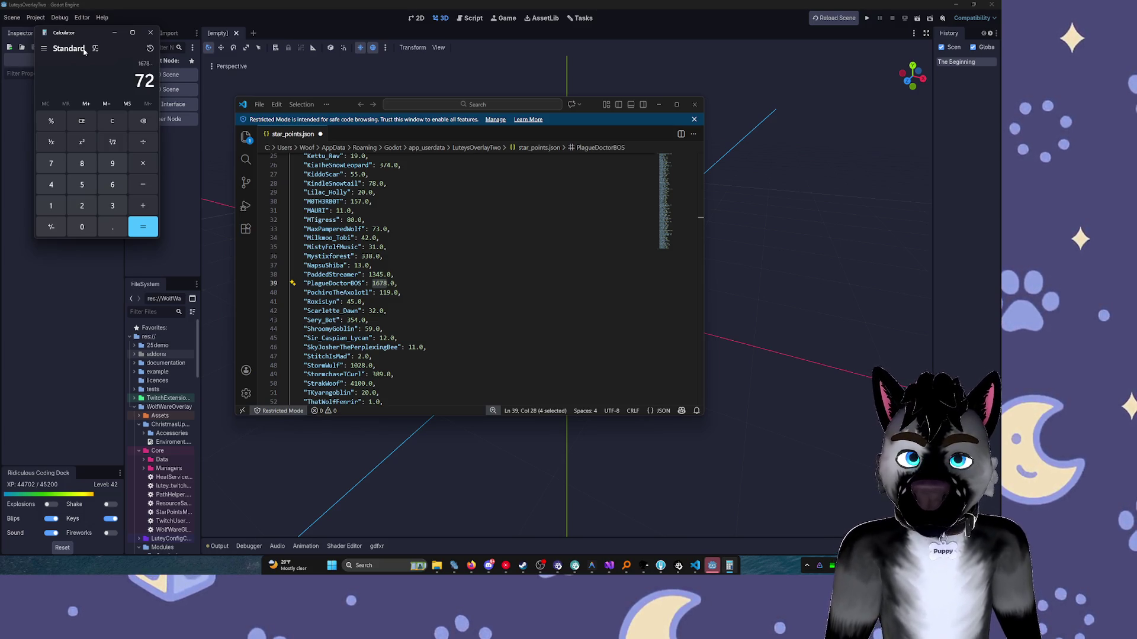
{"action": "key", "text": "Return"}
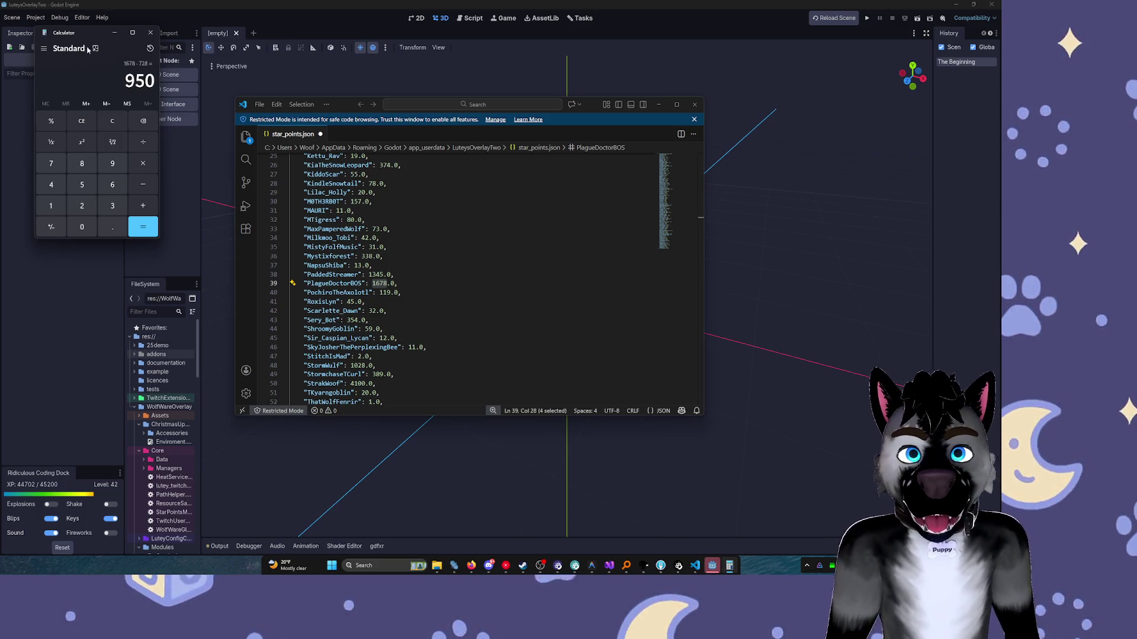
{"action": "left_click", "coordinate": [148, 33]}
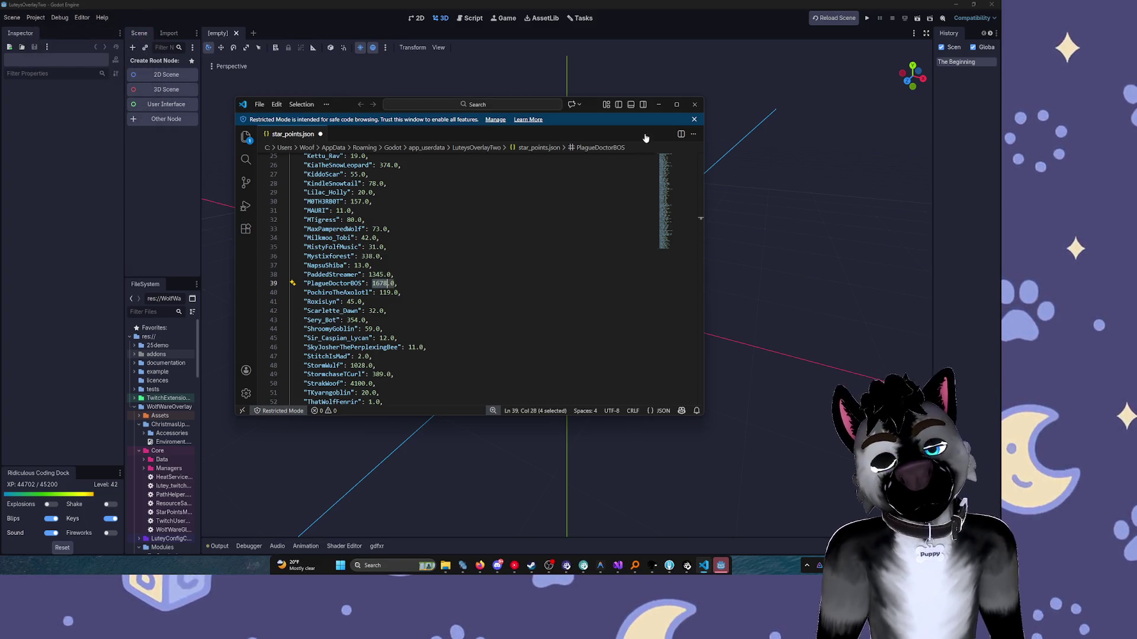
{"action": "left_click", "coordinate": [645, 5]}
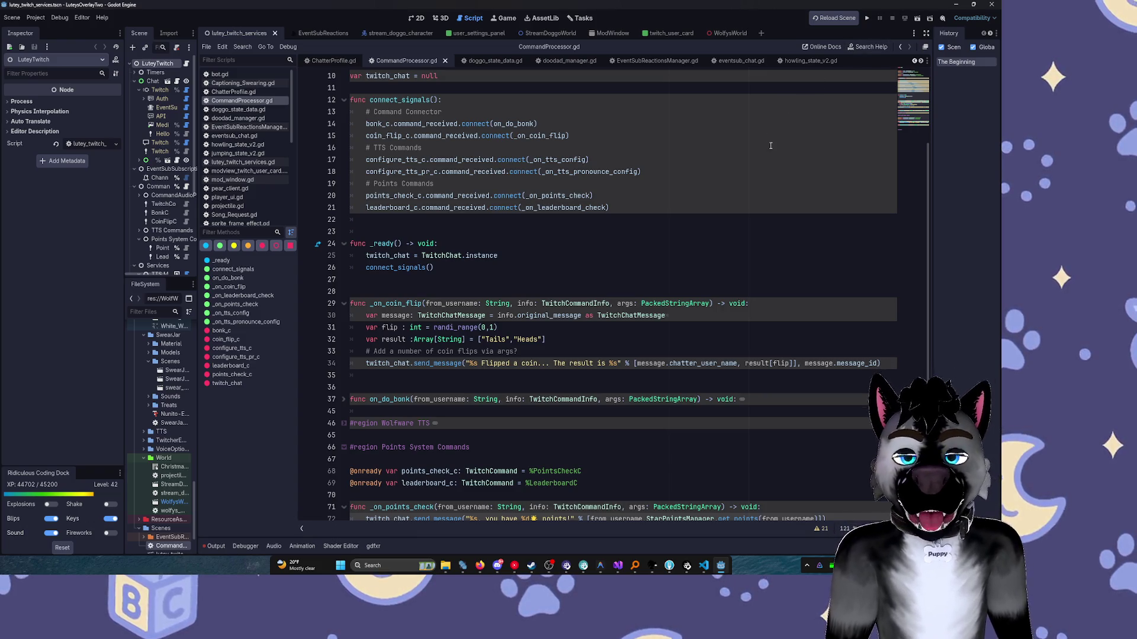
Start the overlay with the Run Project button at the top right.
{"action": "left_click", "coordinate": [868, 19]}
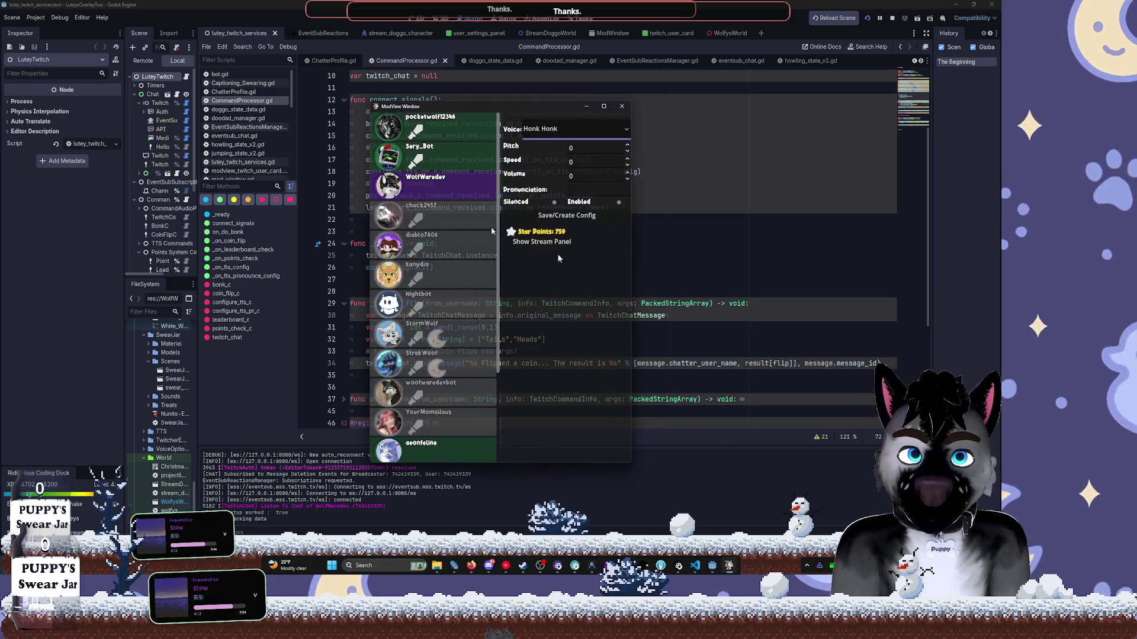
Show the chatter's settings with 738 star points in the mod view, then briefly open the Godots project manager.
{"action": "scroll", "coordinate": [462, 395], "scroll_direction": "down", "scroll_amount": 3}
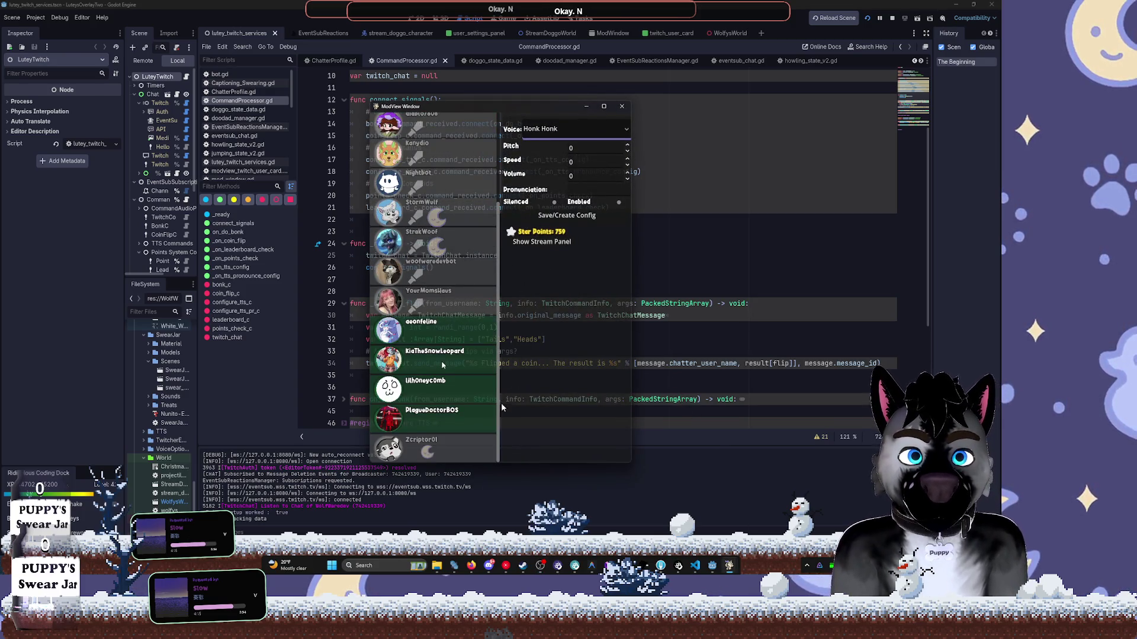
{"action": "left_click", "coordinate": [447, 419]}
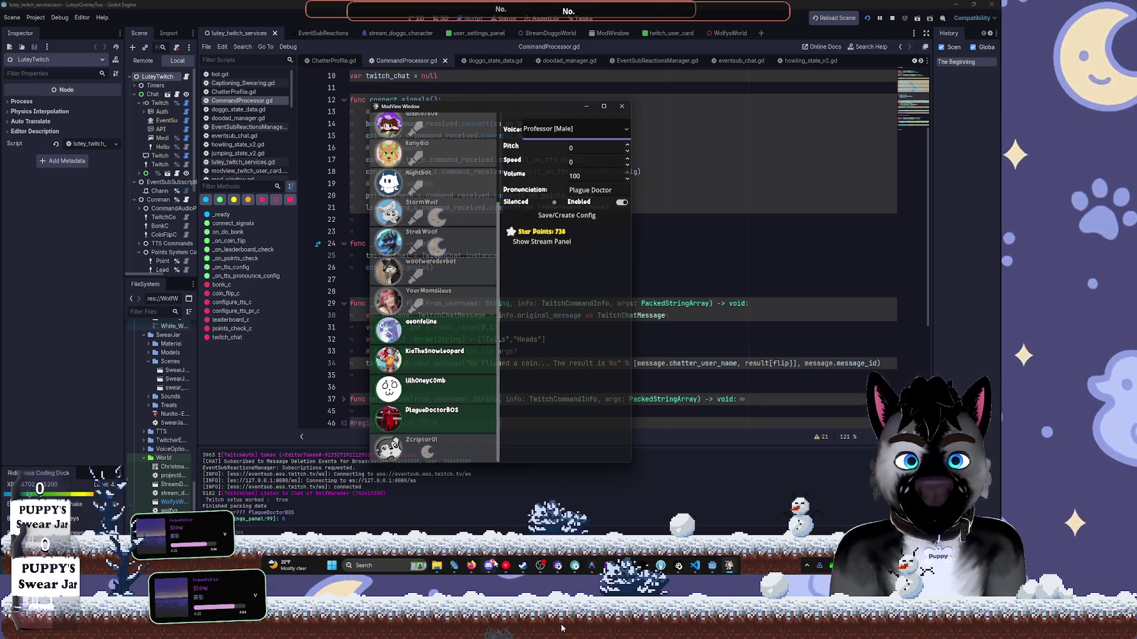
{"action": "mouse_move", "coordinate": [472, 565]}
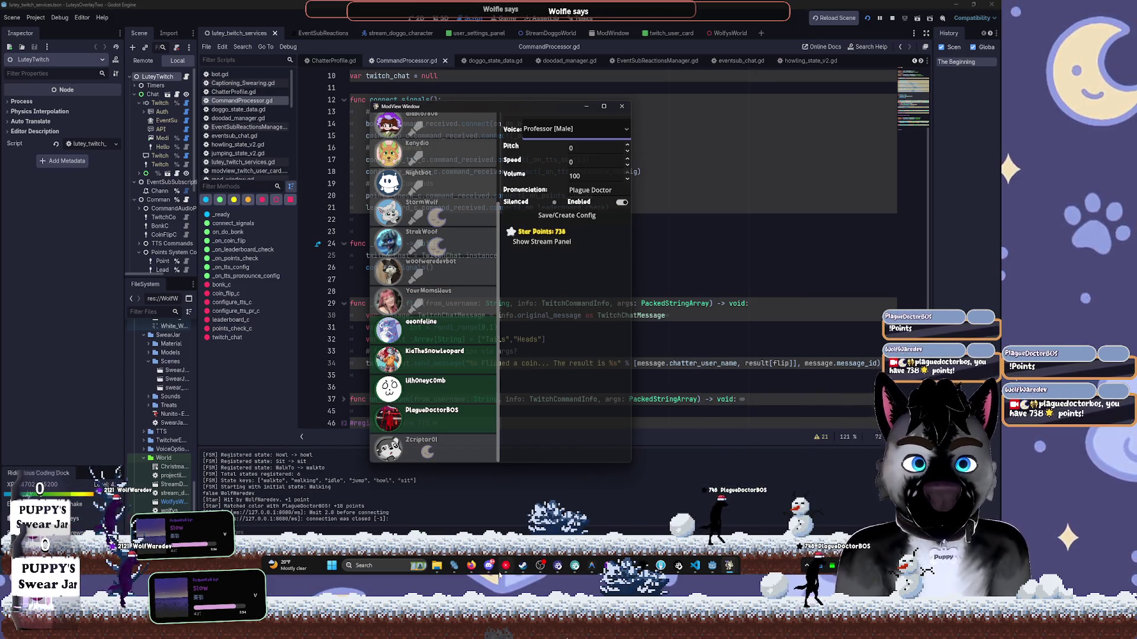
{"action": "mouse_move", "coordinate": [592, 573]}
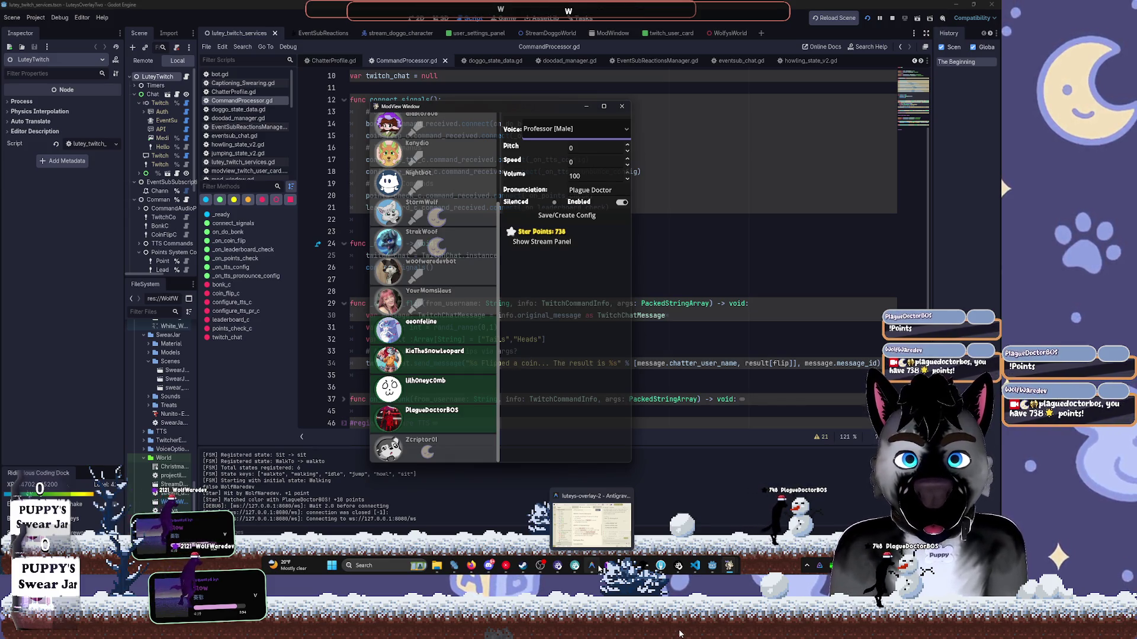
{"action": "mouse_move", "coordinate": [626, 567]}
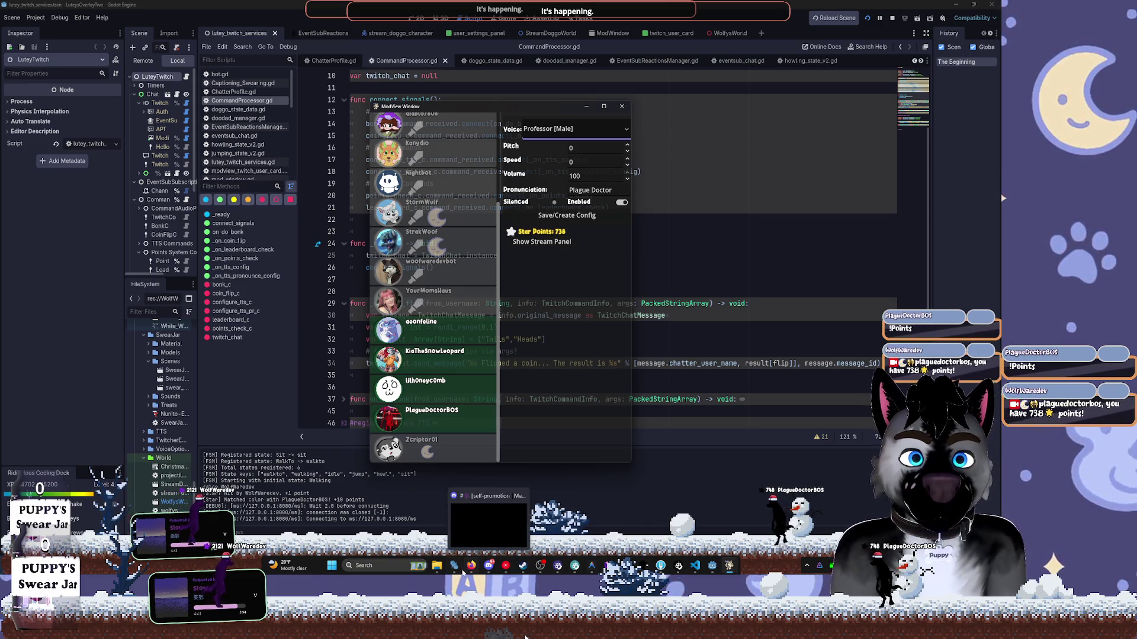
{"action": "left_click", "coordinate": [454, 565]}
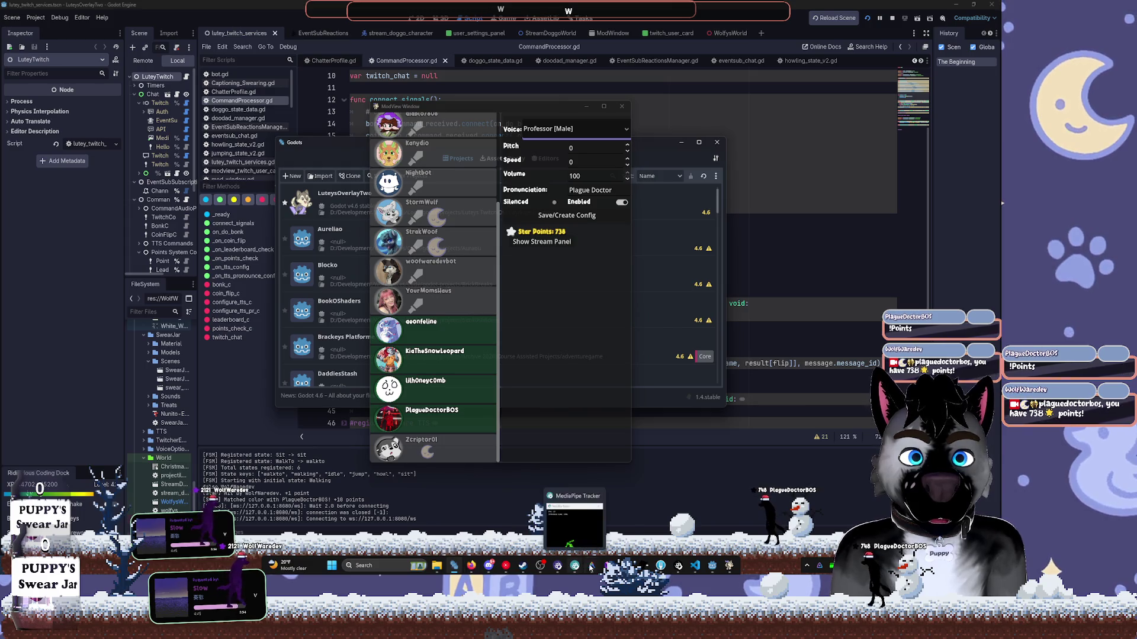
{"action": "mouse_move", "coordinate": [494, 572]}
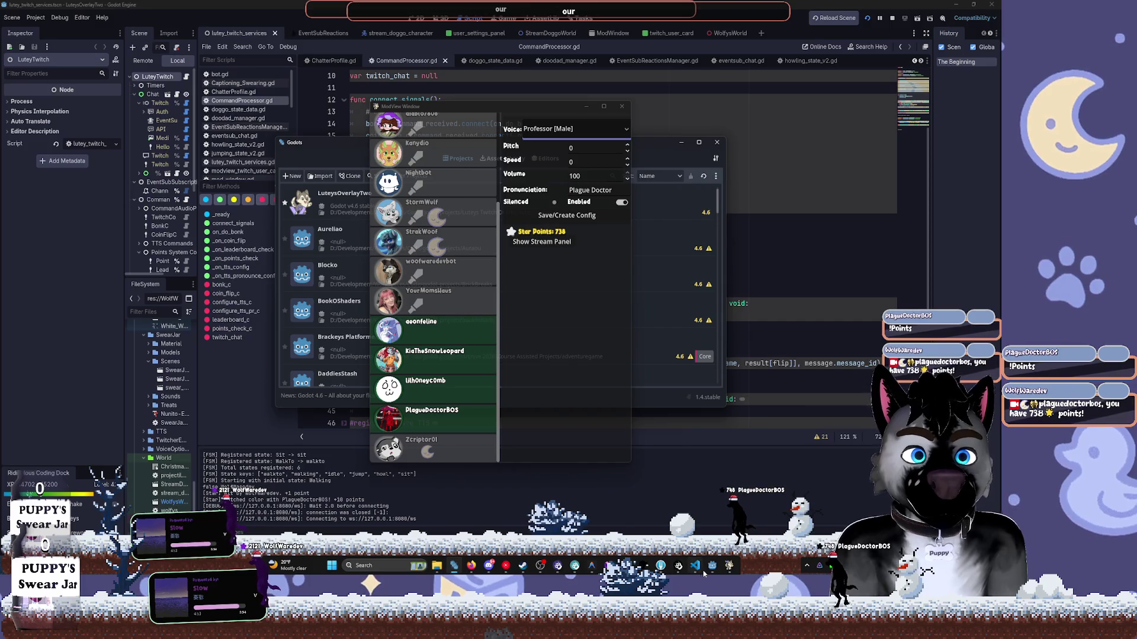
{"action": "left_click", "coordinate": [533, 223]}
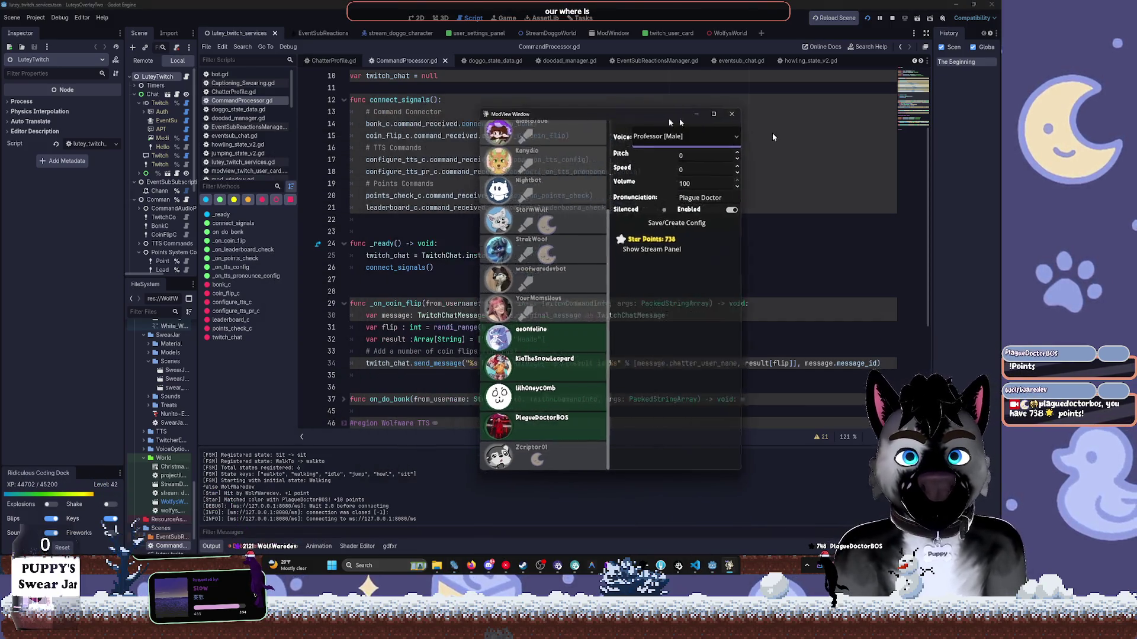
Select PointsCheckC and prefix the points reply with "! " before the username, then save.
{"action": "left_click_drag", "start_coordinate": [198, 127], "coordinate": [248, 132]}
{"action": "scroll", "coordinate": [174, 245], "scroll_direction": "down", "scroll_amount": 1}
{"action": "left_click", "coordinate": [174, 237]}
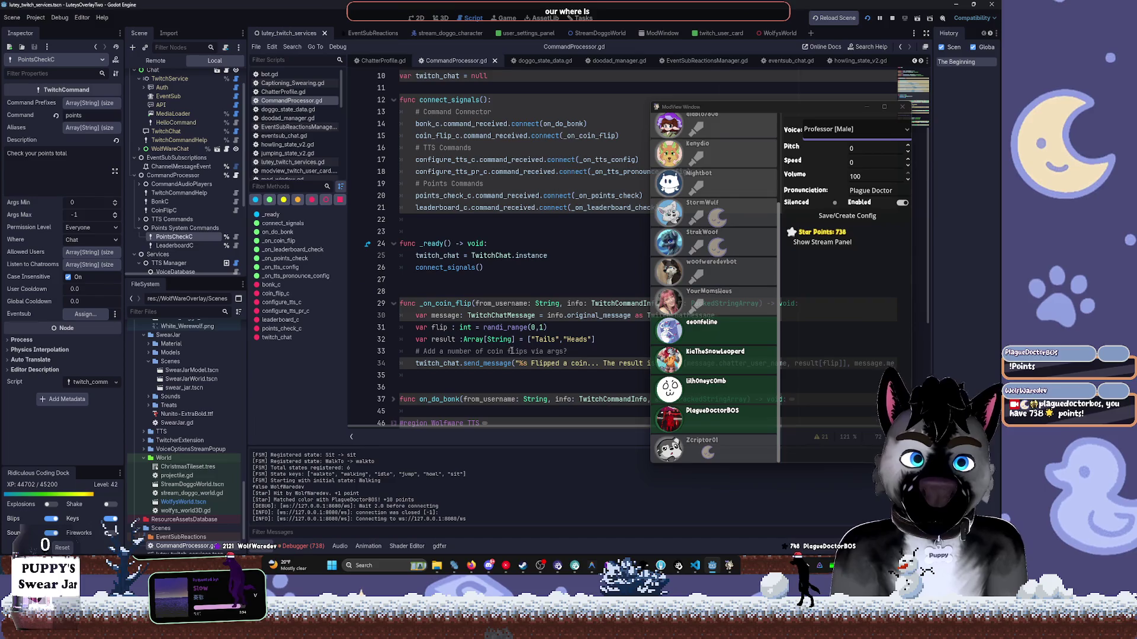
{"action": "scroll", "coordinate": [533, 362], "scroll_direction": "down", "scroll_amount": 5}
{"action": "left_click", "coordinate": [516, 332]}
{"action": "type", "text": "!"}
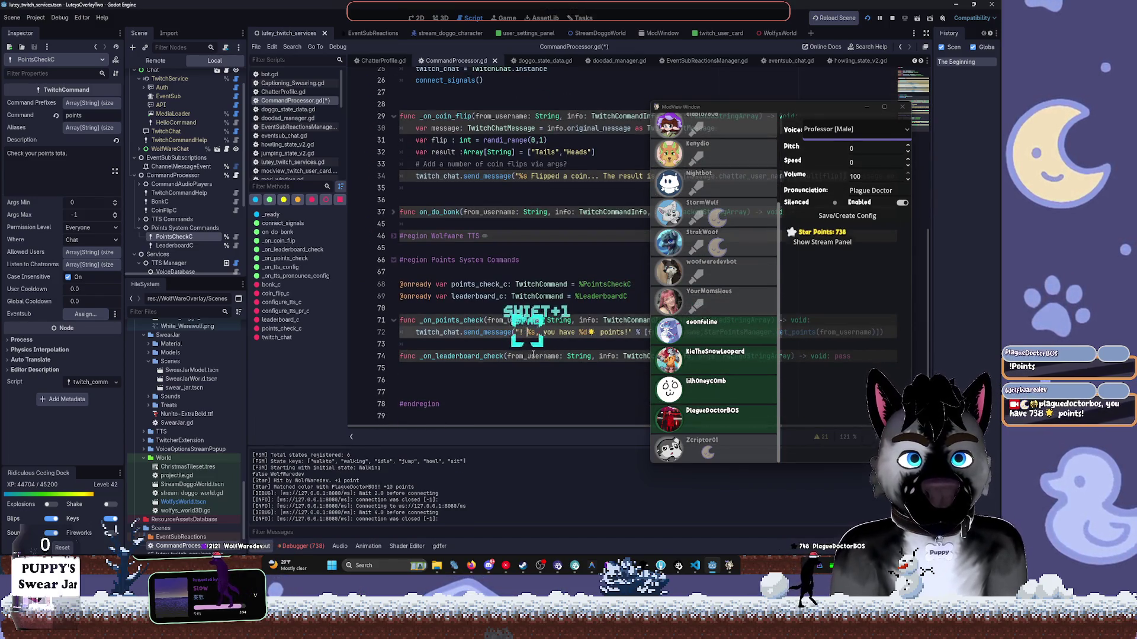
{"action": "key", "text": "ctrl+s"}
Move the ModView window to the right of the code and open bot.gd.
{"action": "left_click_drag", "start_coordinate": [830, 113], "coordinate": [292, 85]}
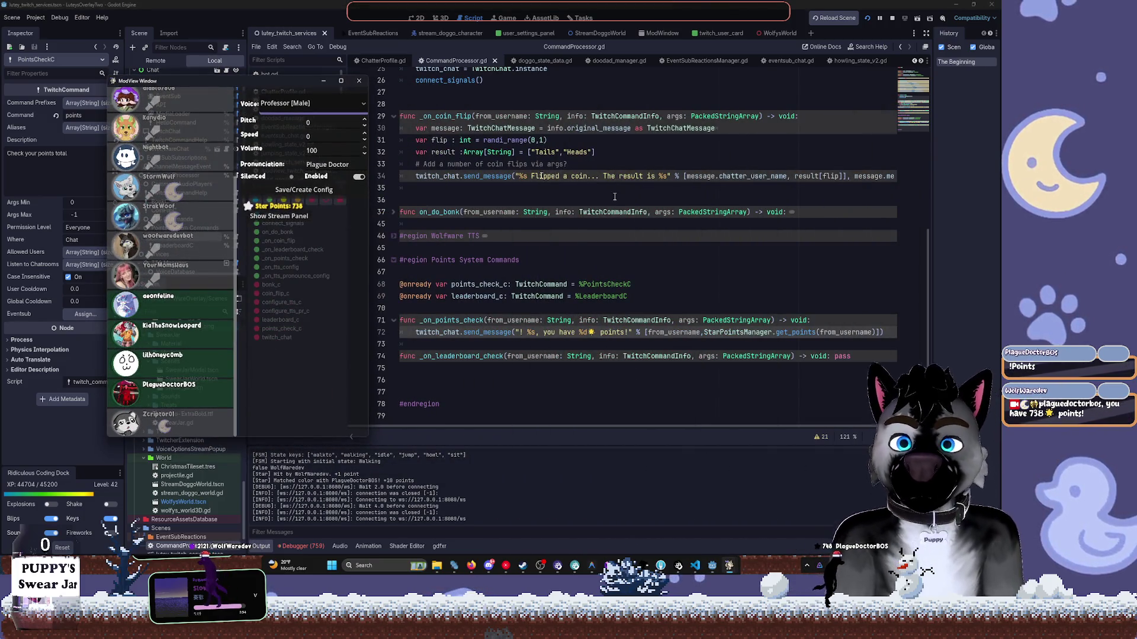
{"action": "mouse_move", "coordinate": [178, 81]}
{"action": "left_mouse_down"}
{"action": "mouse_move", "coordinate": [139, 89]}
{"action": "mouse_move", "coordinate": [699, 135]}
{"action": "left_mouse_up"}
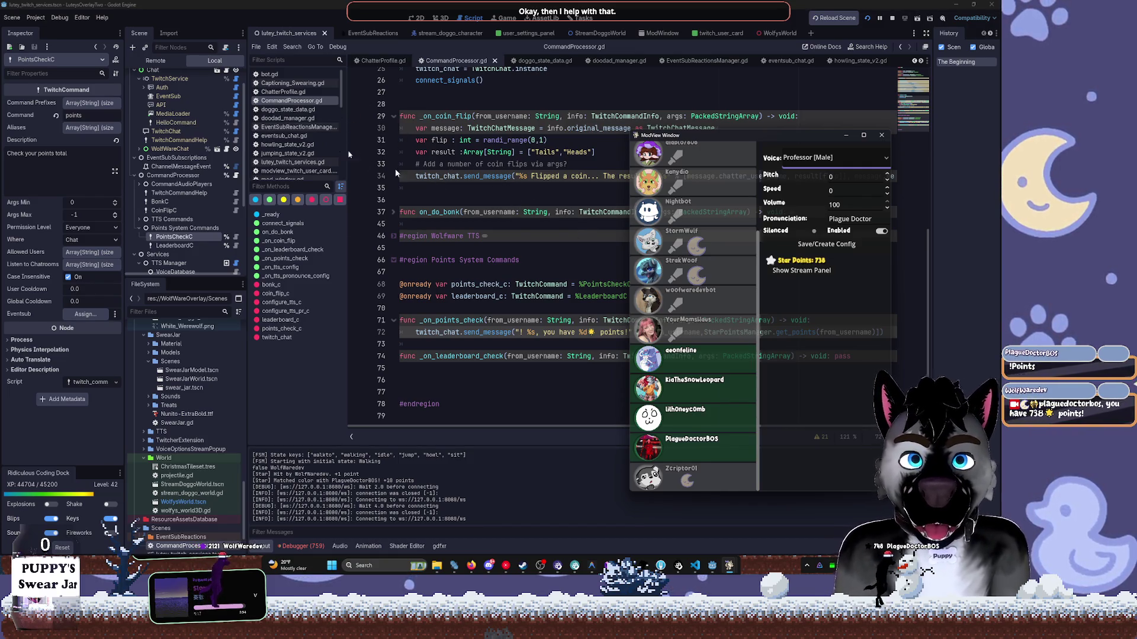
{"action": "left_click", "coordinate": [278, 74]}
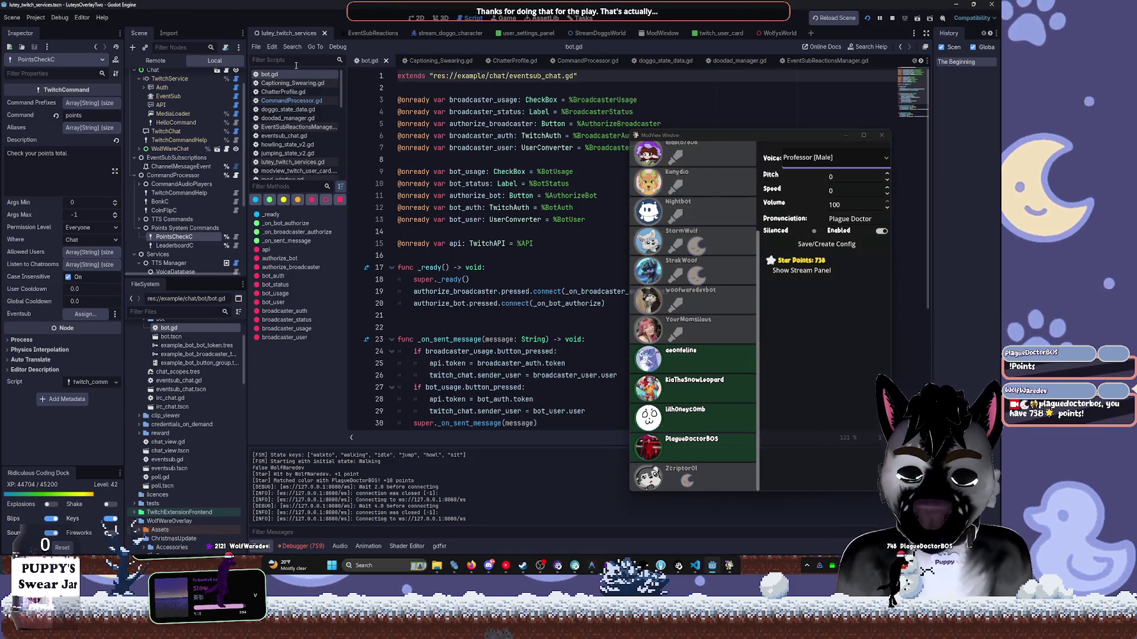
Filter the script list for 'star', then 'points', and clear the filter.
{"action": "left_click", "coordinate": [296, 62]}
{"action": "type", "text": "star"}
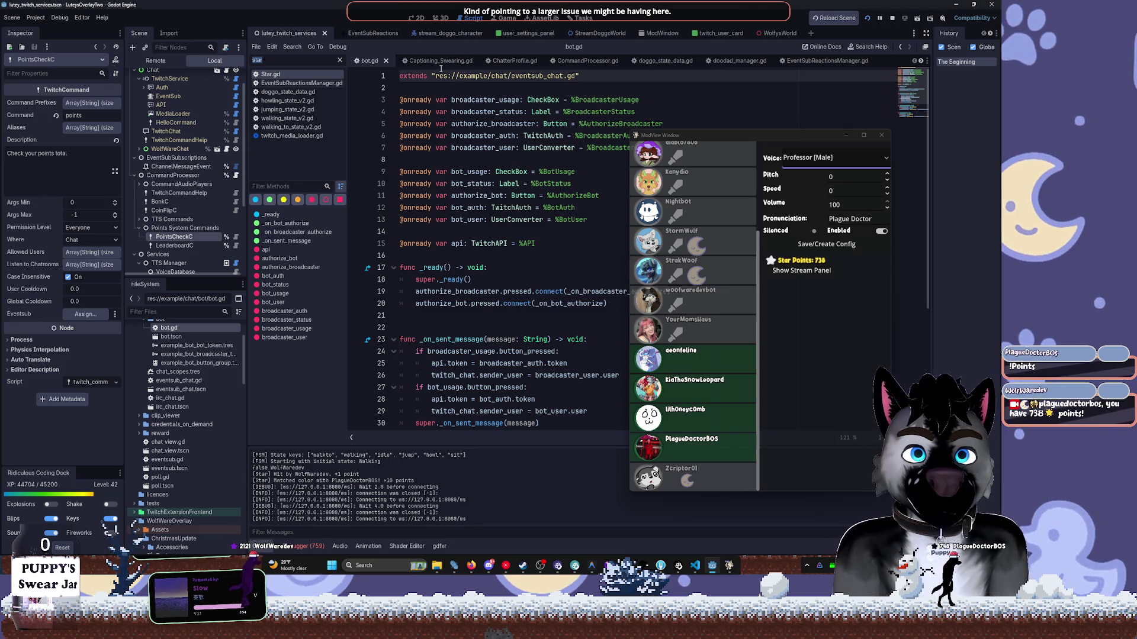
{"action": "key", "text": "BackSpace"}
{"action": "type", "text": "points"}
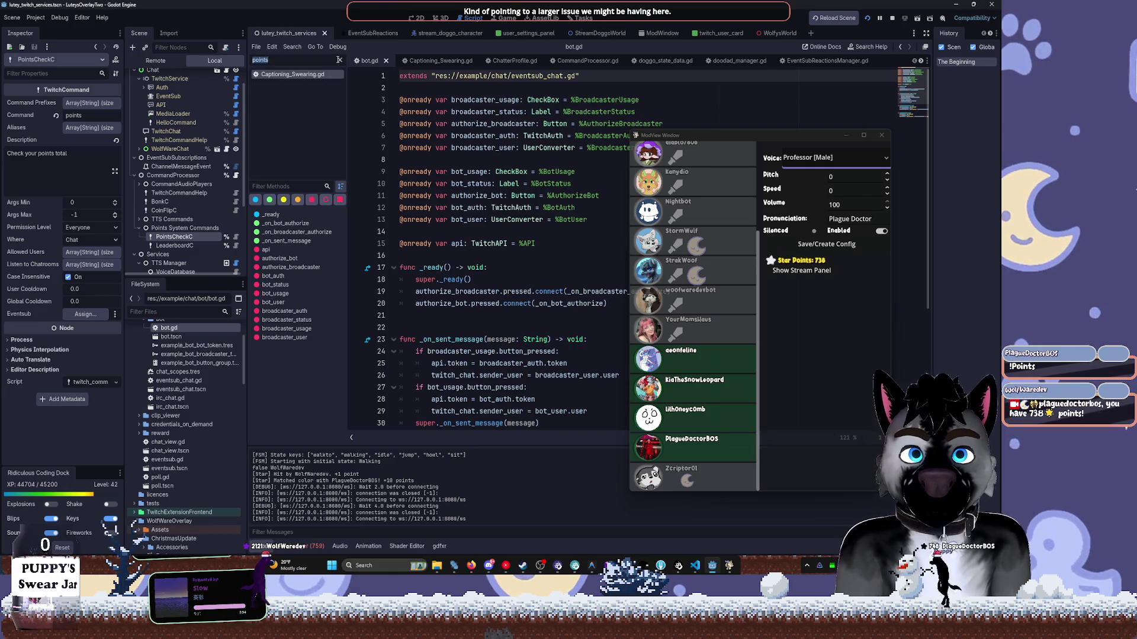
{"action": "left_click", "coordinate": [340, 60]}
Open StarPointsManager.gd via a 'starpoin' file search and close the floating ModView Window.
{"action": "left_click", "coordinate": [204, 311]}
{"action": "type", "text": "starpoin"}
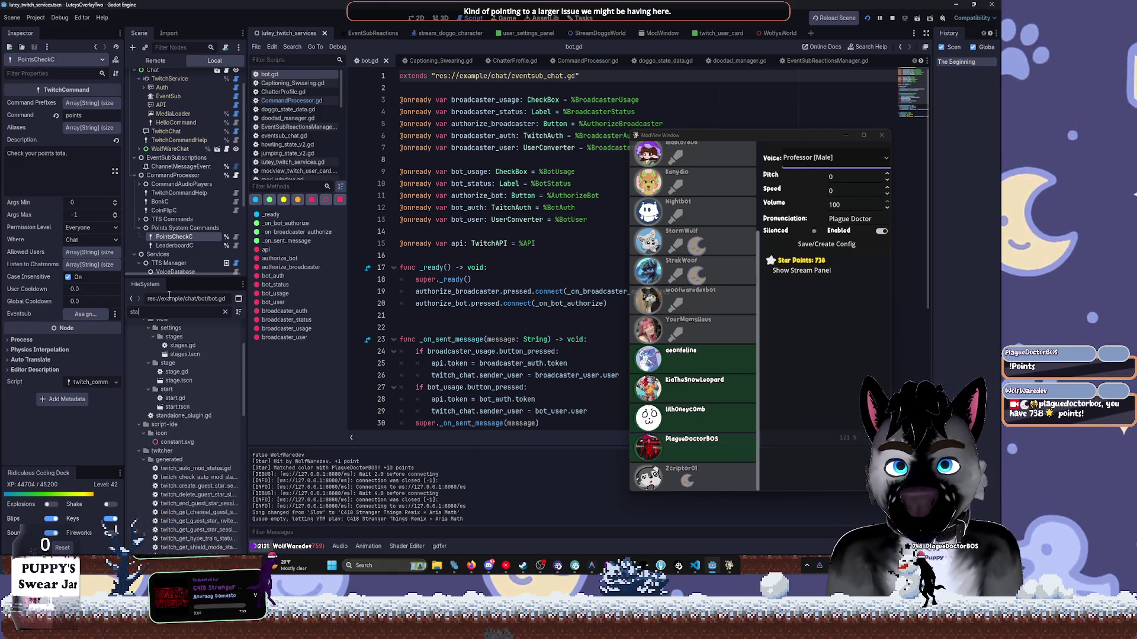
{"action": "double_click", "coordinate": [219, 364]}
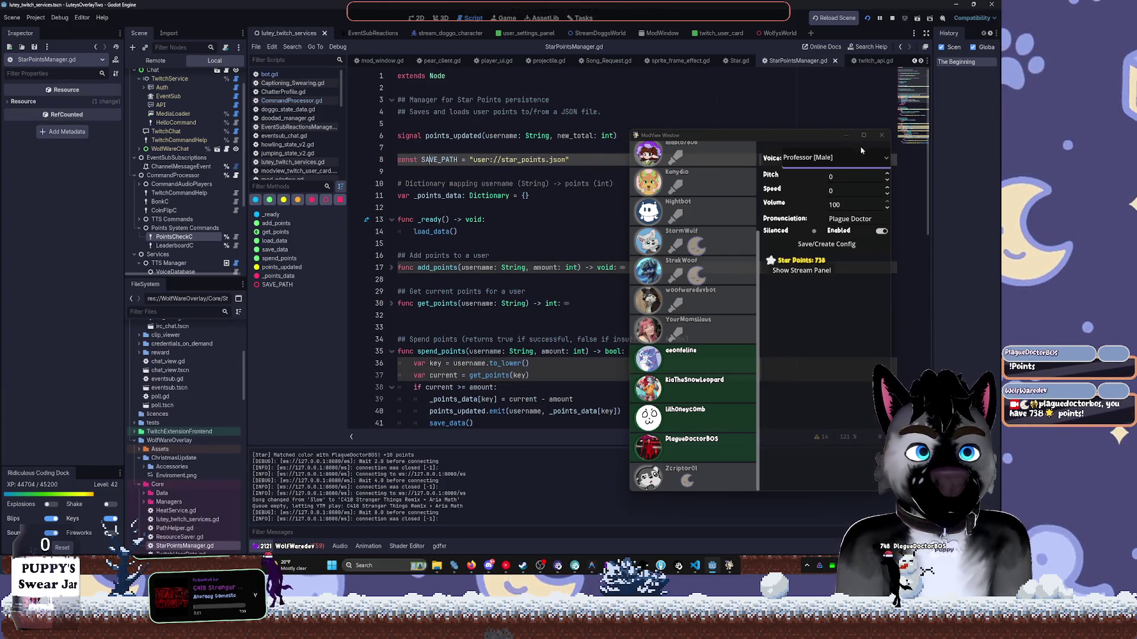
{"action": "left_click", "coordinate": [881, 135]}
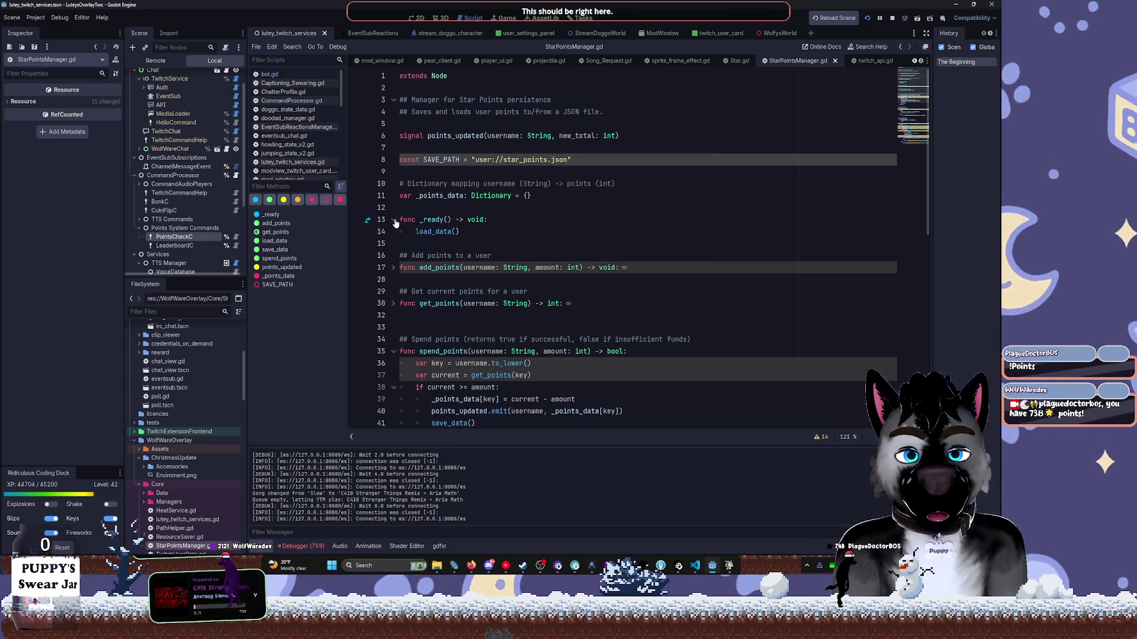
{"action": "left_click", "coordinate": [436, 232]}
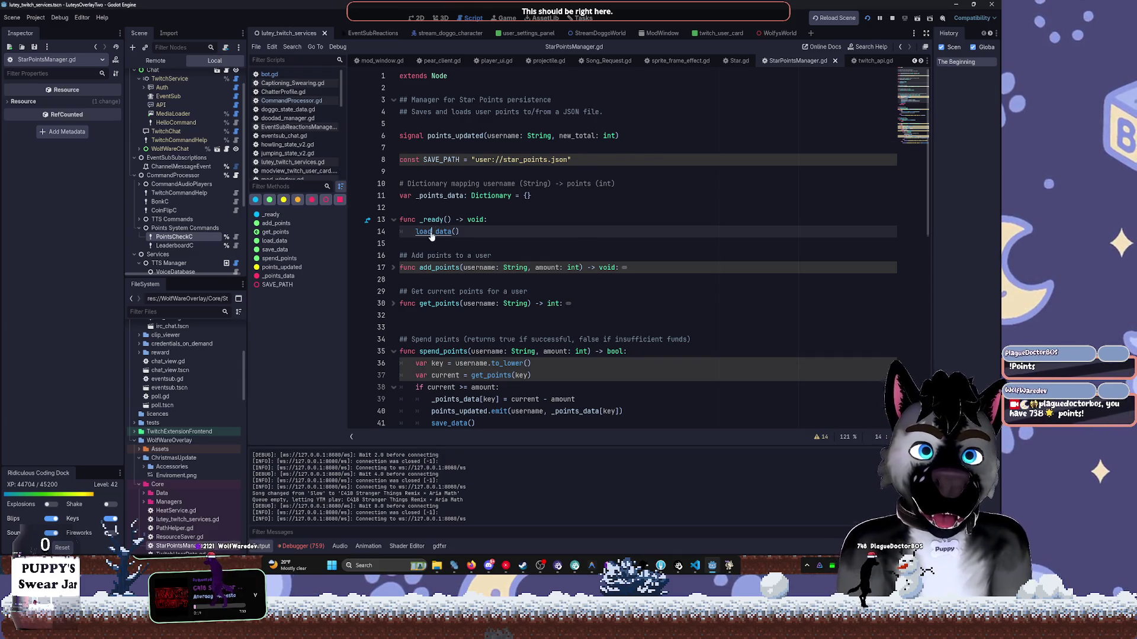
In load_data's missing-save-file check, start a Log.pr( call on a new line, then view the log.gd source.
{"action": "left_click", "coordinate": [431, 232], "text": "ctrl"}
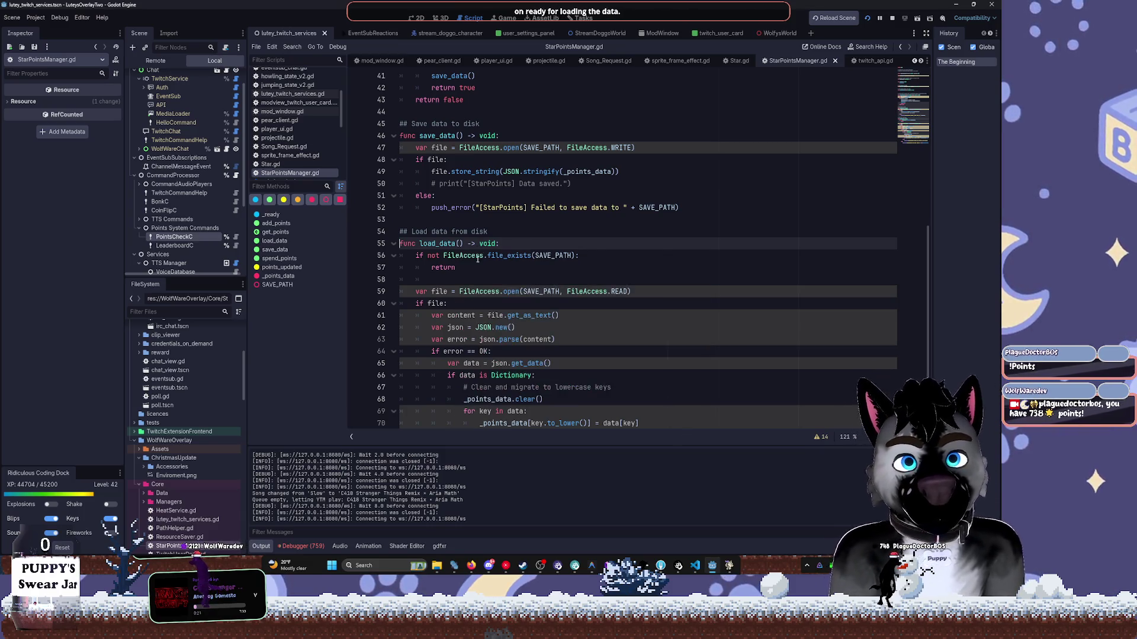
{"action": "left_click", "coordinate": [588, 259]}
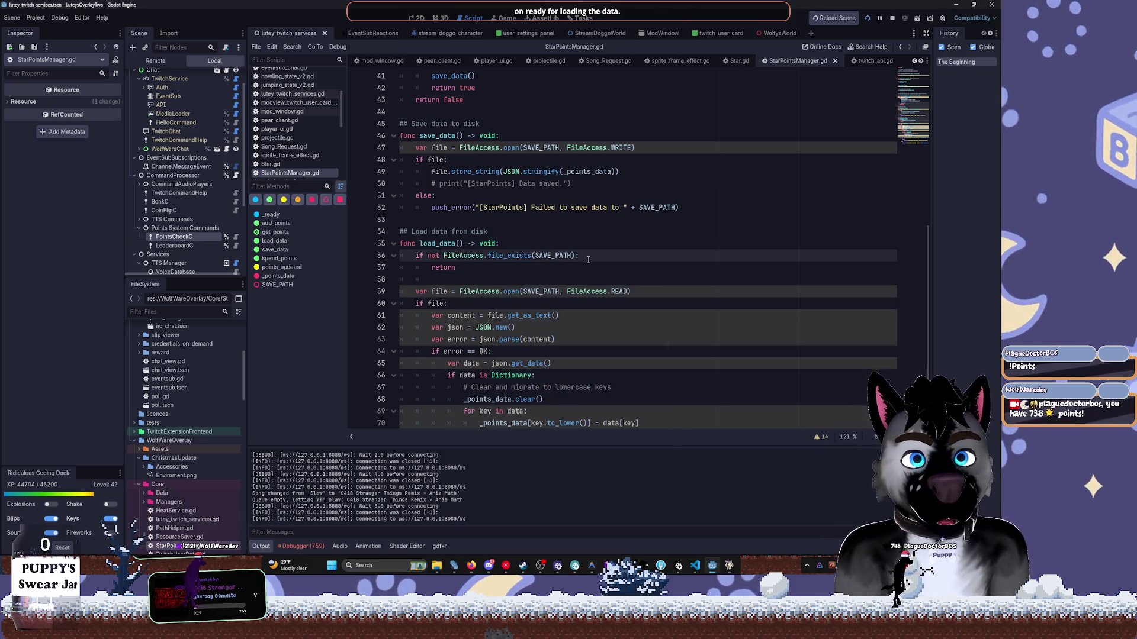
{"action": "key", "text": "Return"}
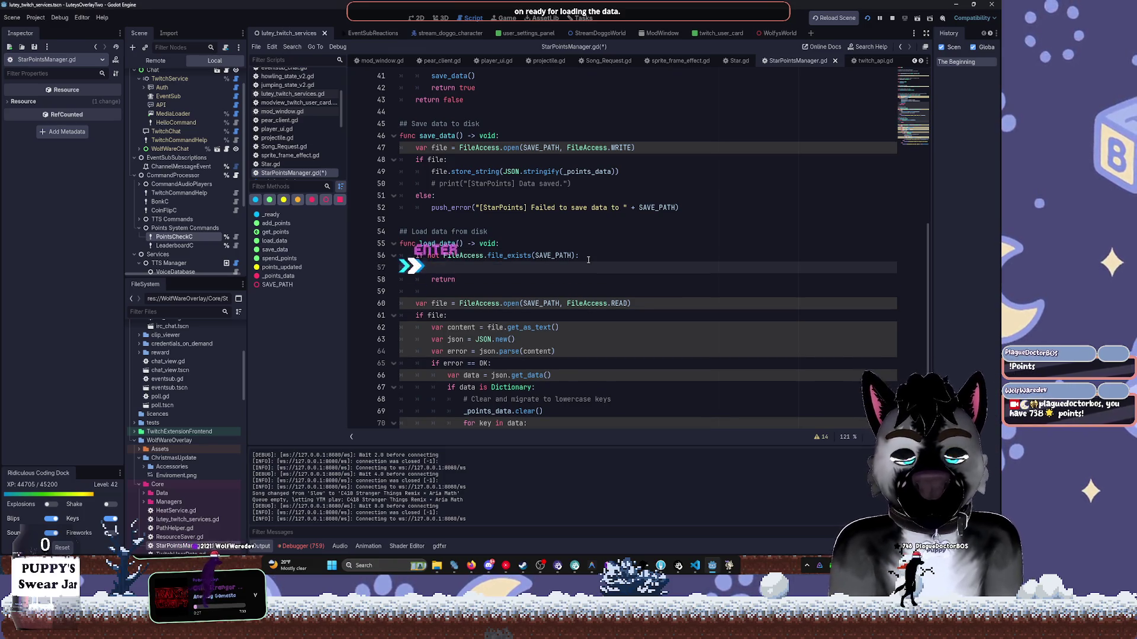
{"action": "type", "text": "Log.pr"}
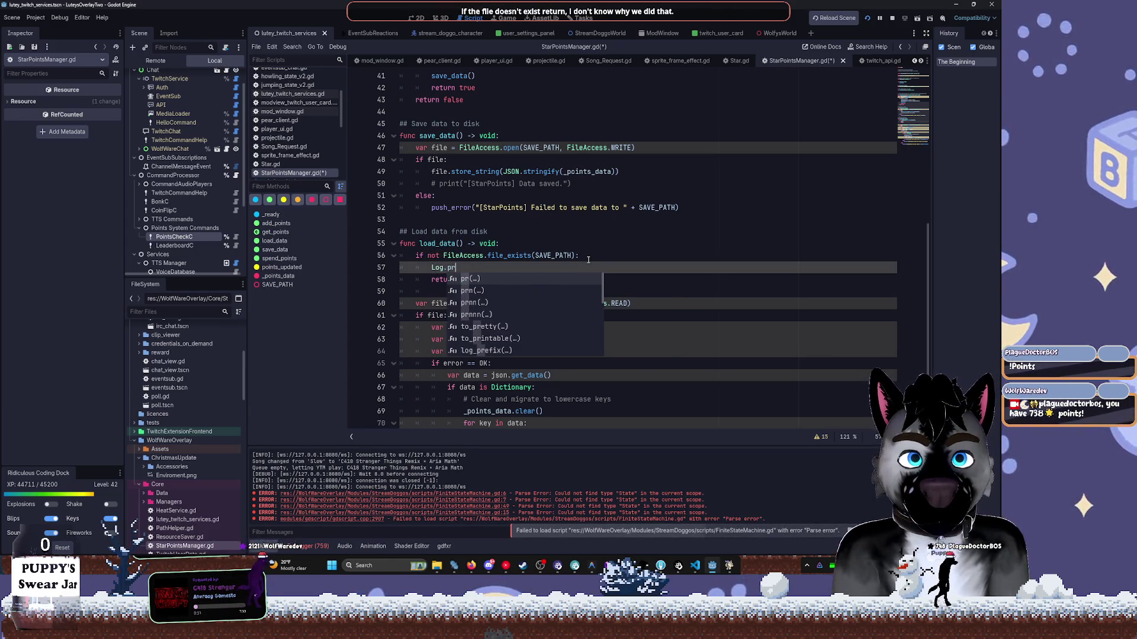
{"action": "type", "text": "("}
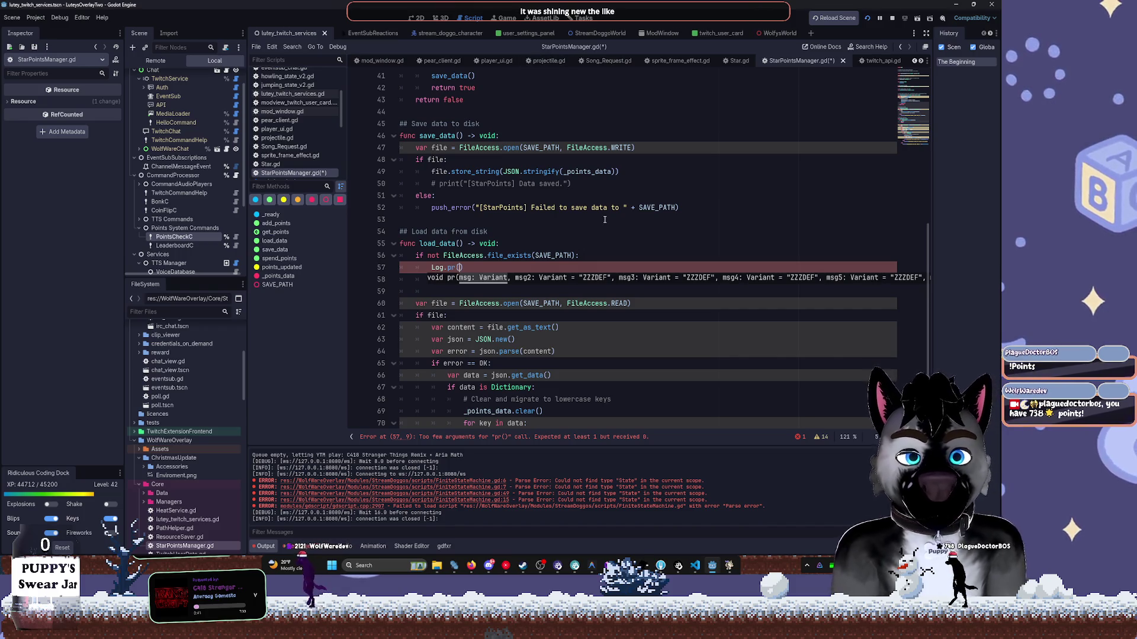
{"action": "left_click", "coordinate": [438, 270], "text": "ctrl"}
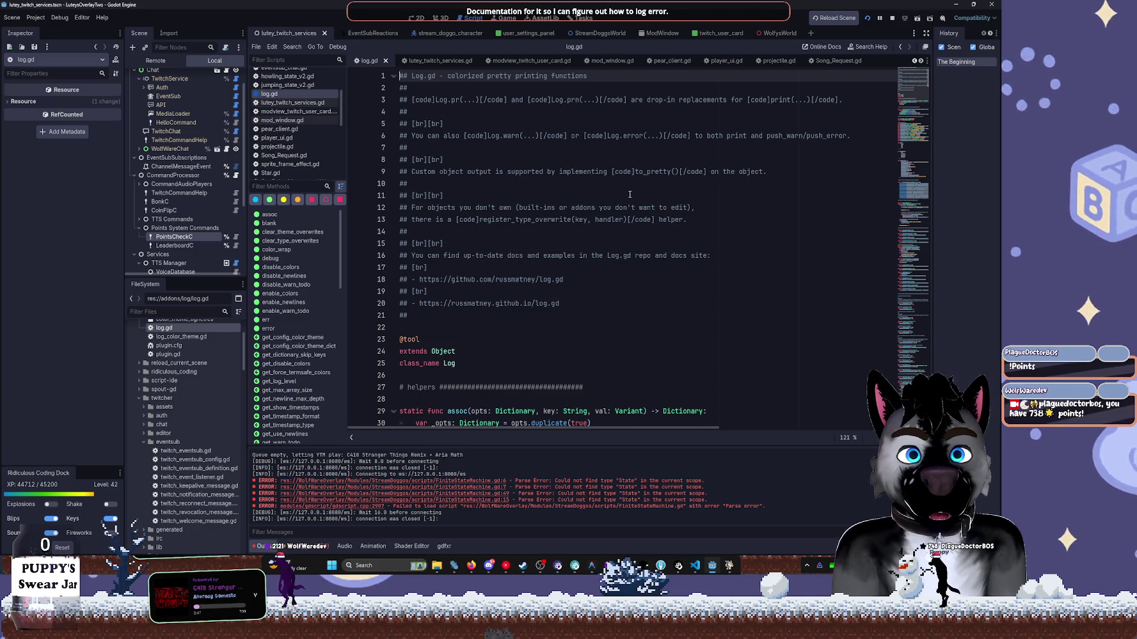
{"action": "scroll", "coordinate": [619, 188], "scroll_direction": "down", "scroll_amount": 4}
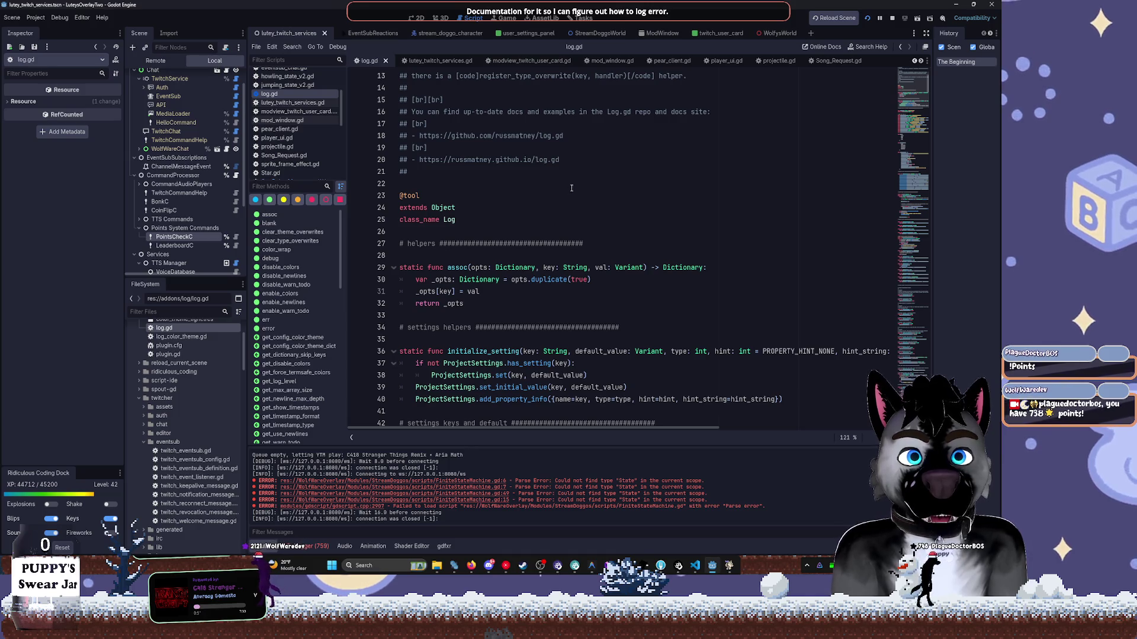
{"action": "scroll", "coordinate": [582, 170], "scroll_direction": "down", "scroll_amount": 9}
{"action": "scroll", "coordinate": [518, 157], "scroll_direction": "down", "scroll_amount": 5}
{"action": "scroll", "coordinate": [519, 157], "scroll_direction": "down", "scroll_amount": 3}
{"action": "mouse_move", "coordinate": [519, 157]}
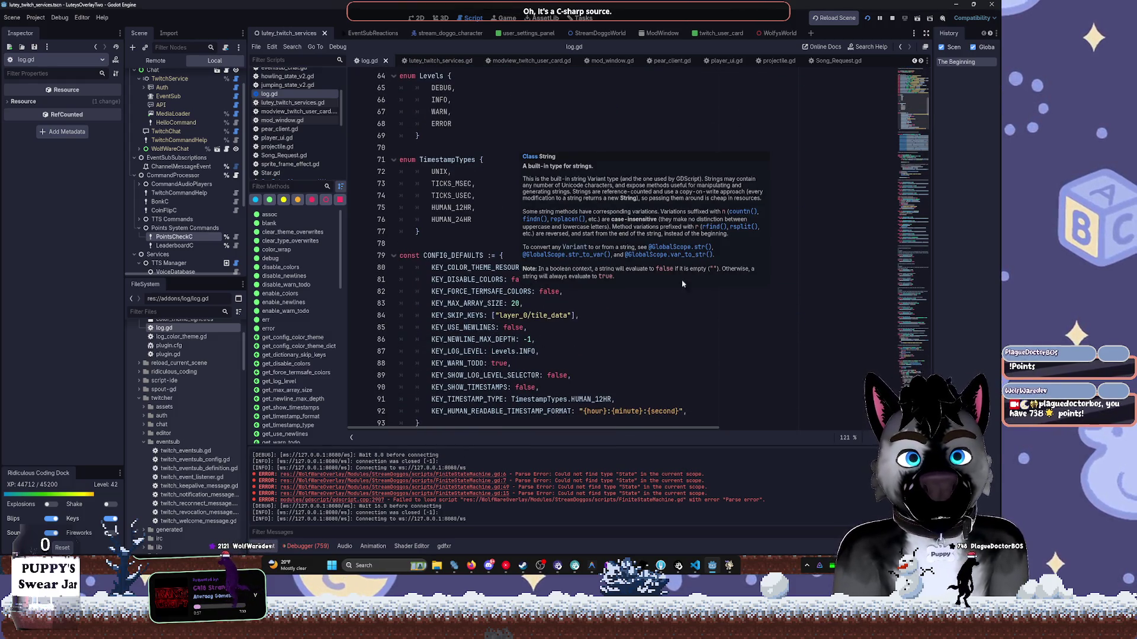
{"action": "scroll", "coordinate": [664, 272], "scroll_direction": "down", "scroll_amount": 7}
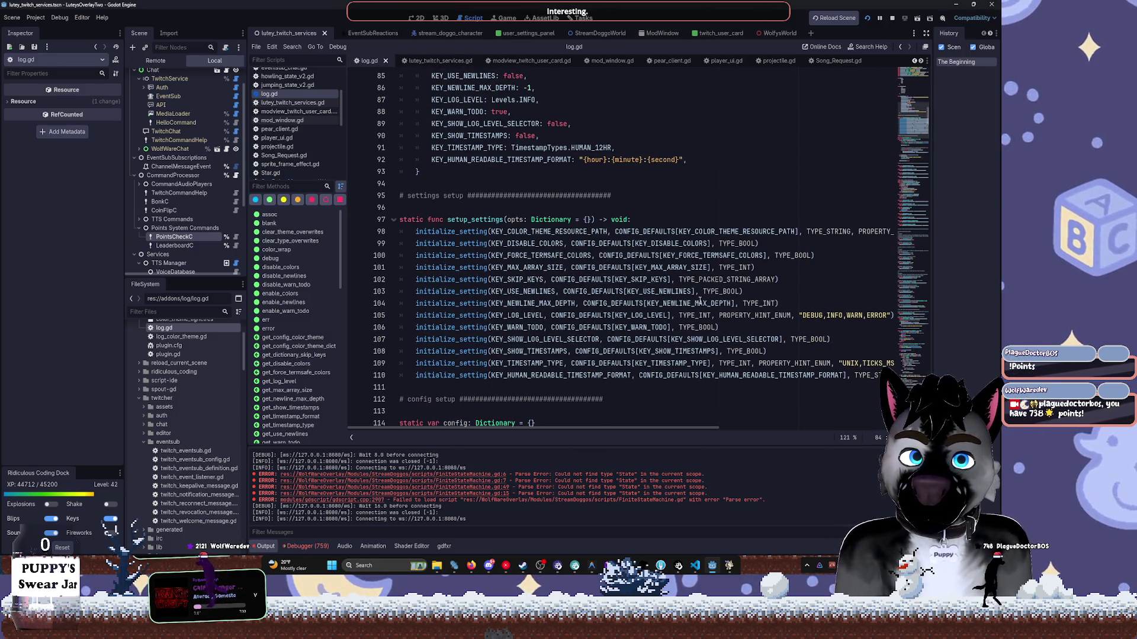
{"action": "scroll", "coordinate": [702, 299], "scroll_direction": "down", "scroll_amount": 6}
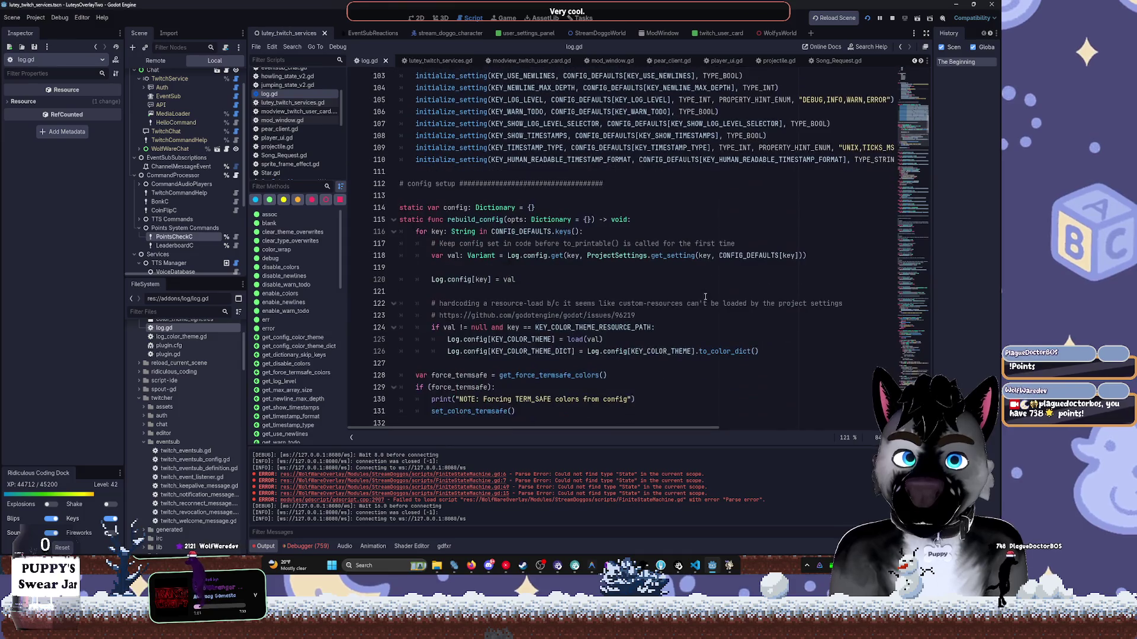
{"action": "key", "text": "alt+Left"}
{"action": "key", "text": "alt+Left"}
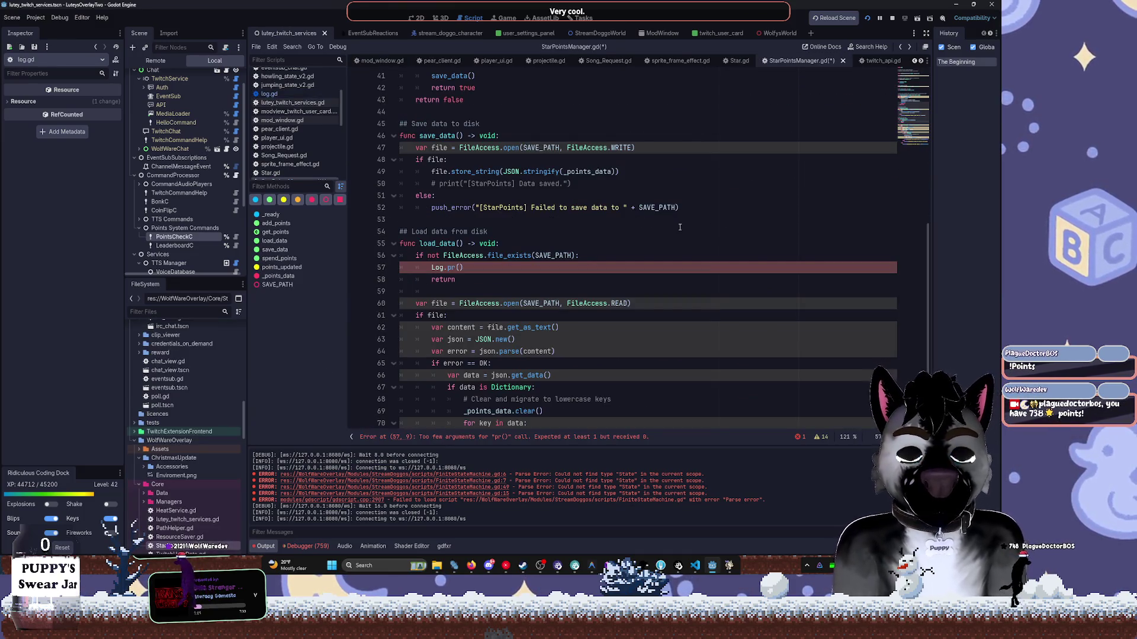
Enter the double-quoted message "FILE LOAD ERROR" inside the Log.pr() call.
{"action": "left_click", "coordinate": [461, 268]}
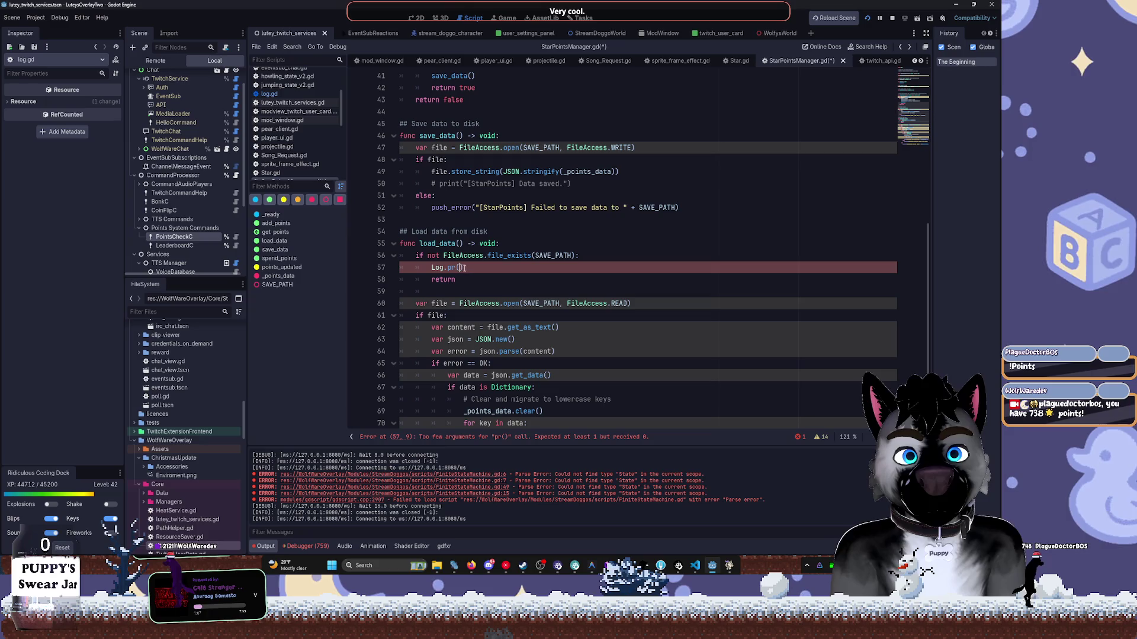
{"action": "type", "text": "'"}
{"action": "key", "text": "BackSpace"}
{"action": "type", "text": "\""}
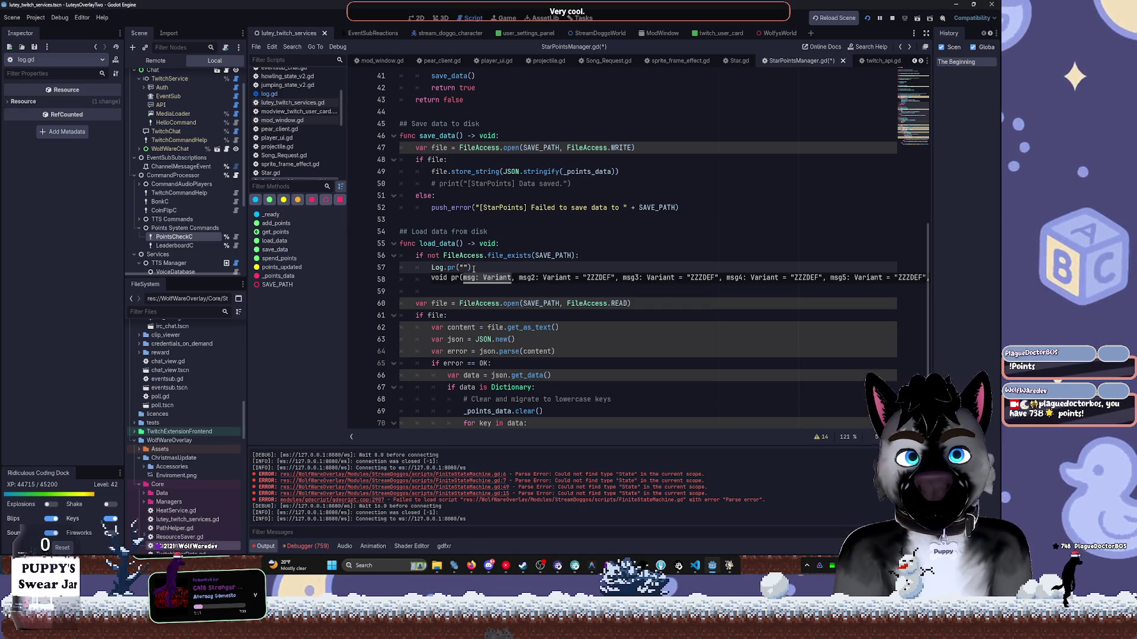
{"action": "type", "text": "LoadFILE LOAD ERROR"}
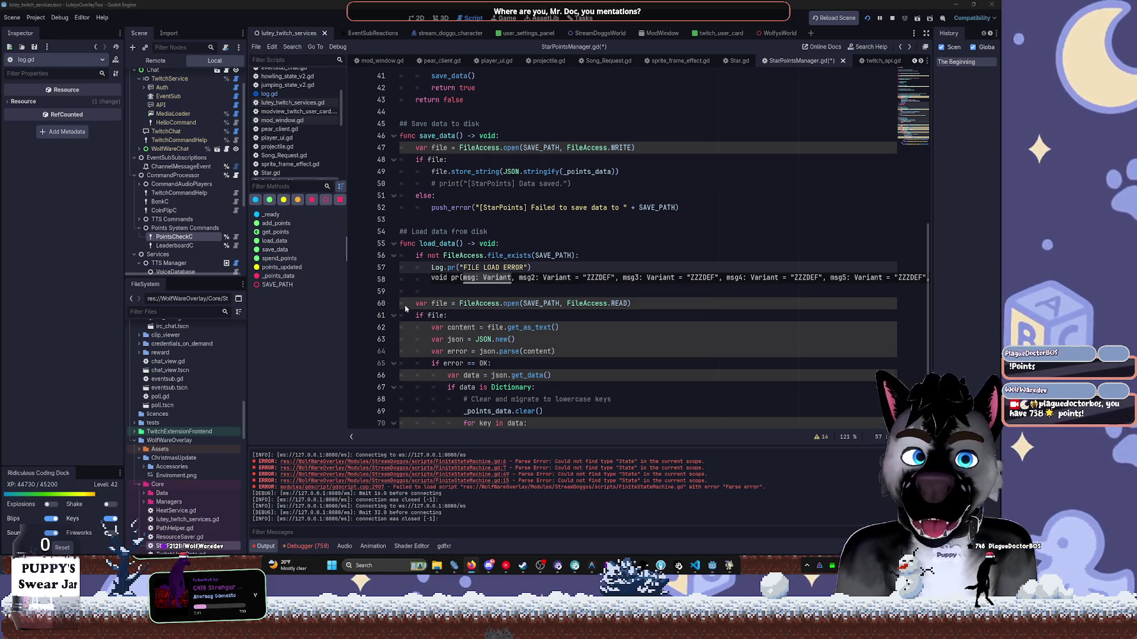
Change the Log.pr call to Log.error so the missing file is logged as an error.
{"action": "double_click", "coordinate": [451, 268]}
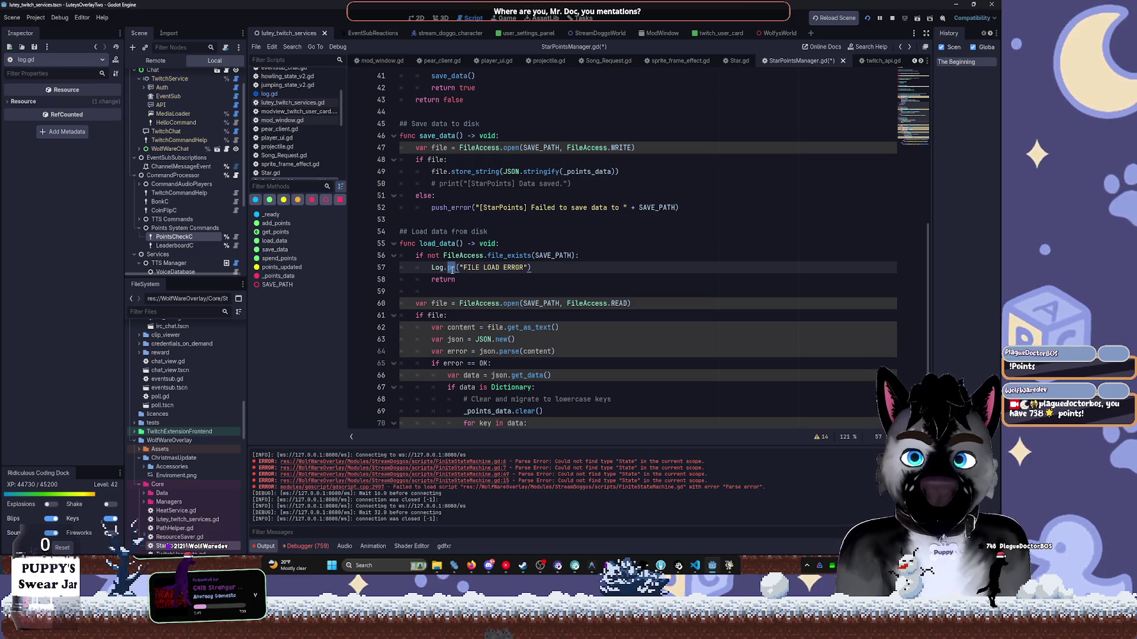
{"action": "mouse_move", "coordinate": [452, 269]}
{"action": "type", "text": "error"}
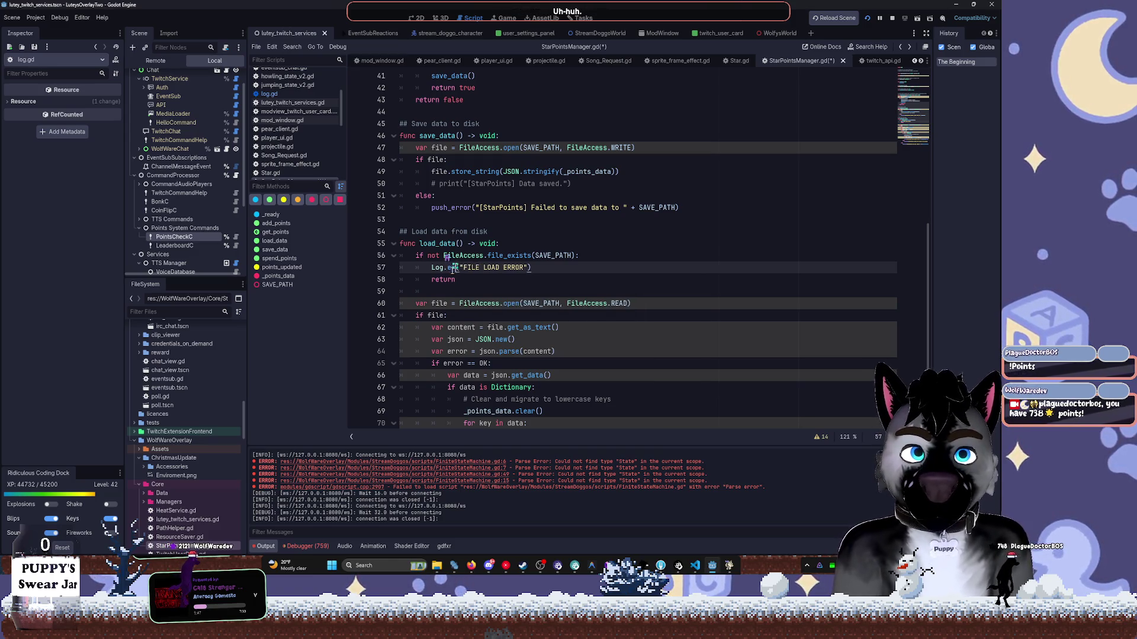
{"action": "left_click", "coordinate": [526, 219]}
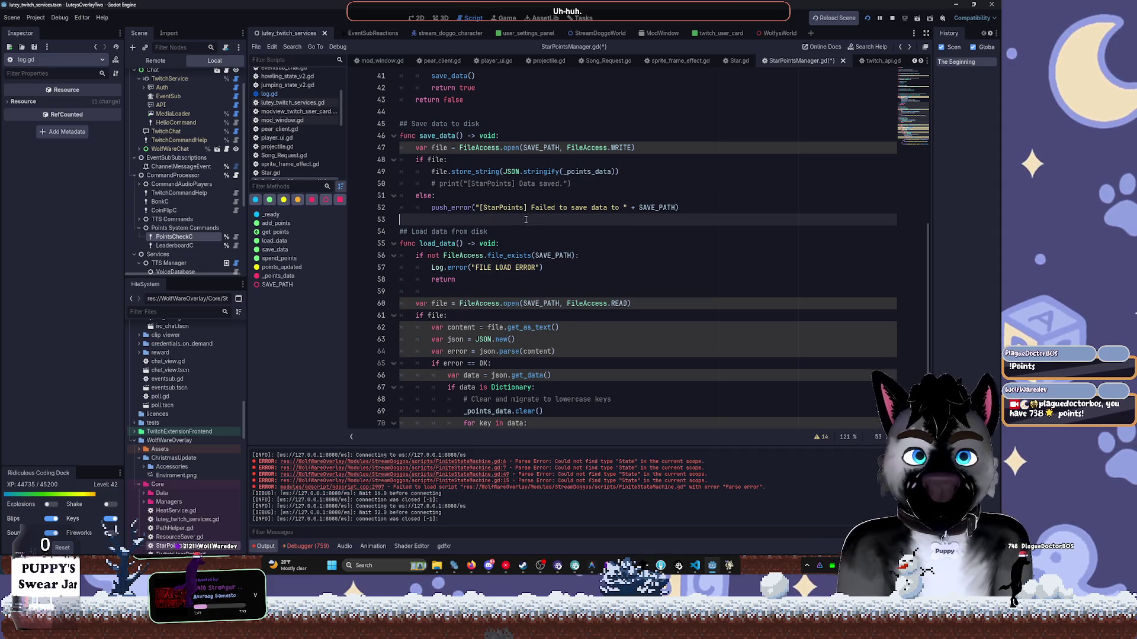
{"action": "left_click", "coordinate": [540, 565]}
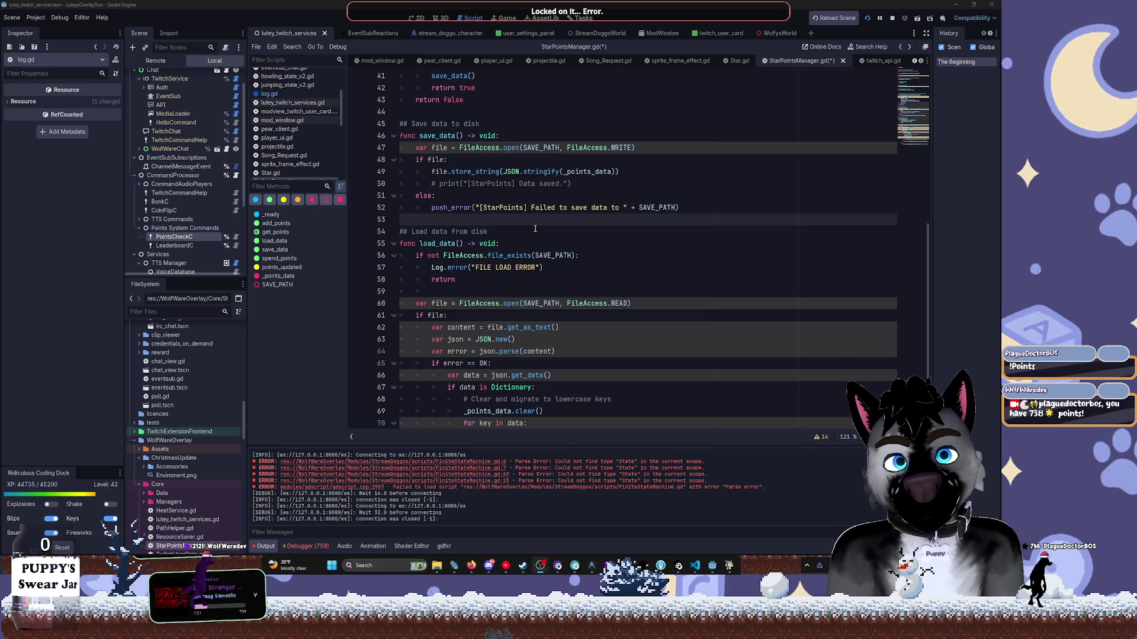
{"action": "left_click", "coordinate": [543, 275]}
{"action": "scroll", "coordinate": [652, 247], "scroll_direction": "down", "scroll_amount": 2}
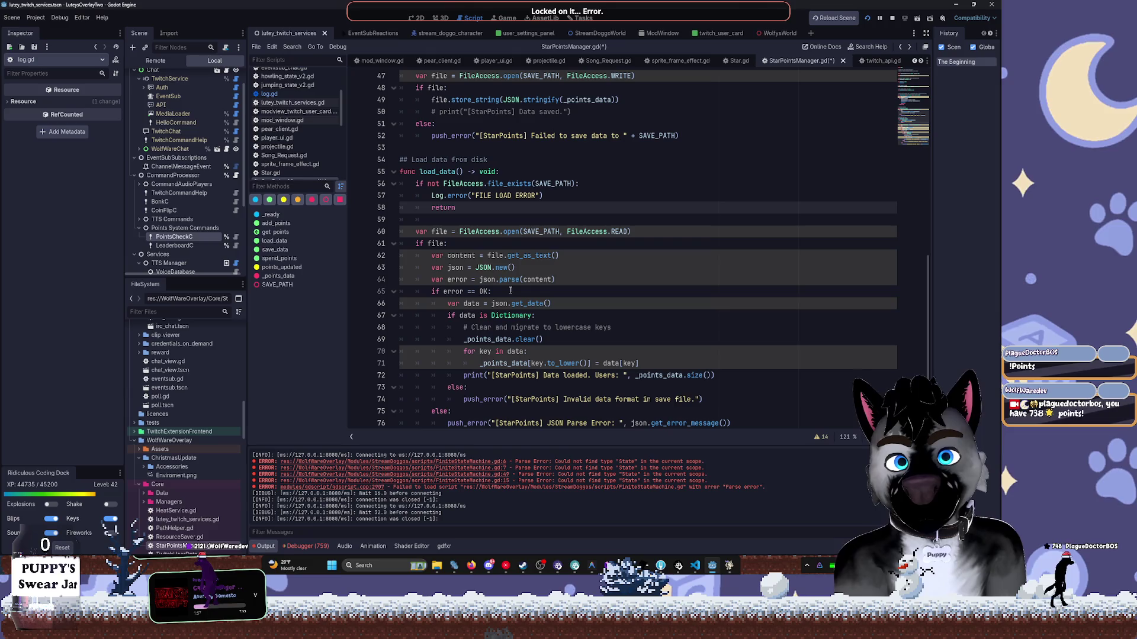
{"action": "scroll", "coordinate": [515, 292], "scroll_direction": "down", "scroll_amount": 1}
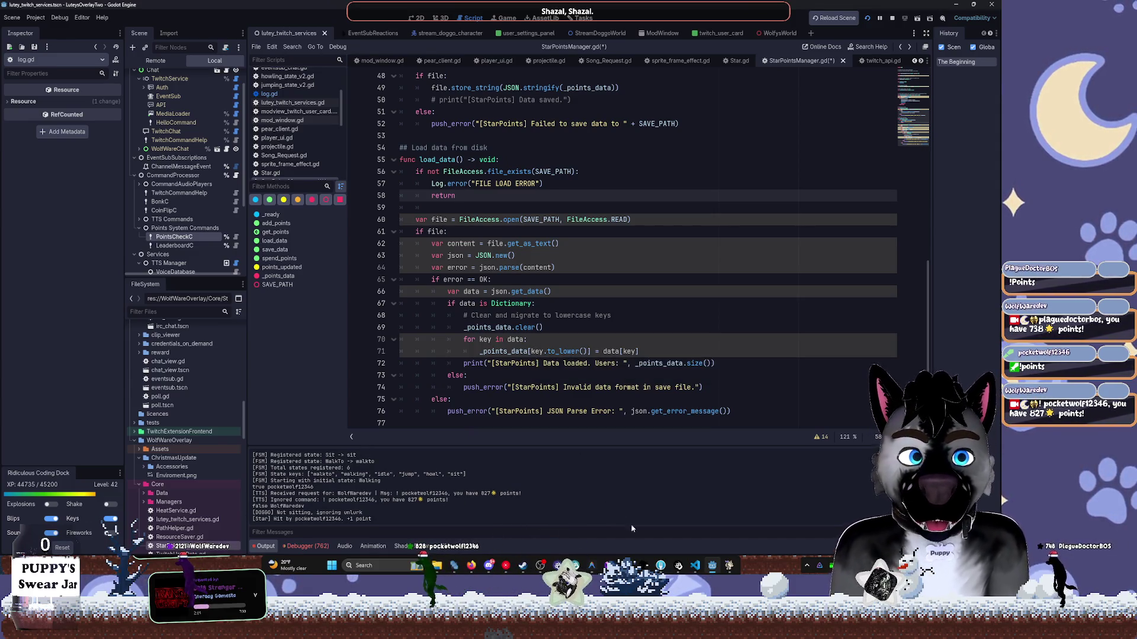
{"action": "left_click", "coordinate": [695, 565]}
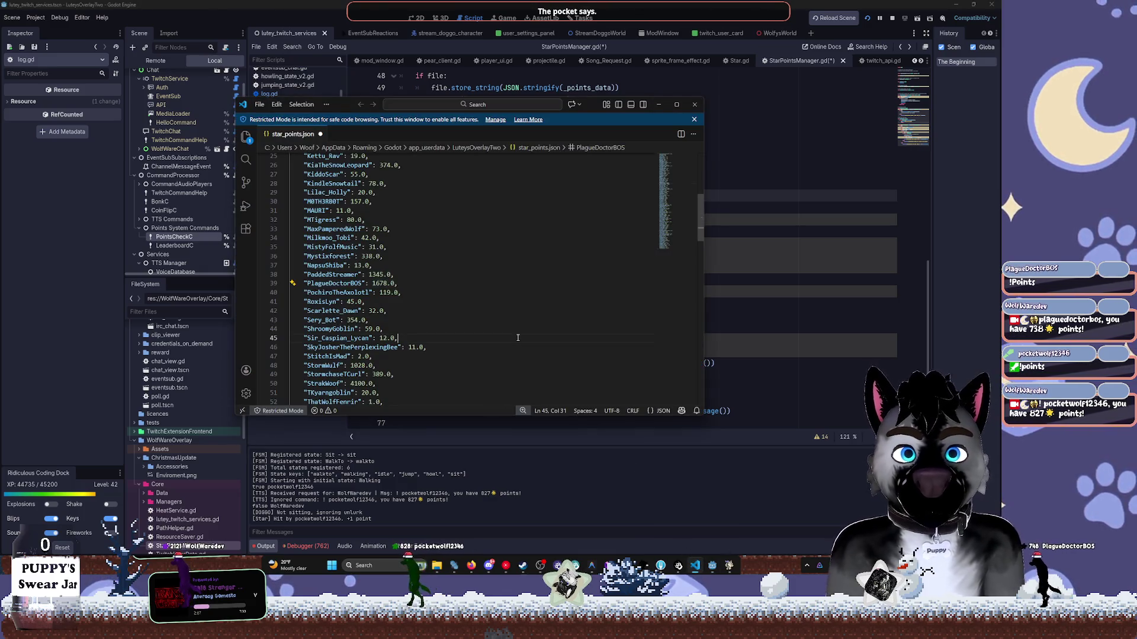
{"action": "key", "text": "ctrl+f"}
{"action": "type", "text": "p"}
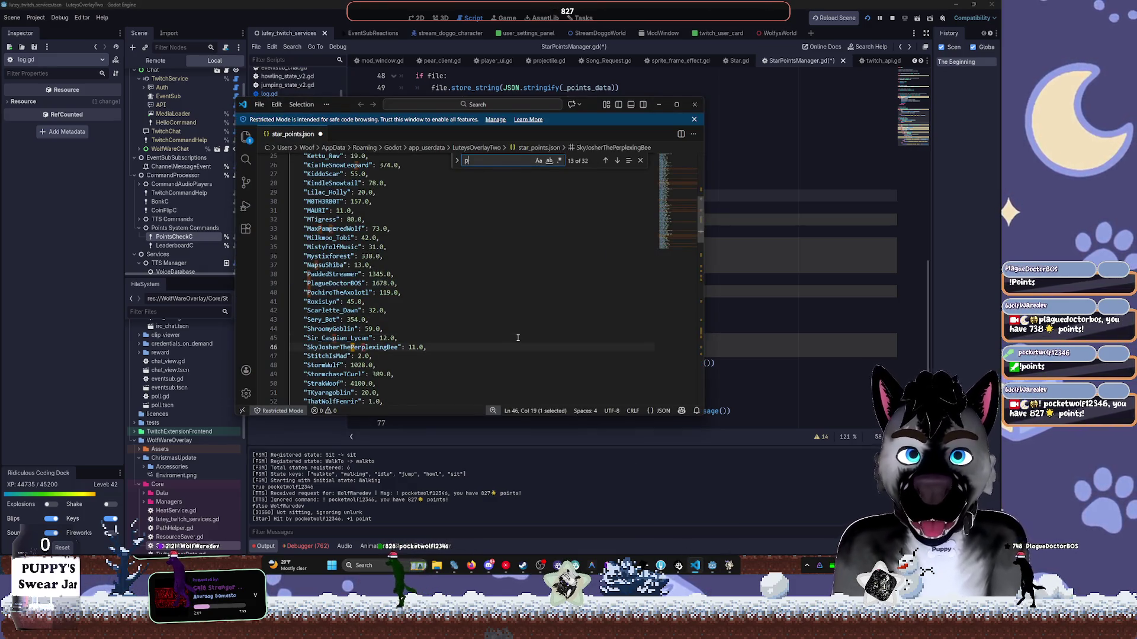
{"action": "type", "text": "ocket"}
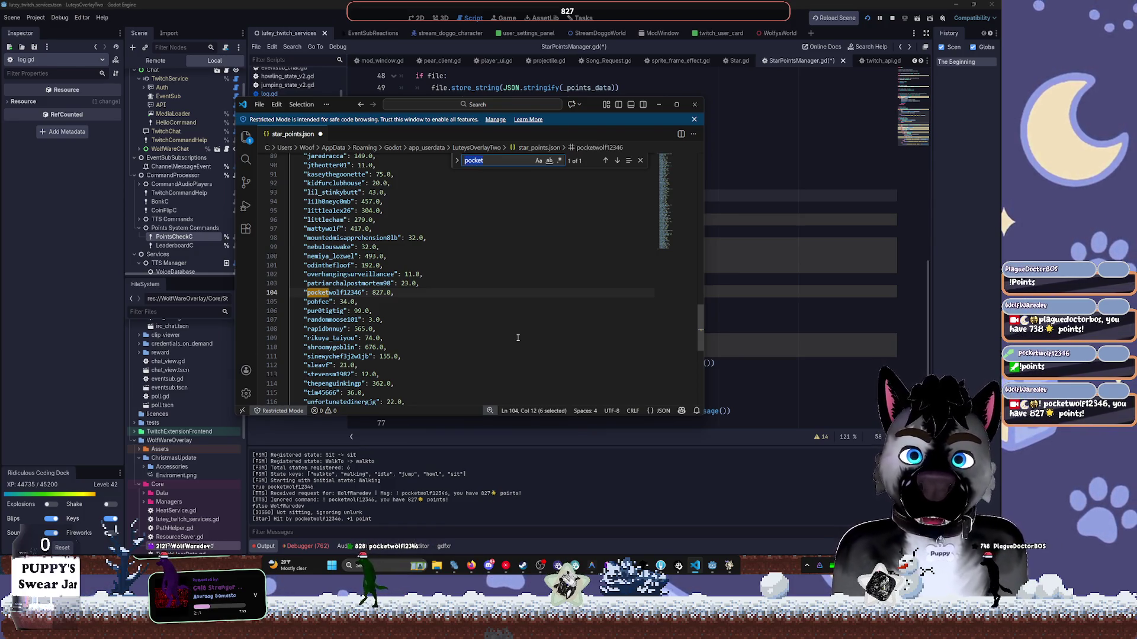
{"action": "type", "text": "pla"}
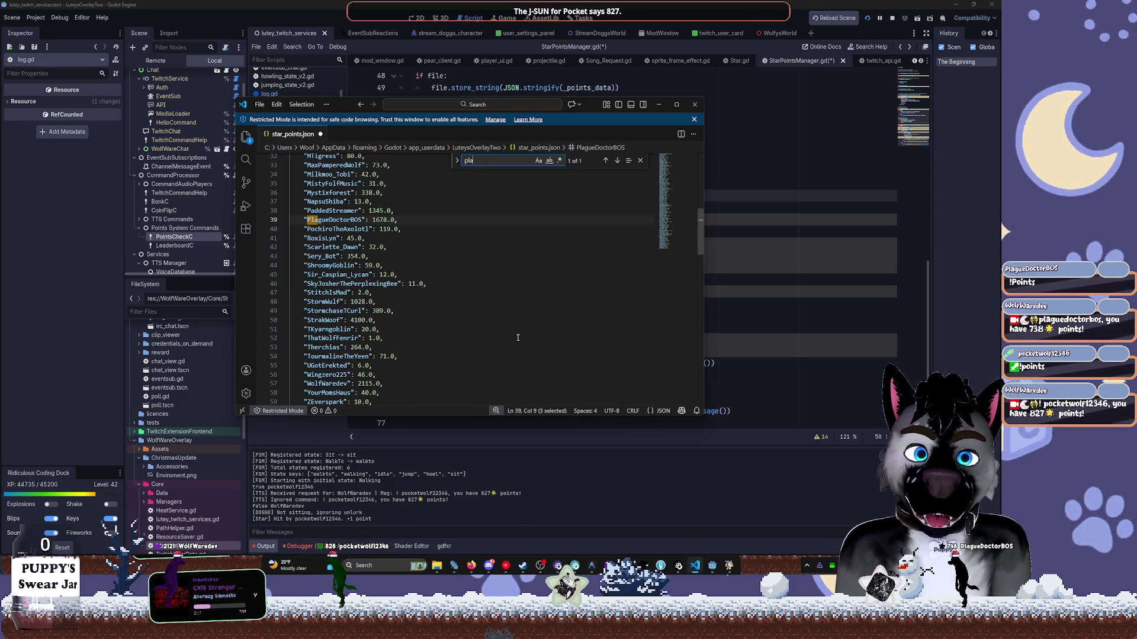
{"action": "left_click", "coordinate": [760, 273]}
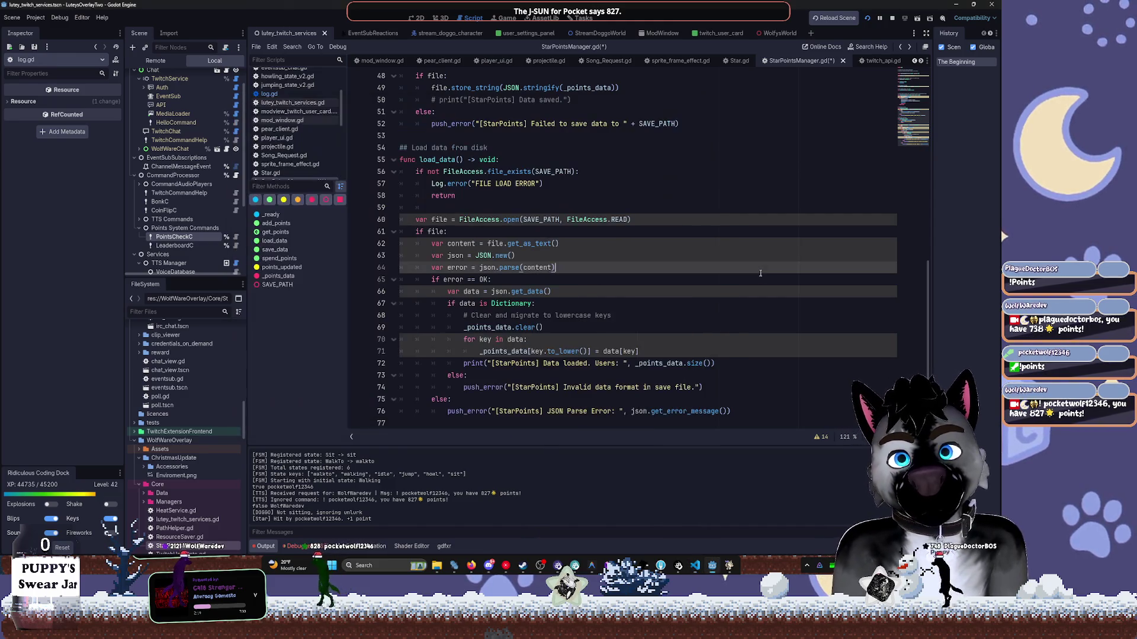
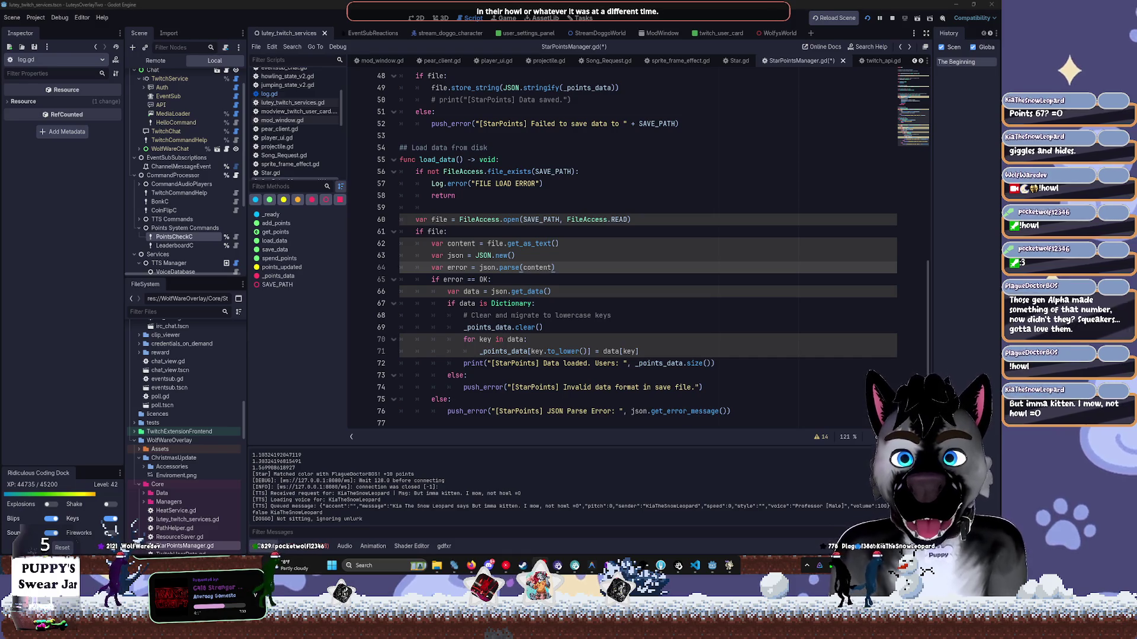
Add a Suggestion card titled 'Uhhh' to the Todo column of the Tasks board and open its details.
{"action": "left_click", "coordinate": [583, 18]}
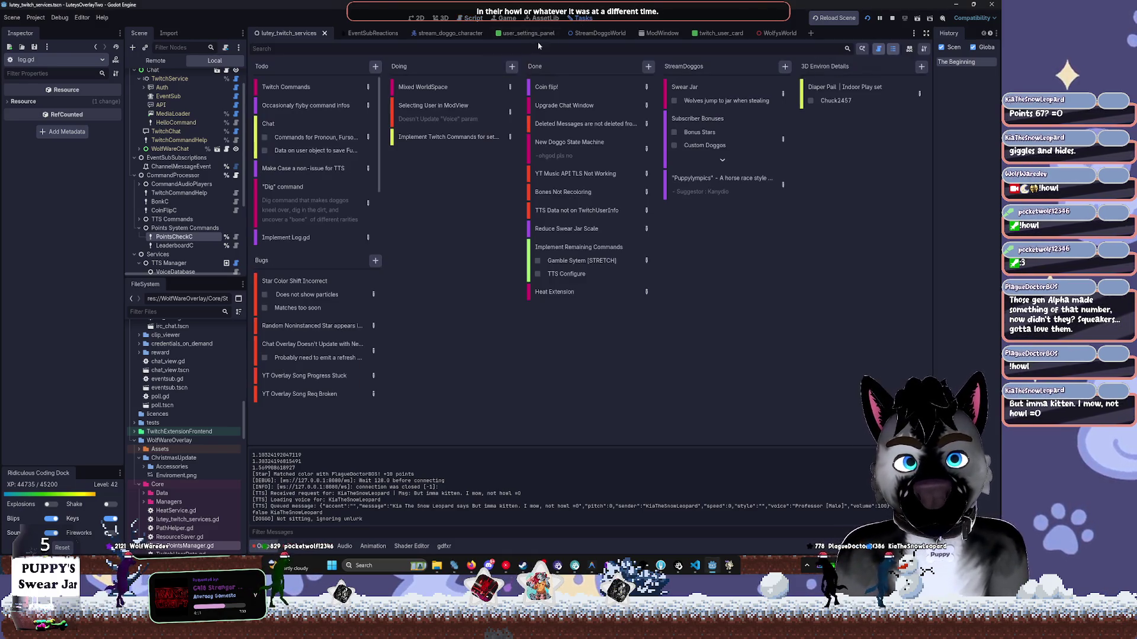
{"action": "left_click", "coordinate": [375, 68]}
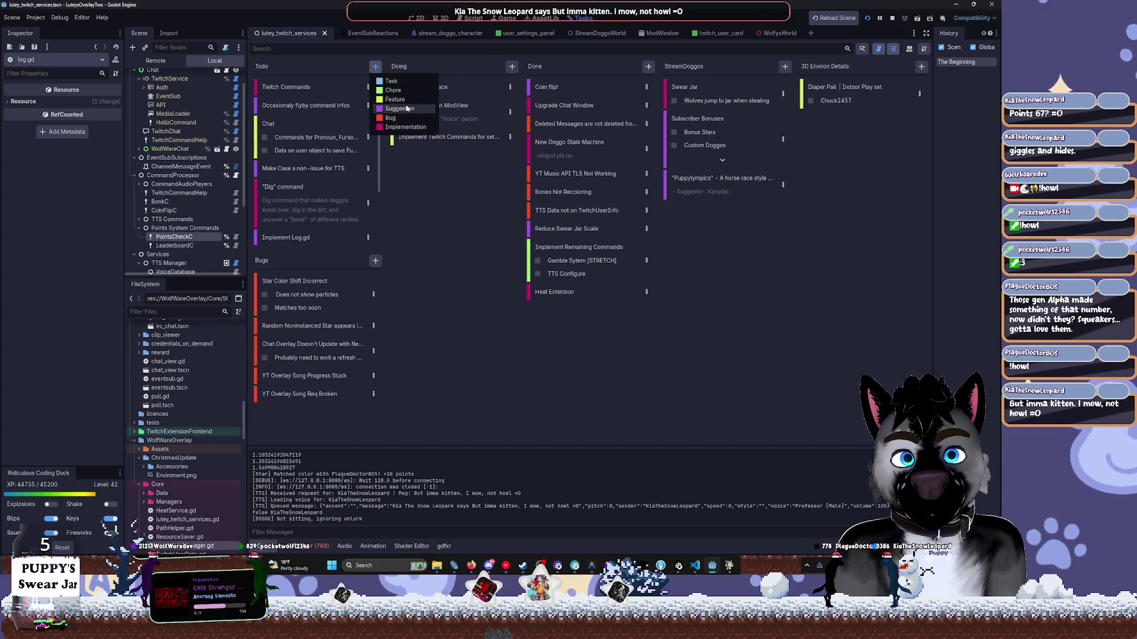
{"action": "left_click", "coordinate": [406, 109]}
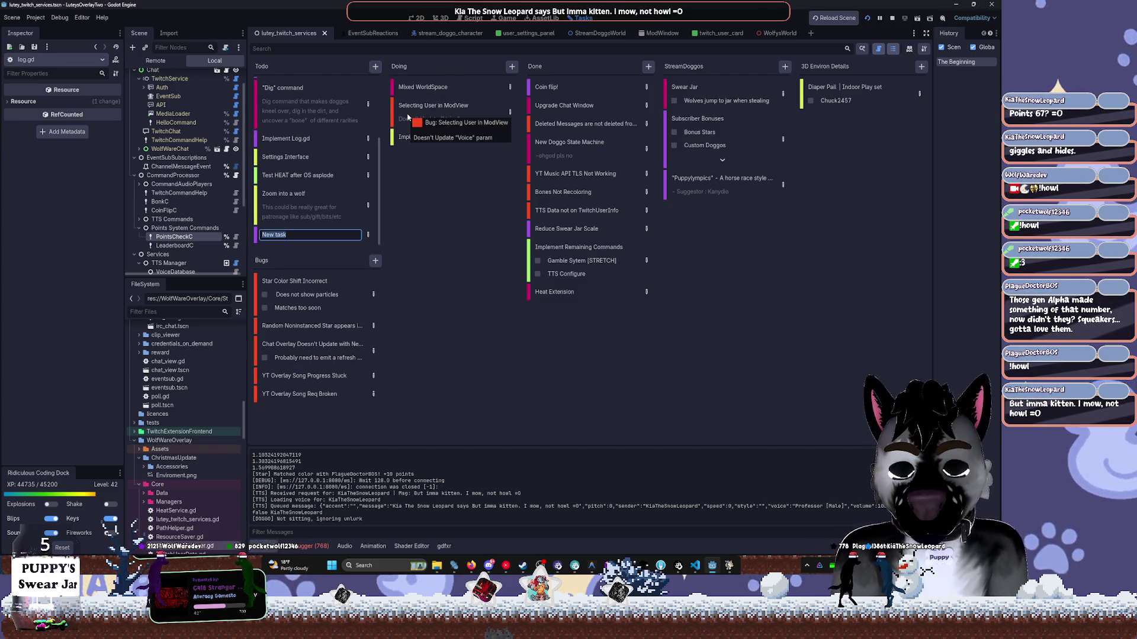
{"action": "type", "text": "Uhhh"}
{"action": "key", "text": "Return"}
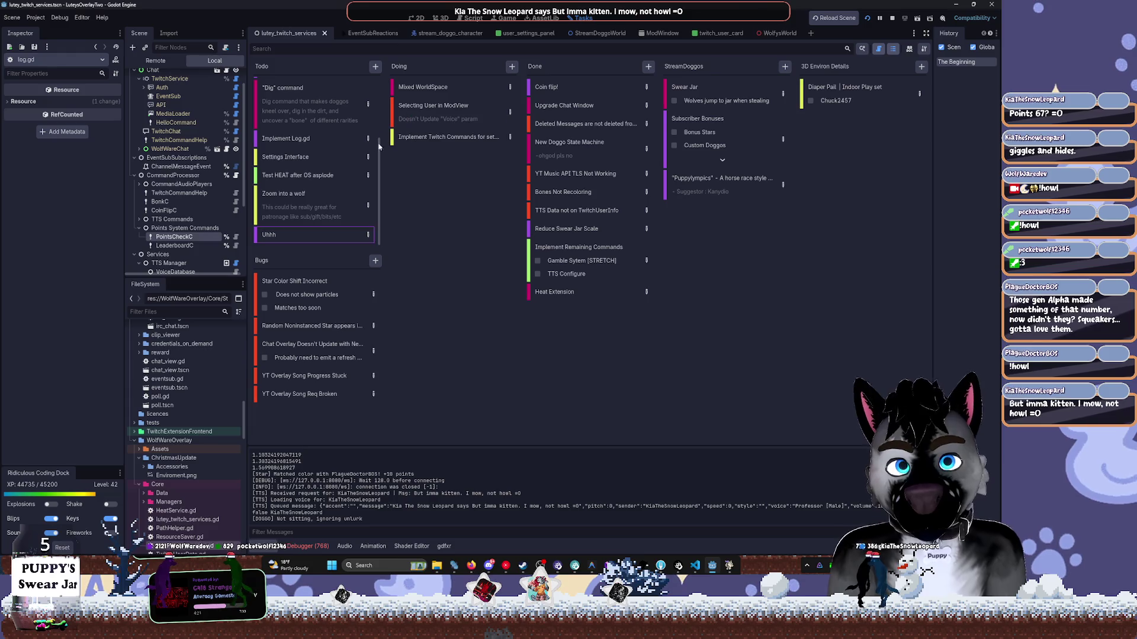
{"action": "left_click", "coordinate": [368, 235]}
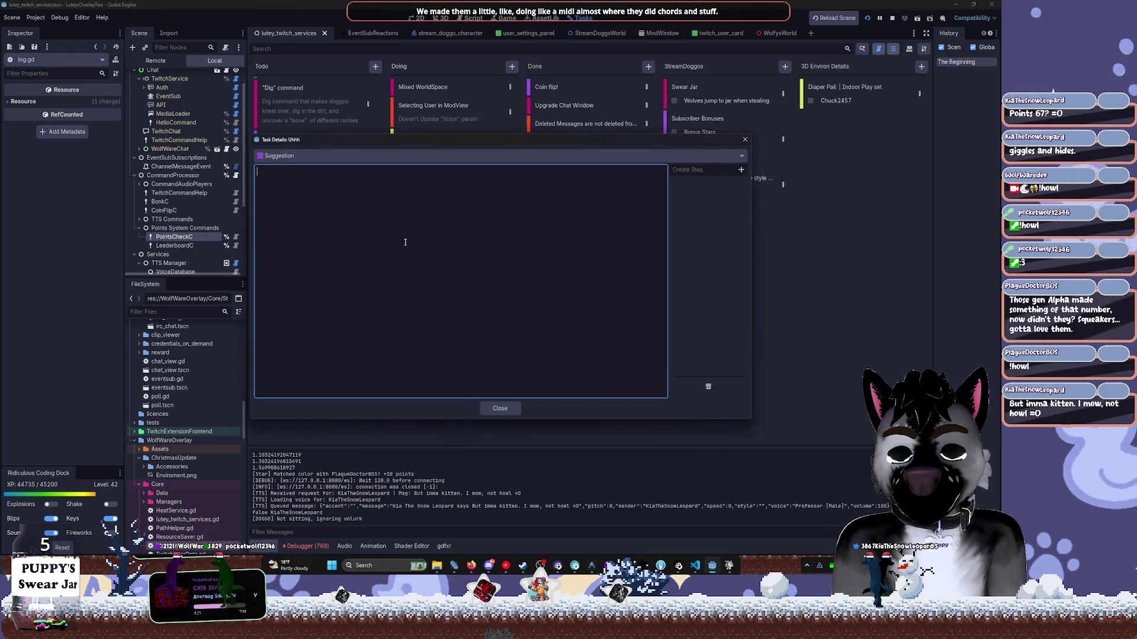
Describe the Uhhh suggestion as wolves lining up to howl a tune during a raid, then return to StarPointsManager.gd.
{"action": "type", "text": "lves line up and"}
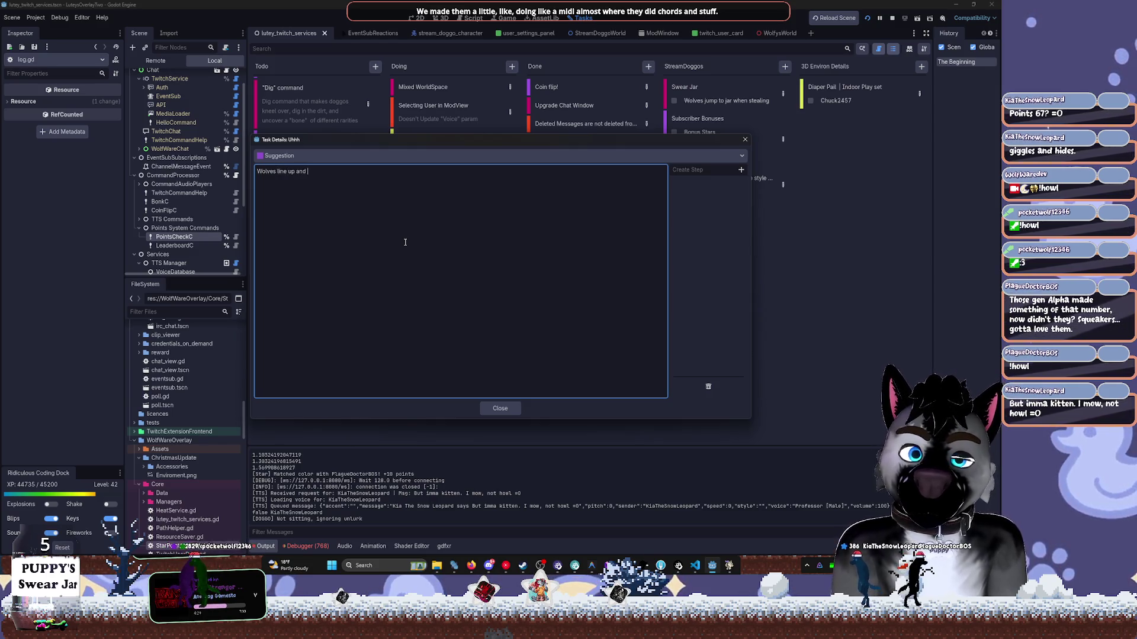
{"action": "type", "text": " howl a tune when we get a raid "}
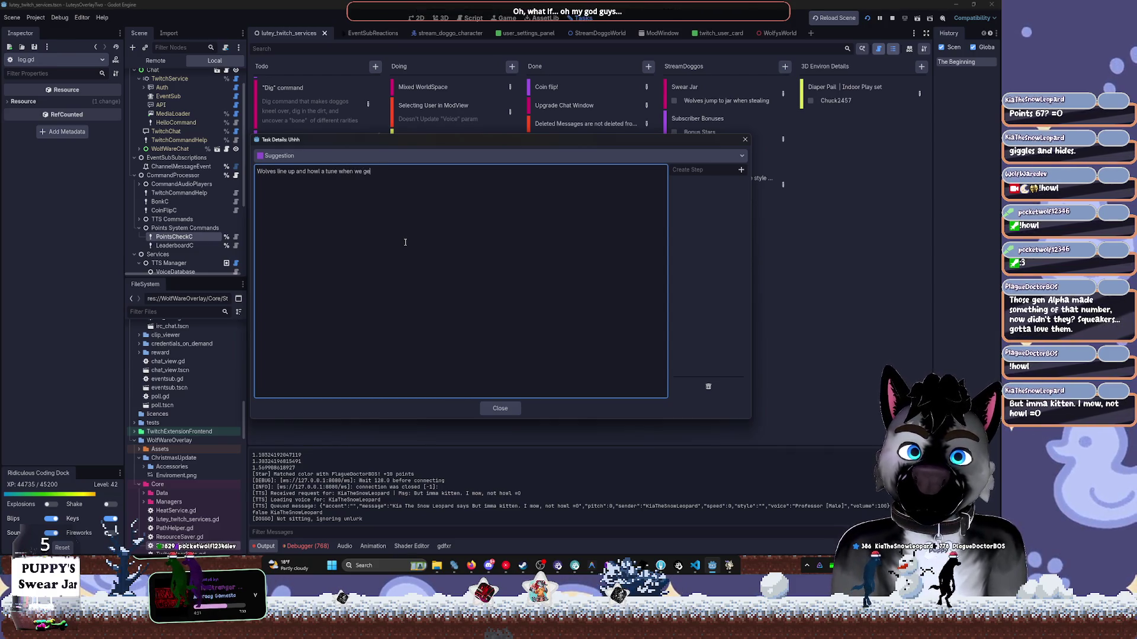
{"action": "type", "text": "or other event"}
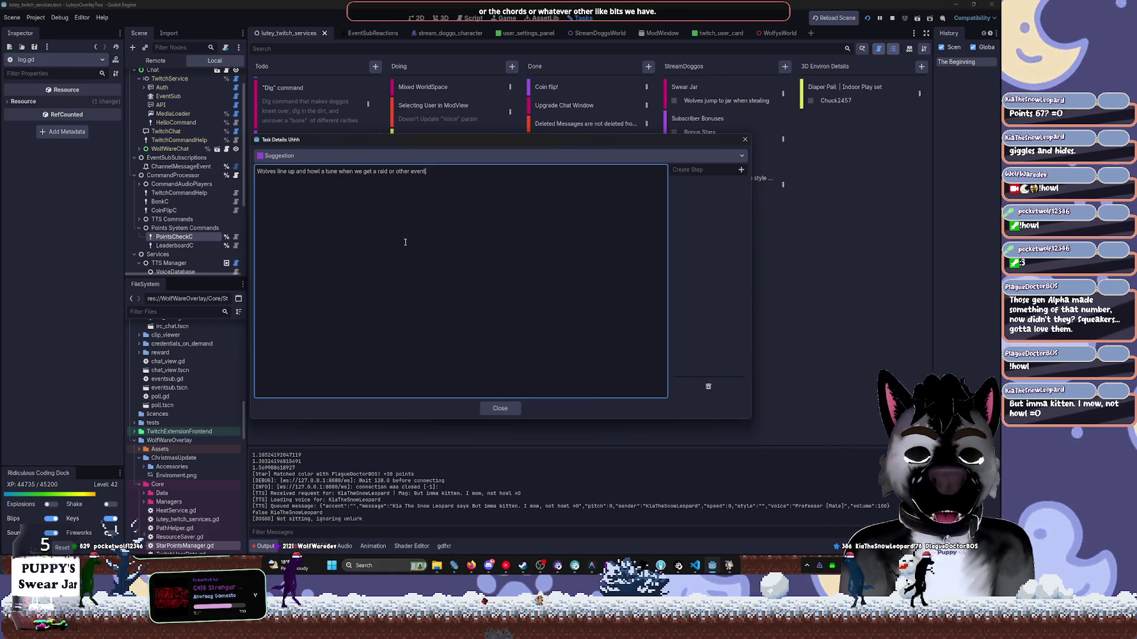
{"action": "left_click", "coordinate": [497, 408]}
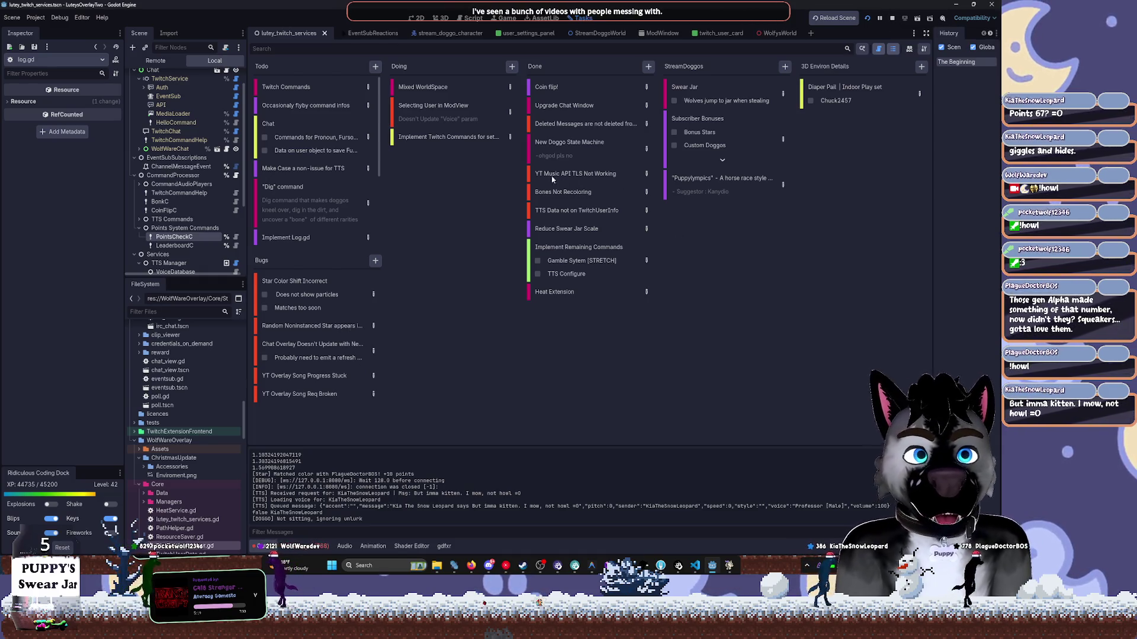
{"action": "left_click", "coordinate": [421, 18]}
{"action": "left_click", "coordinate": [472, 18]}
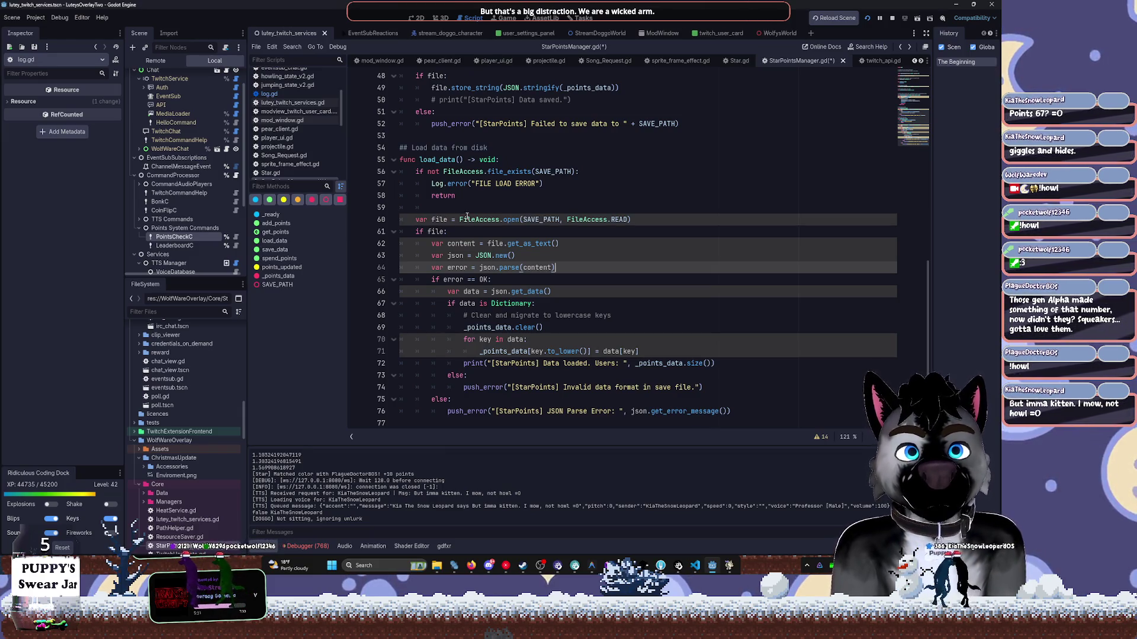
Insert a new first line in load_data and begin a Log.info(" call there.
{"action": "left_click", "coordinate": [513, 161]}
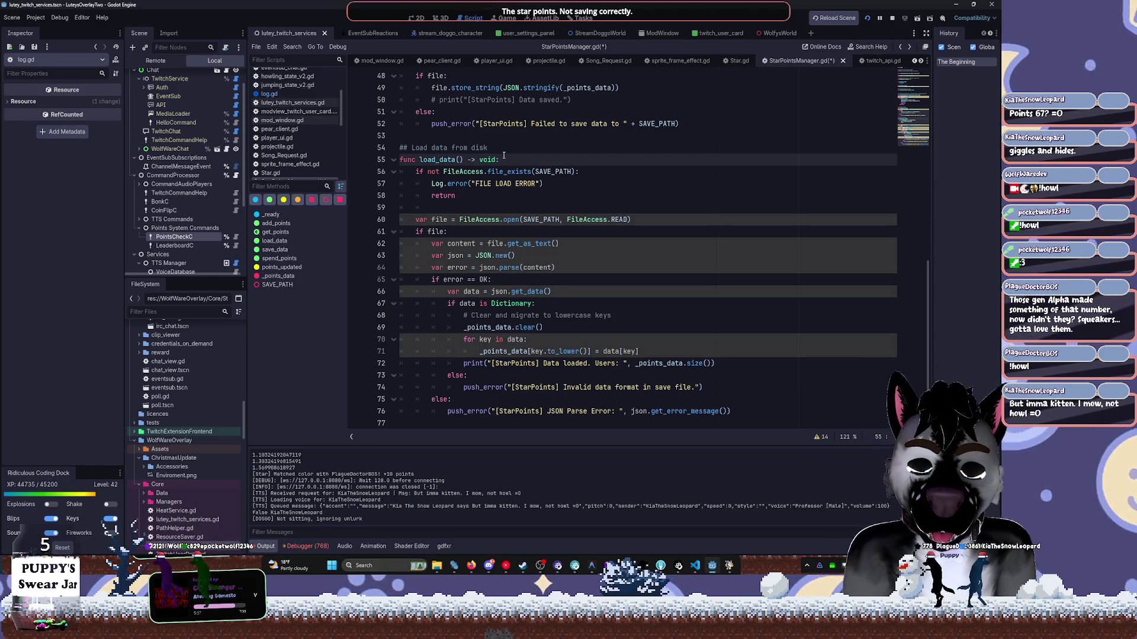
{"action": "key", "text": "Return"}
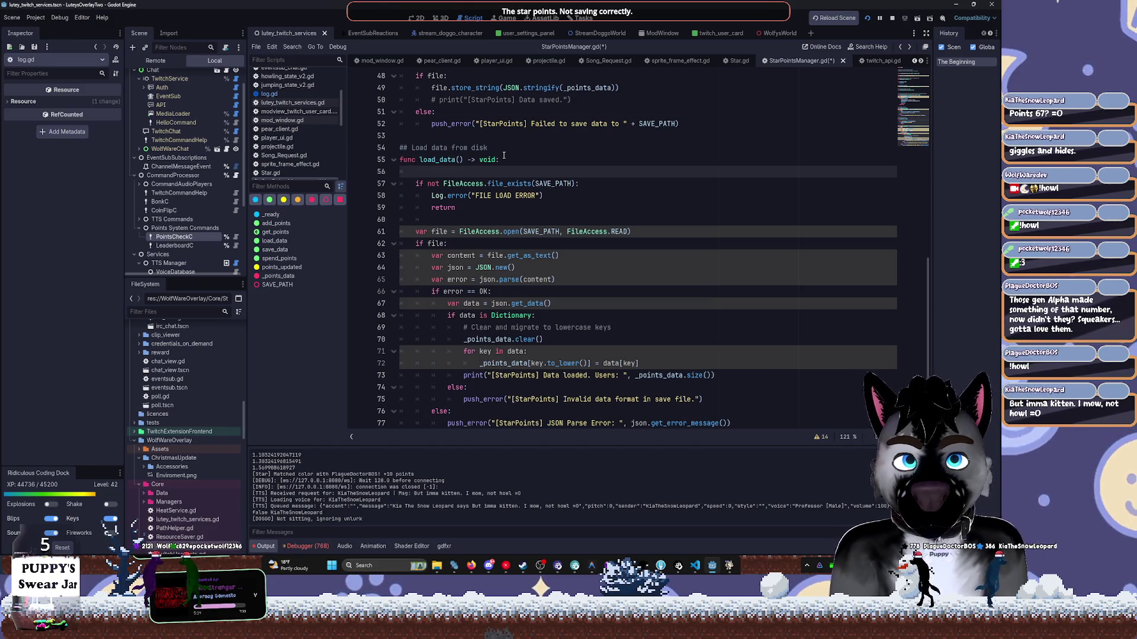
{"action": "type", "text": "p"}
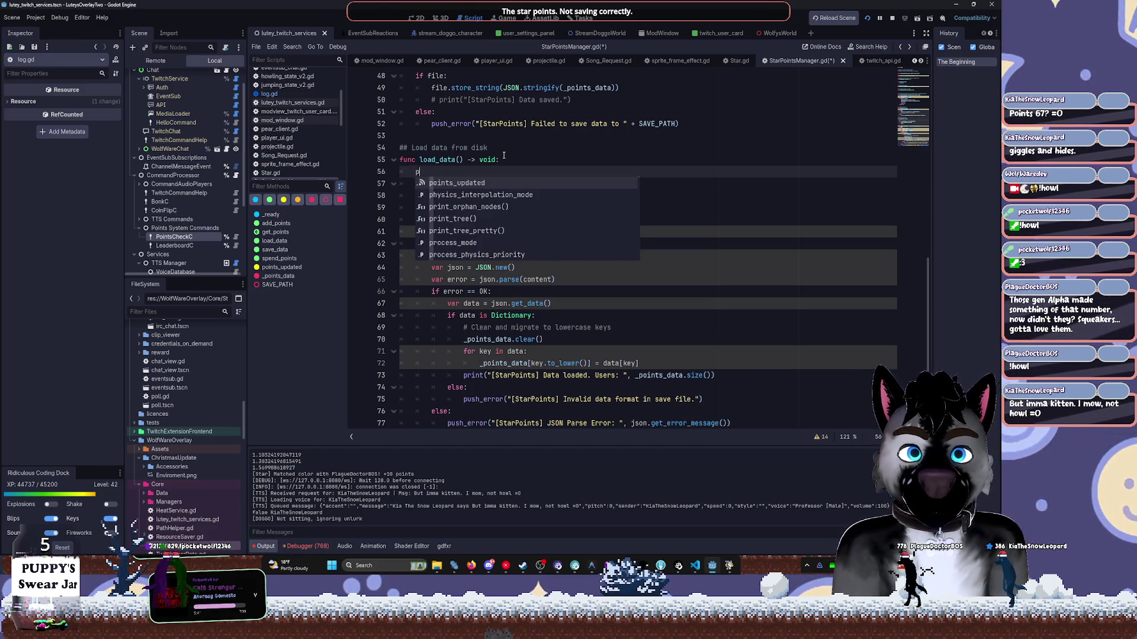
{"action": "key", "text": "BackSpace"}
{"action": "type", "text": "Log.pr"}
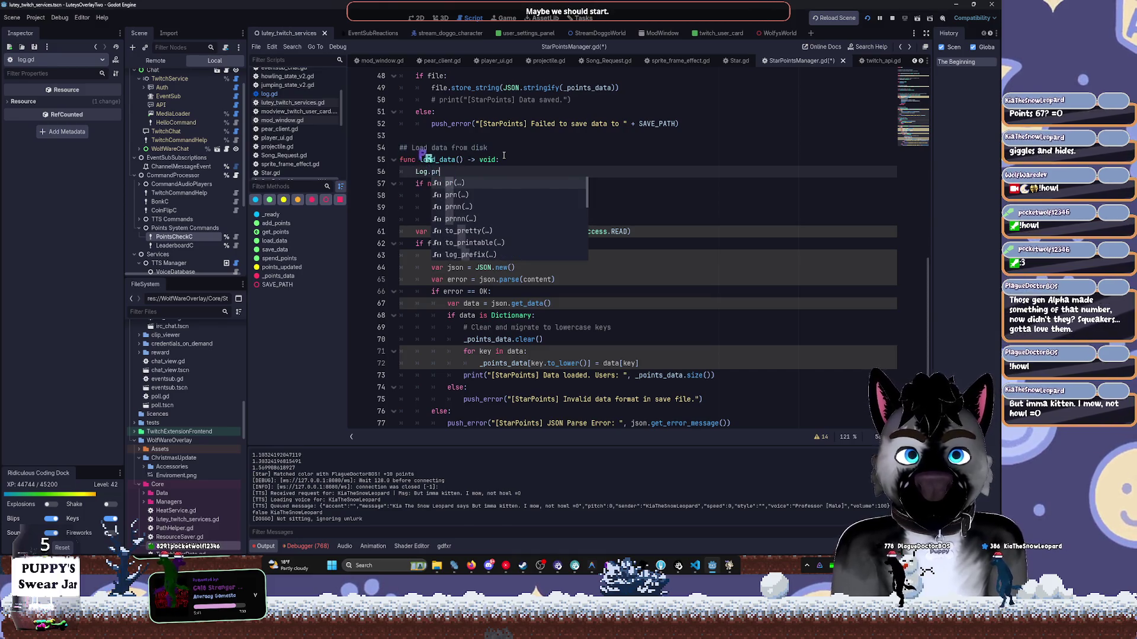
{"action": "key", "text": "BackSpace"}
{"action": "key", "text": "BackSpace"}
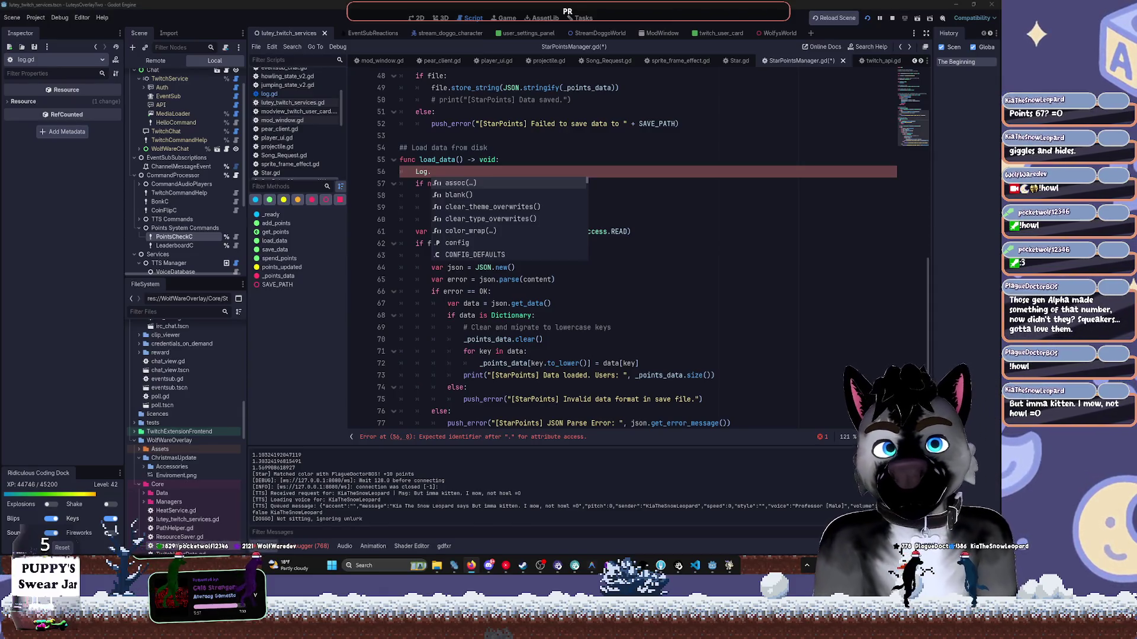
{"action": "type", "text": "info"}
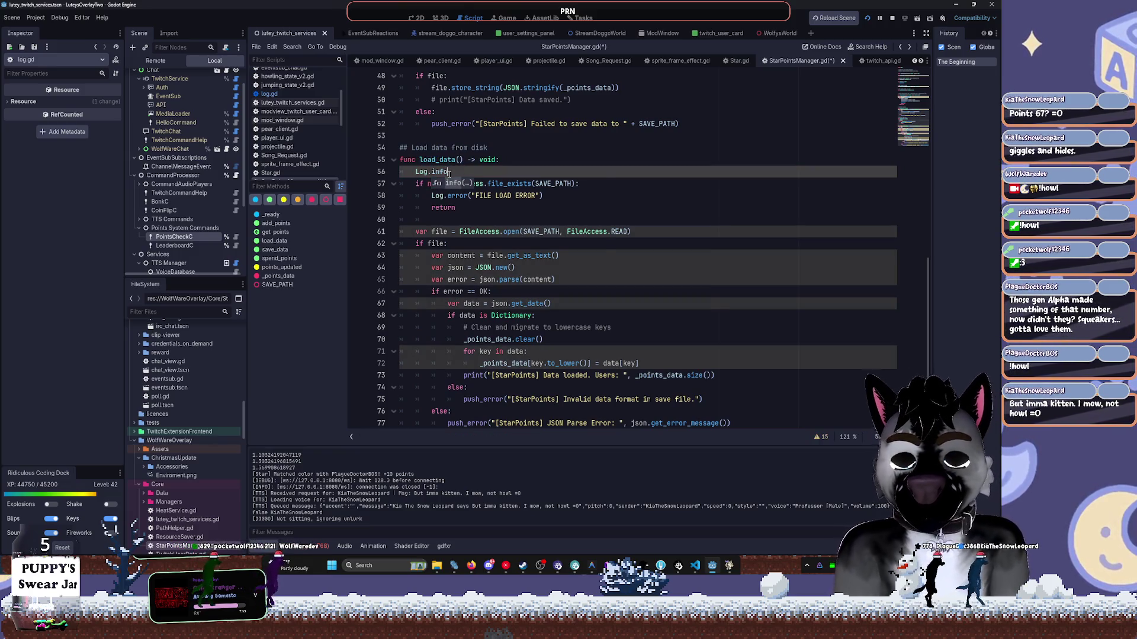
{"action": "type", "text": "(\""}
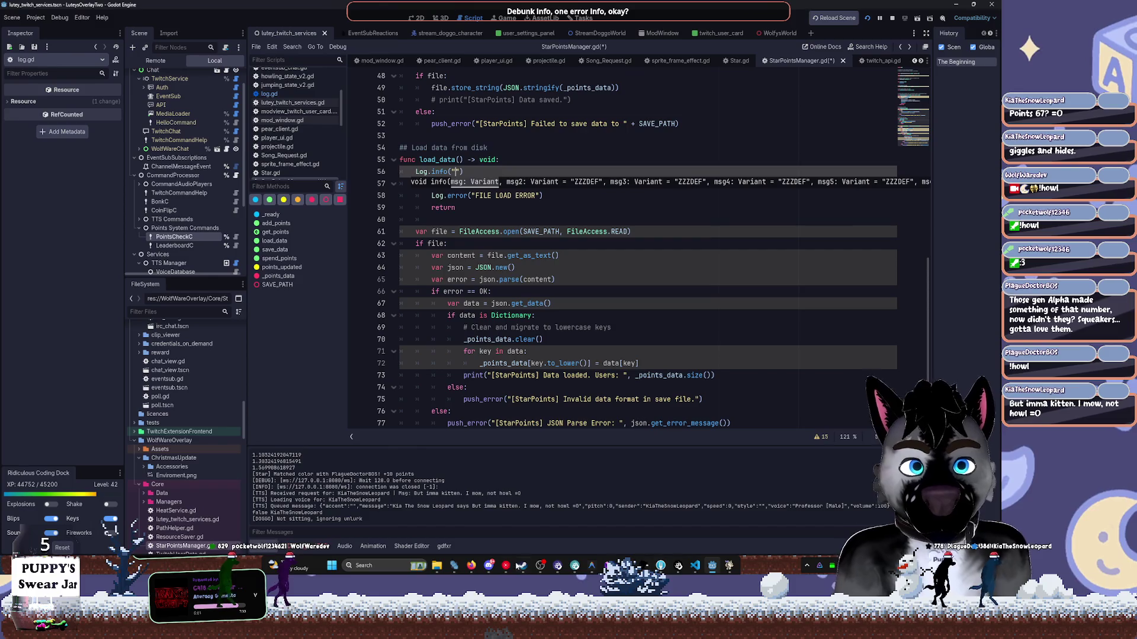
{"action": "left_click", "coordinate": [505, 565]}
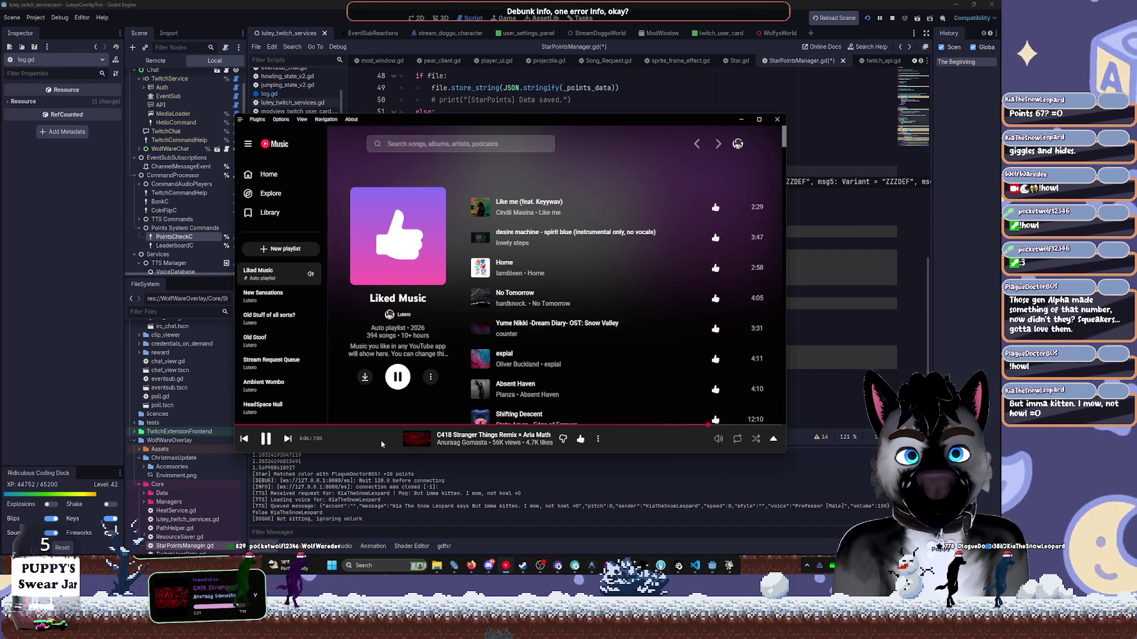
Skip YouTube Music to the next liked track, Morning Air, and go back to the Godot script.
{"action": "left_click", "coordinate": [287, 439]}
{"action": "scroll", "coordinate": [426, 330], "scroll_direction": "down", "scroll_amount": 1}
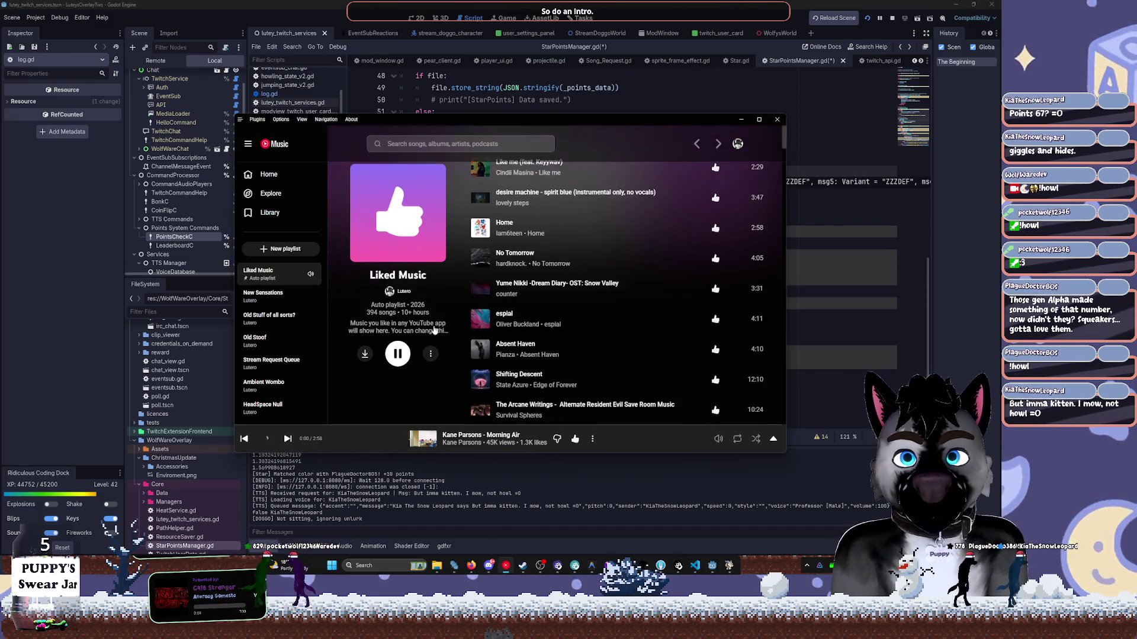
{"action": "scroll", "coordinate": [426, 331], "scroll_direction": "down", "scroll_amount": 1}
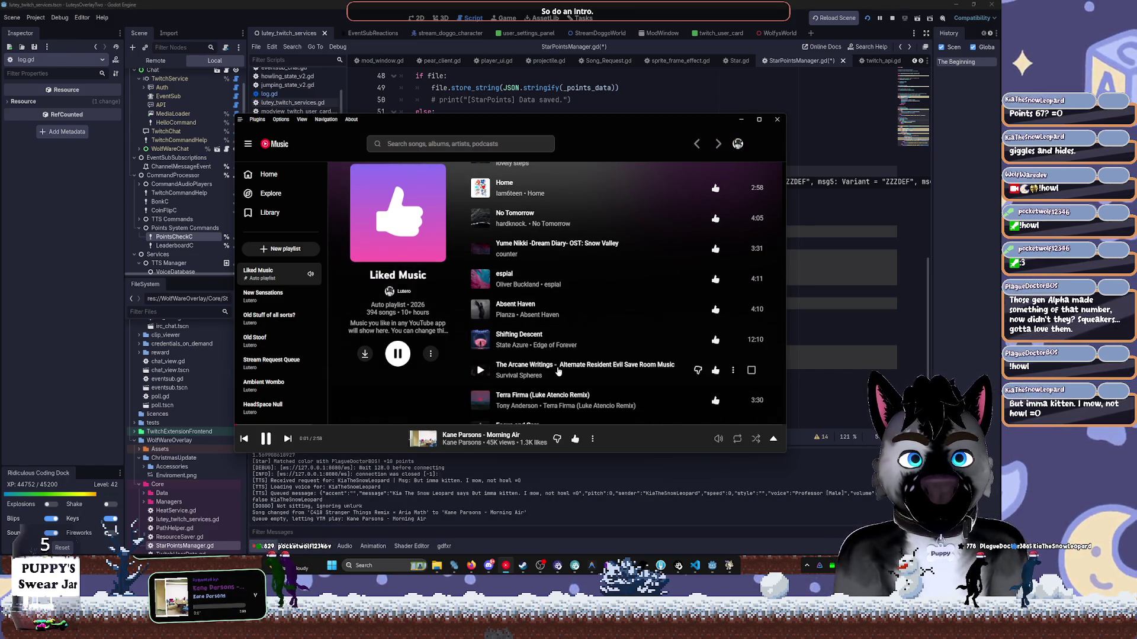
{"action": "scroll", "coordinate": [558, 371], "scroll_direction": "down", "scroll_amount": 3}
{"action": "scroll", "coordinate": [546, 266], "scroll_direction": "down", "scroll_amount": 5}
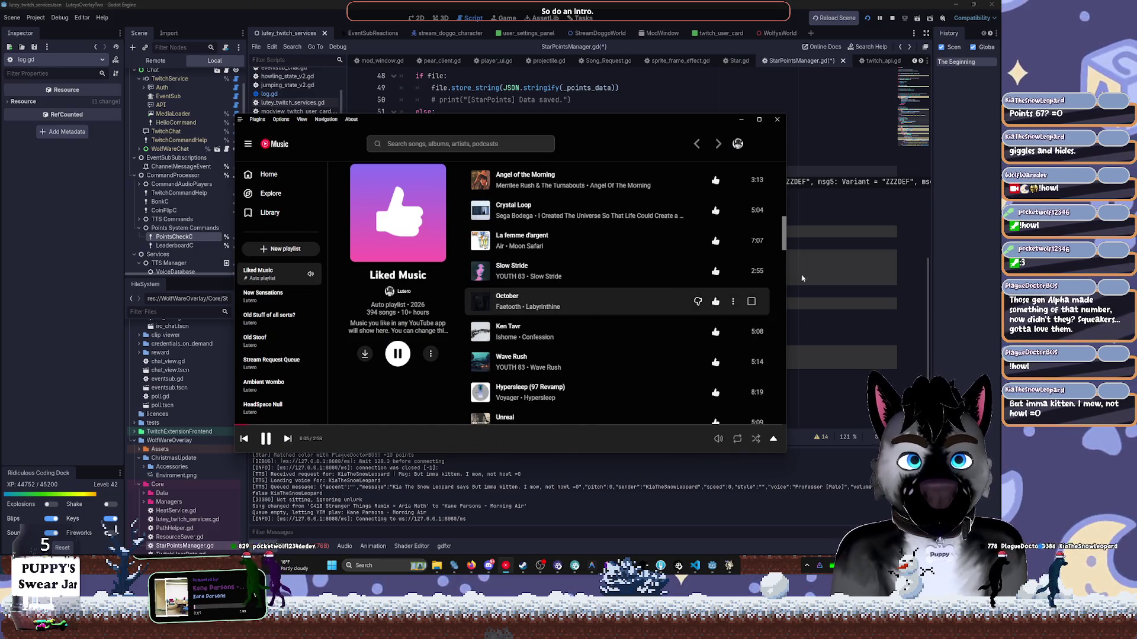
{"action": "left_click", "coordinate": [851, 279]}
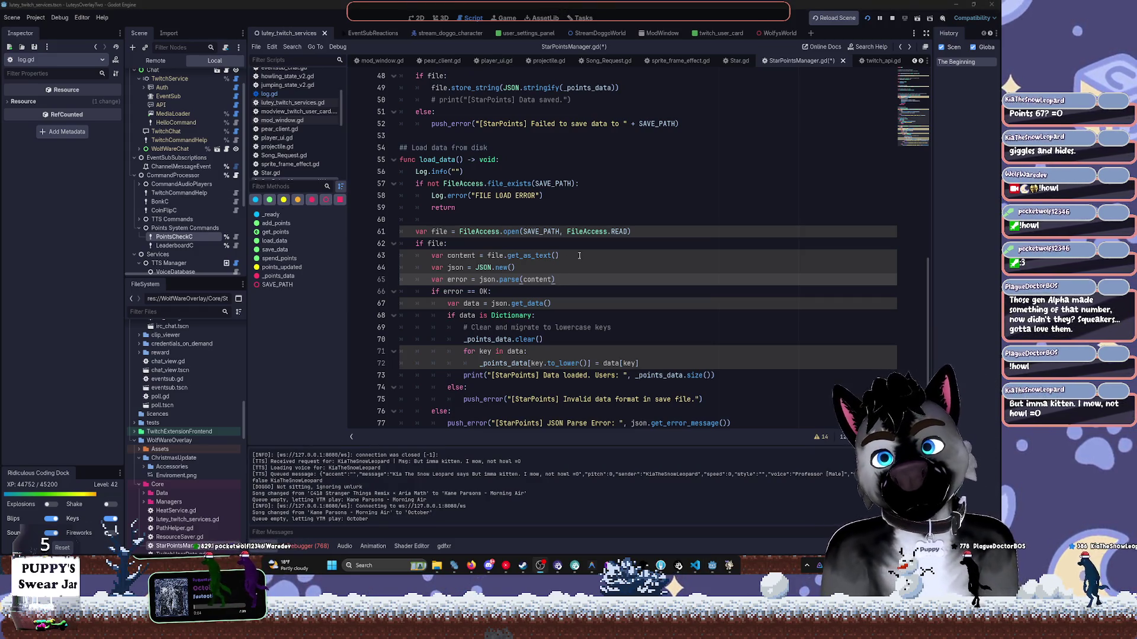
Fill the line 56 Log.info call with the message 'Loading JSON db'.
{"action": "left_click", "coordinate": [515, 242]}
{"action": "left_click", "coordinate": [456, 172]}
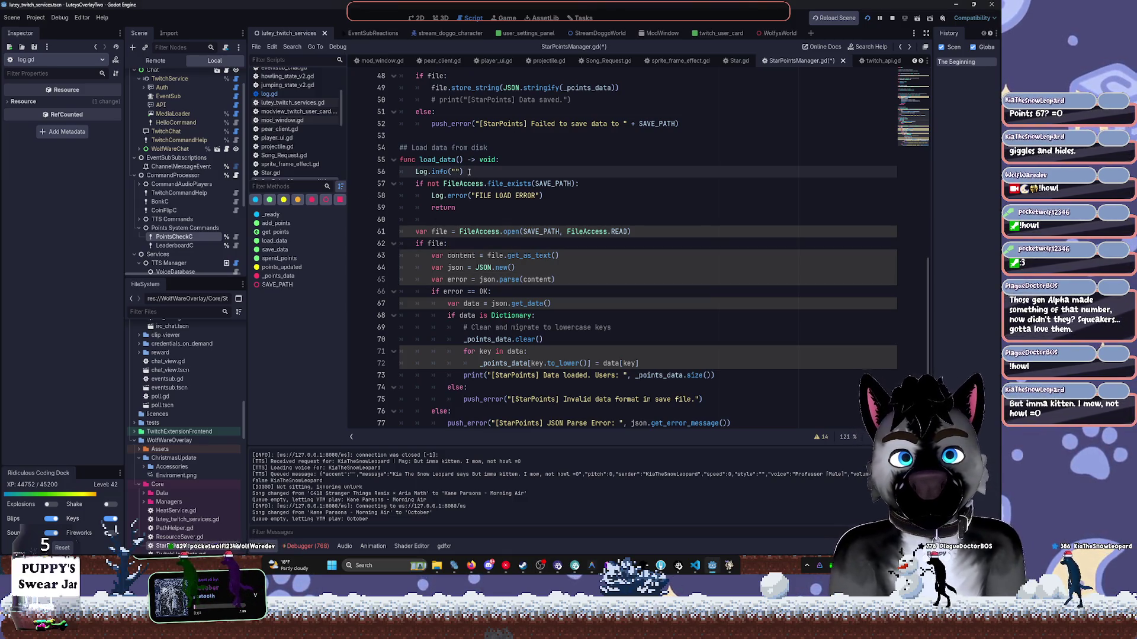
{"action": "type", "text": "Loading "}
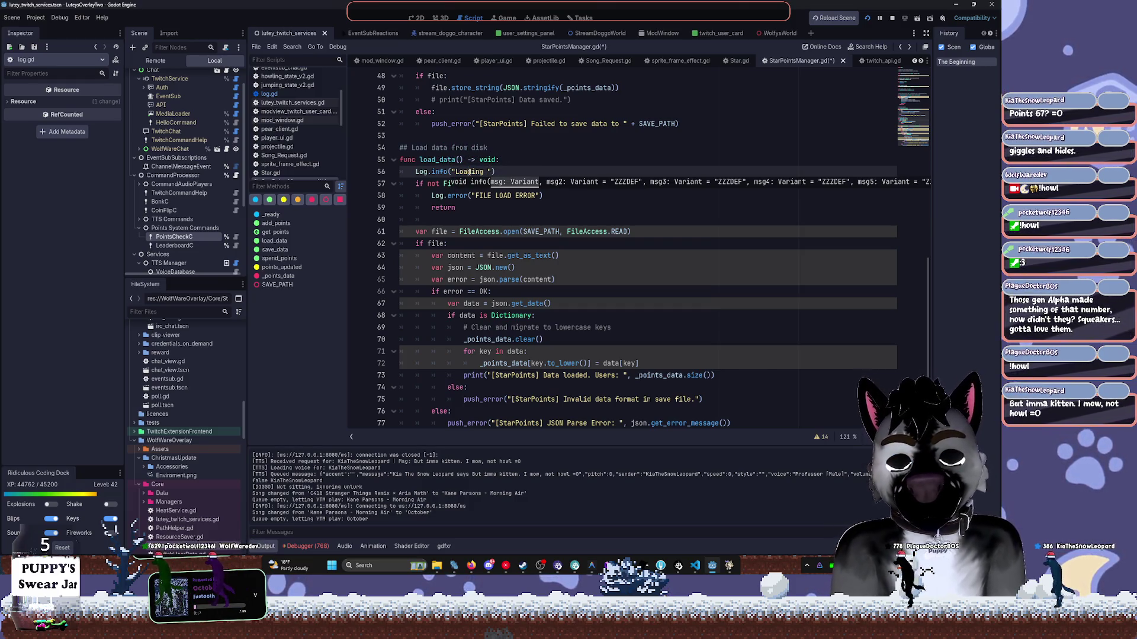
{"action": "type", "text": "JSON db"}
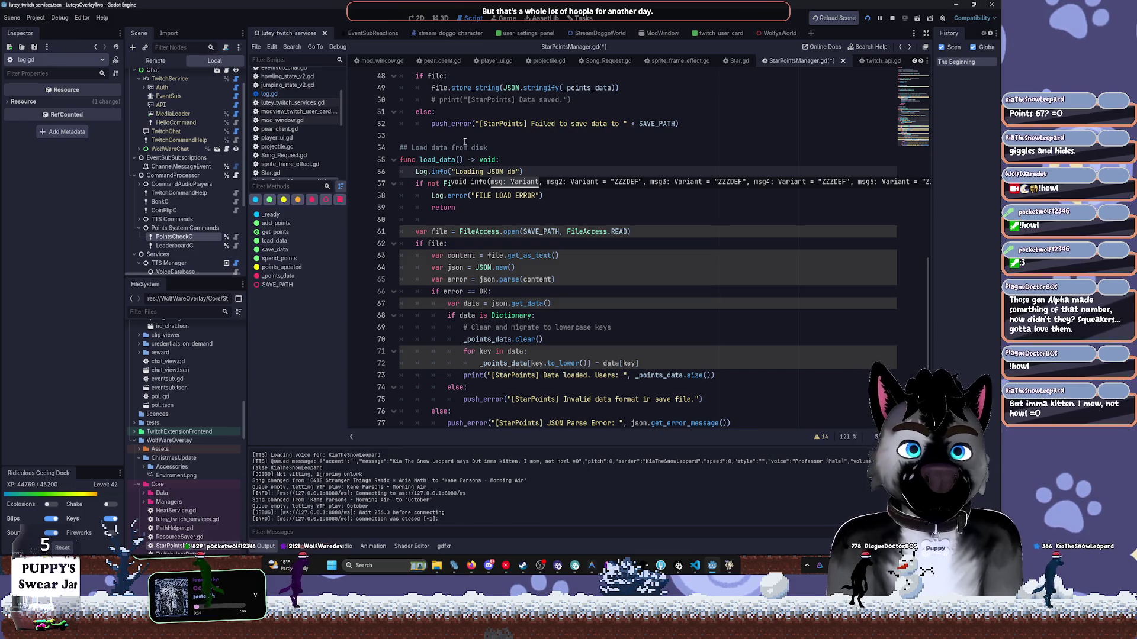
{"action": "left_click", "coordinate": [594, 281]}
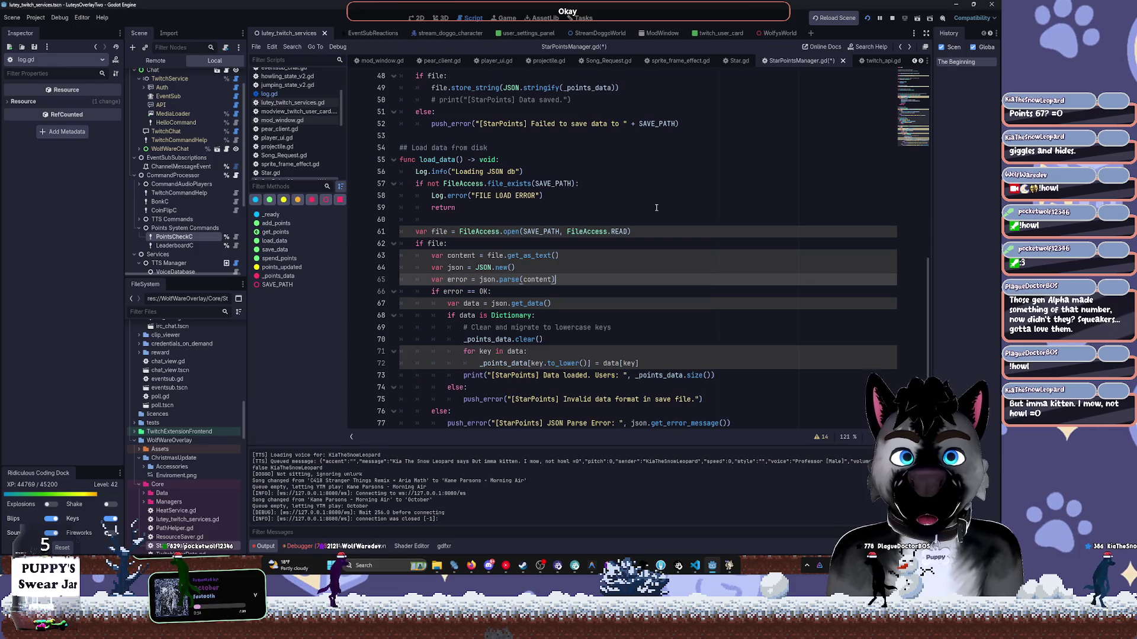
{"action": "left_click", "coordinate": [524, 171]}
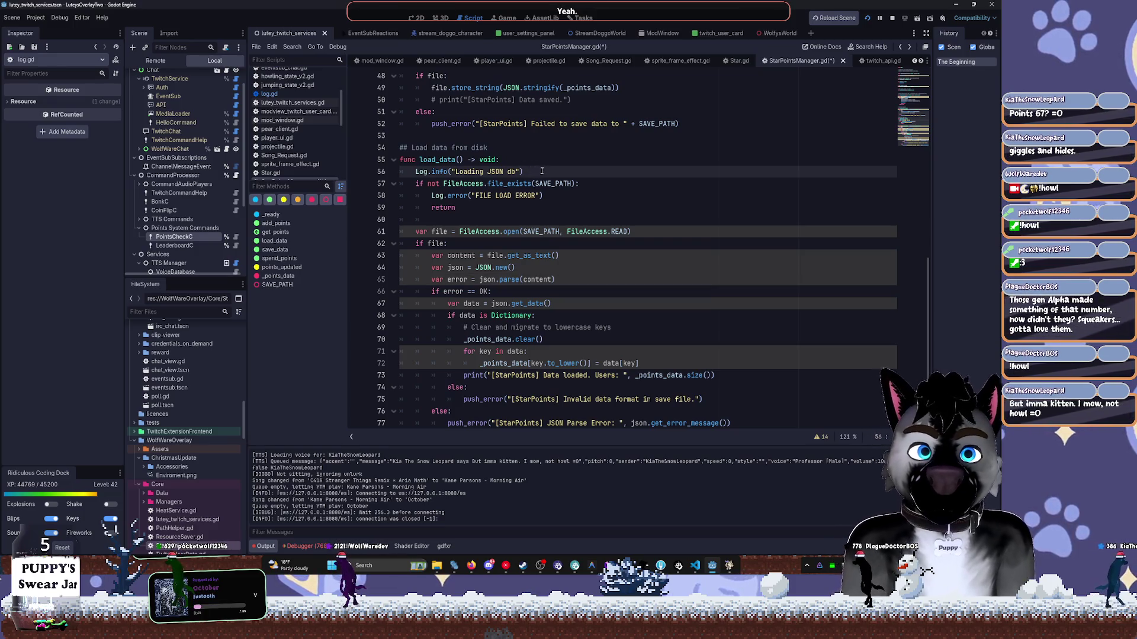
{"action": "scroll", "coordinate": [550, 242], "scroll_direction": "down", "scroll_amount": 1}
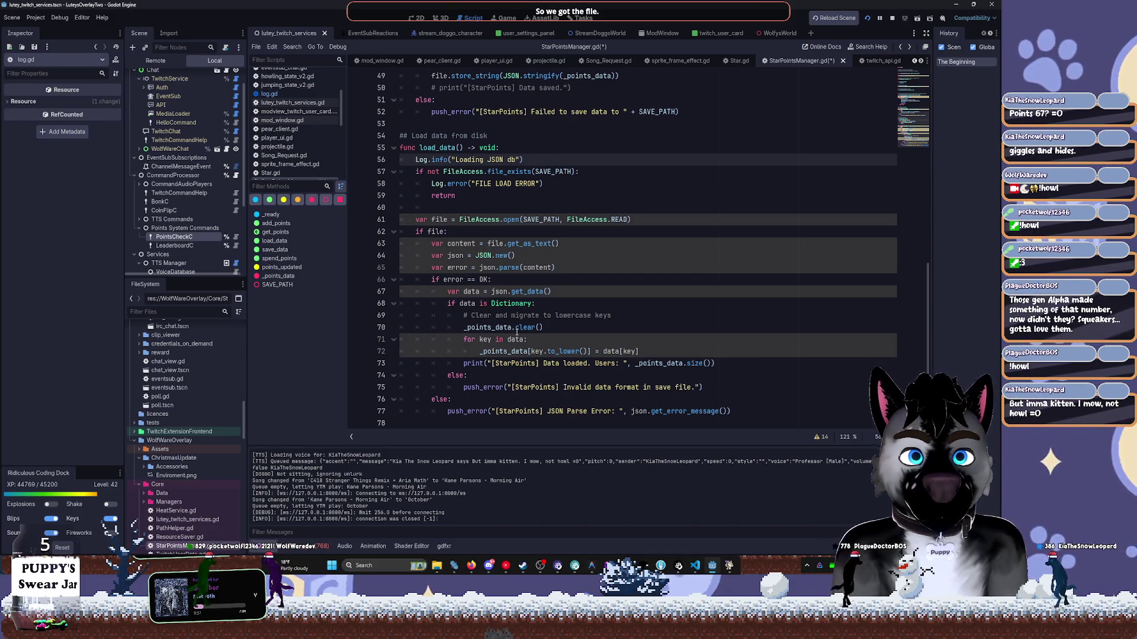
{"action": "double_click", "coordinate": [492, 328]}
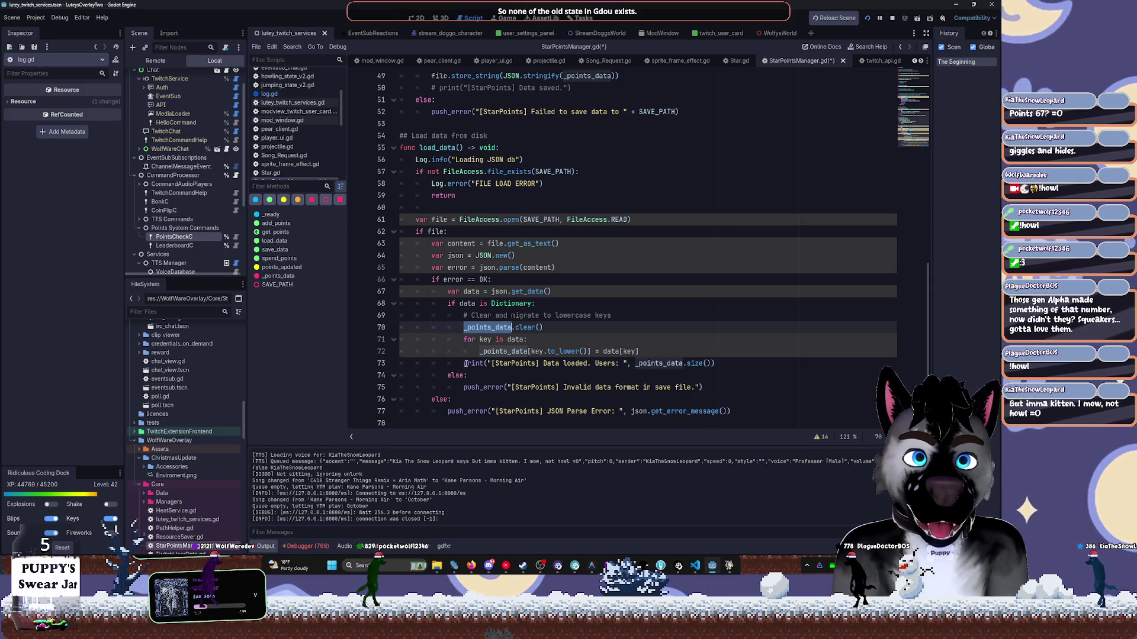
Replace print with Log.info in the success message and drop its [StarPoints] prefix.
{"action": "double_click", "coordinate": [469, 363]}
{"action": "type", "text": "Log"}
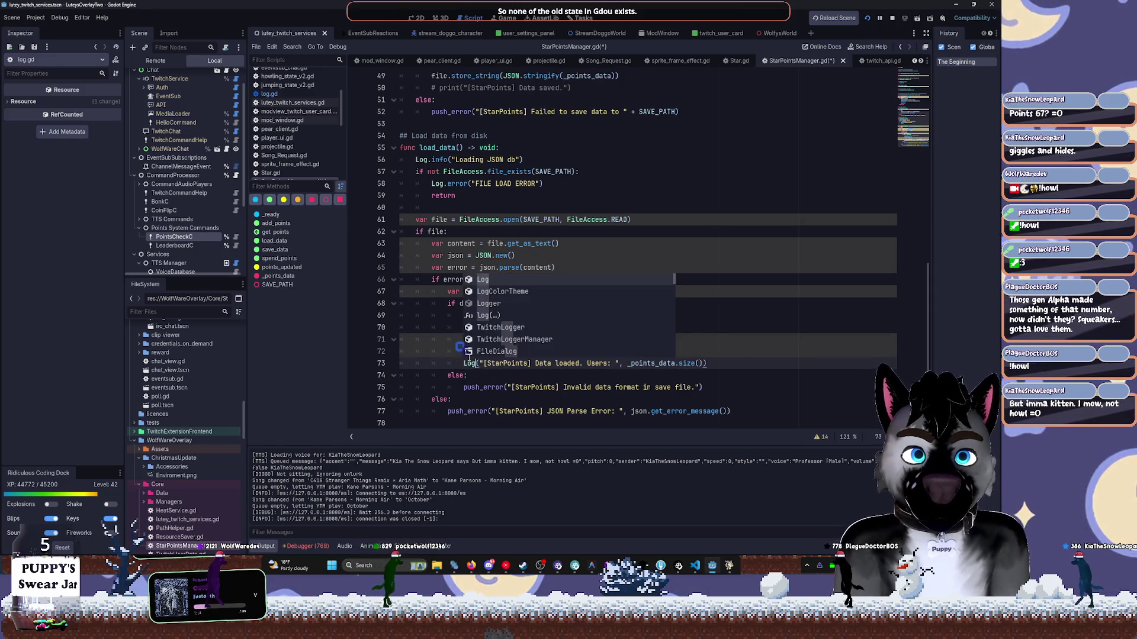
{"action": "type", "text": ".info"}
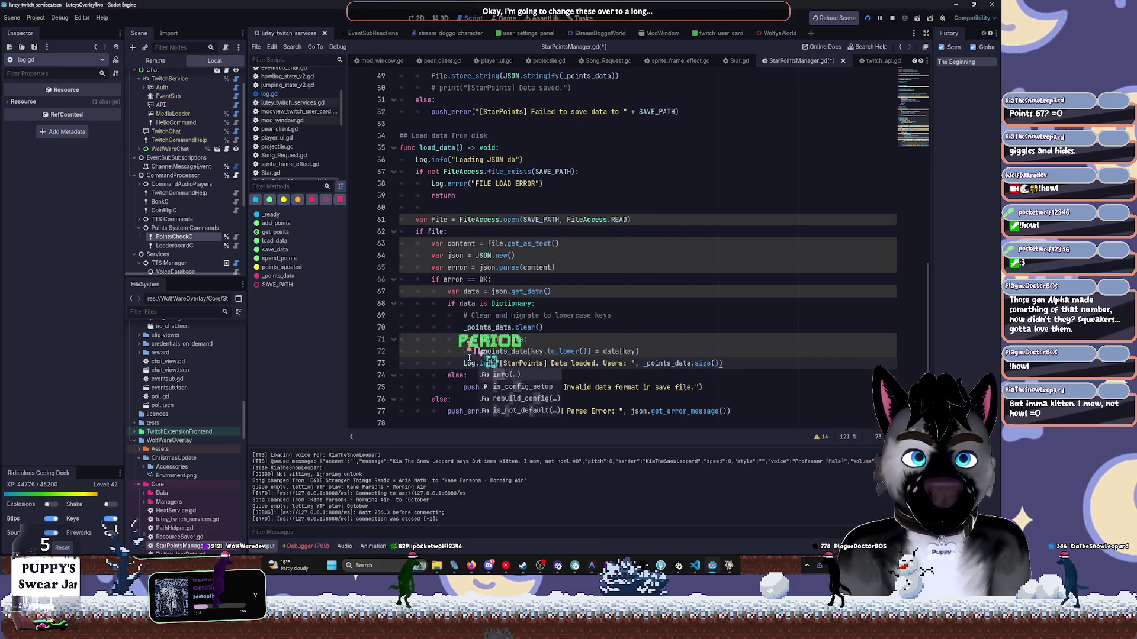
{"action": "key", "text": "Right"}
{"action": "key", "text": "Right"}
{"action": "key", "text": "Delete"}
{"action": "key", "text": "Delete"}
{"action": "key", "text": "Delete"}
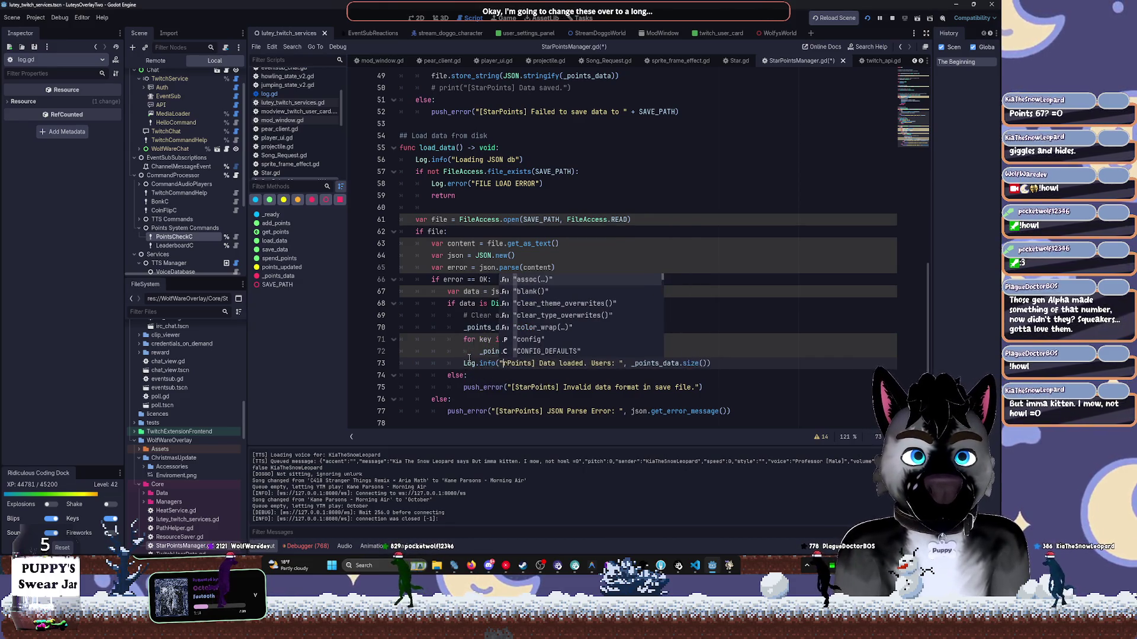
{"action": "key", "text": "Delete"}
{"action": "key", "text": "Delete"}
{"action": "key", "text": "Delete"}
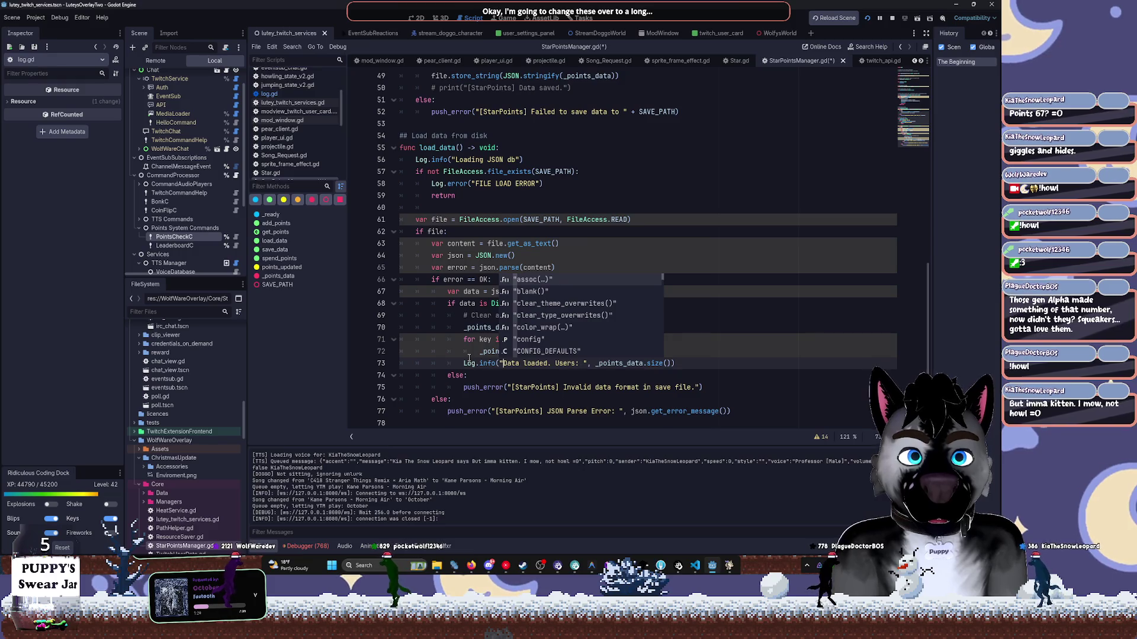
Change both push_error calls in load_data to Log.error and save the script.
{"action": "left_click", "coordinate": [464, 388]}
{"action": "type", "text": "Log.error"}
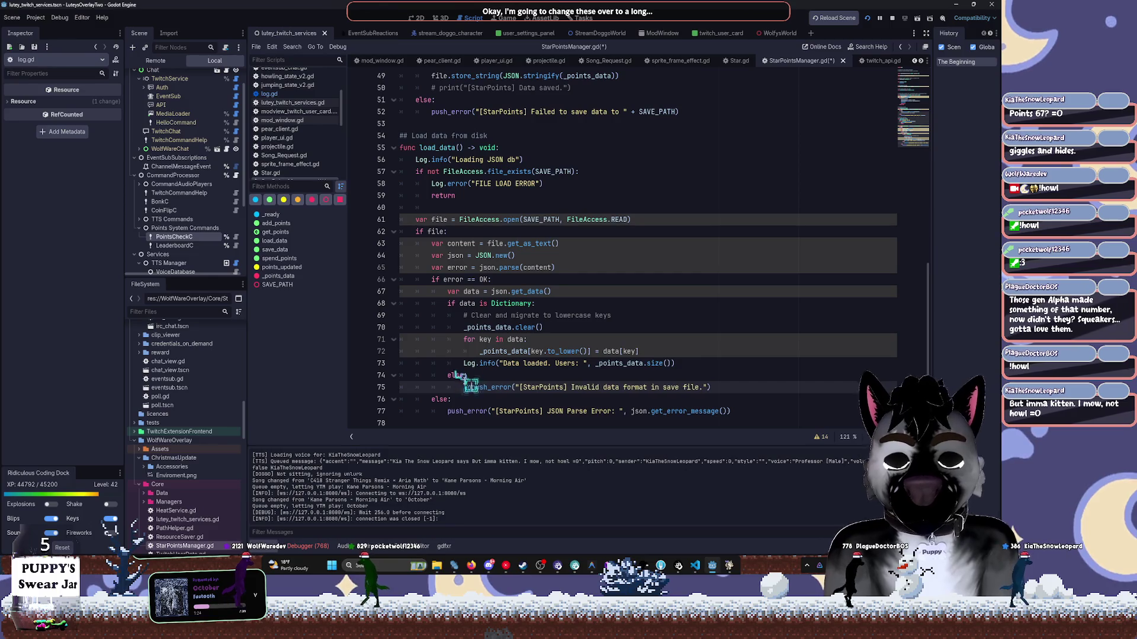
{"action": "key", "text": "Delete"}
{"action": "key", "text": "Delete"}
{"action": "key", "text": "Delete"}
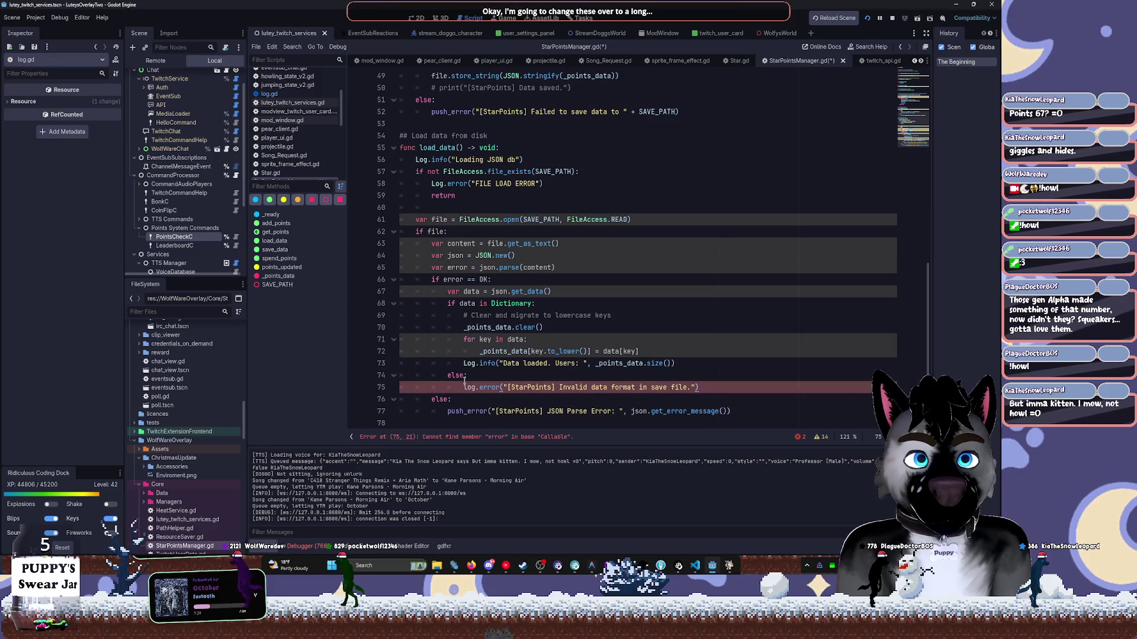
{"action": "key", "text": "BackSpace"}
{"action": "key", "text": "BackSpace"}
{"action": "key", "text": "BackSpace"}
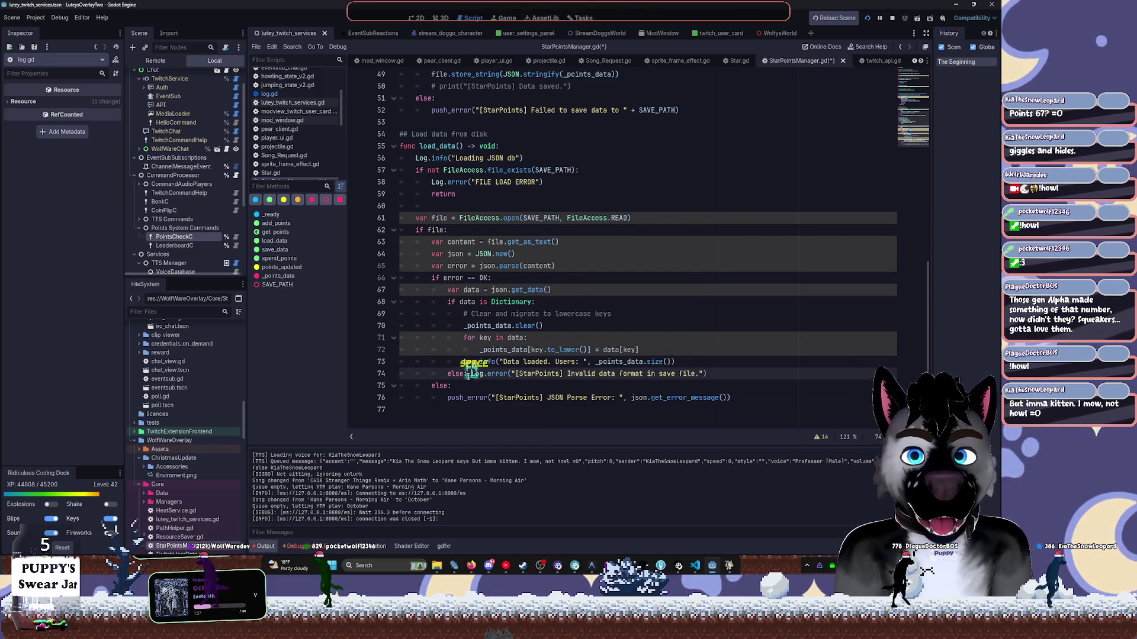
{"action": "left_click", "coordinate": [448, 406]}
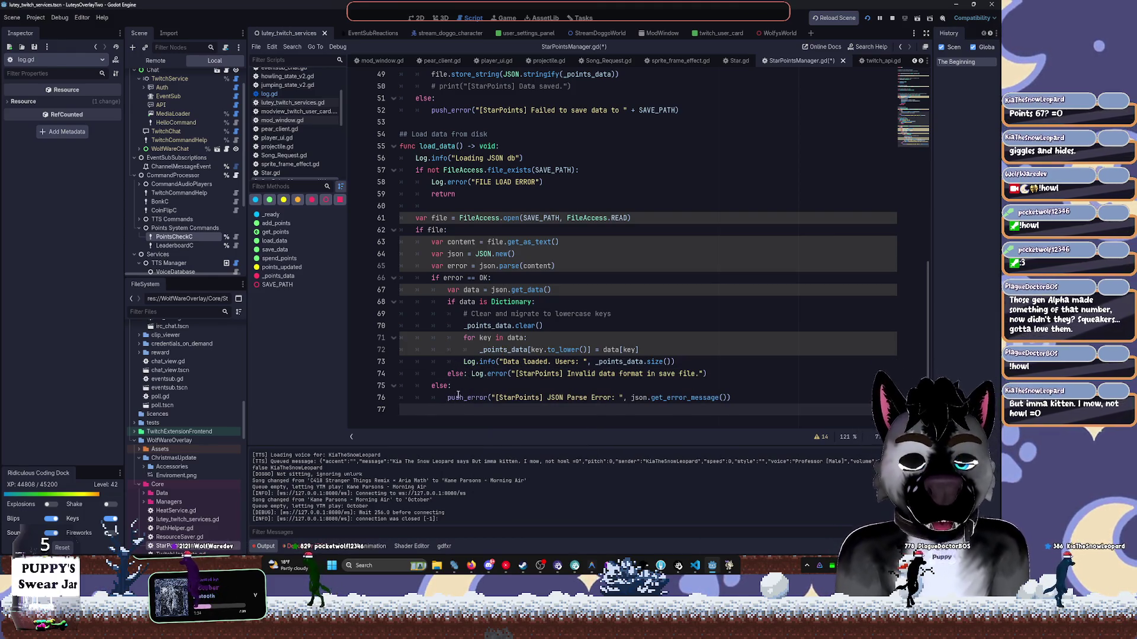
{"action": "left_click", "coordinate": [461, 398]}
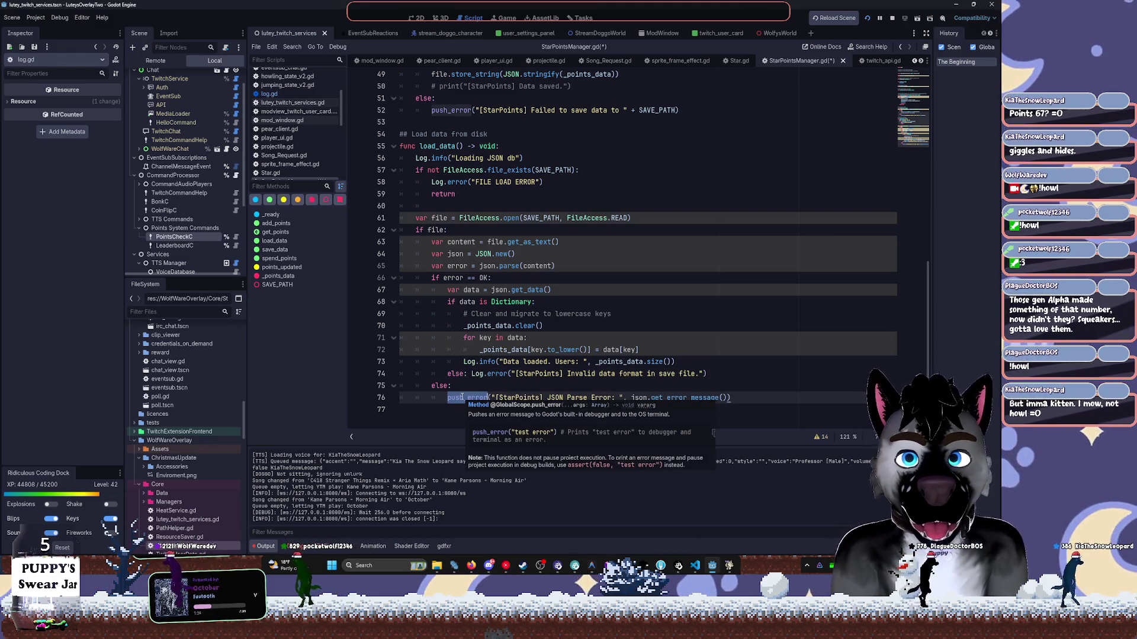
{"action": "type", "text": "Log."}
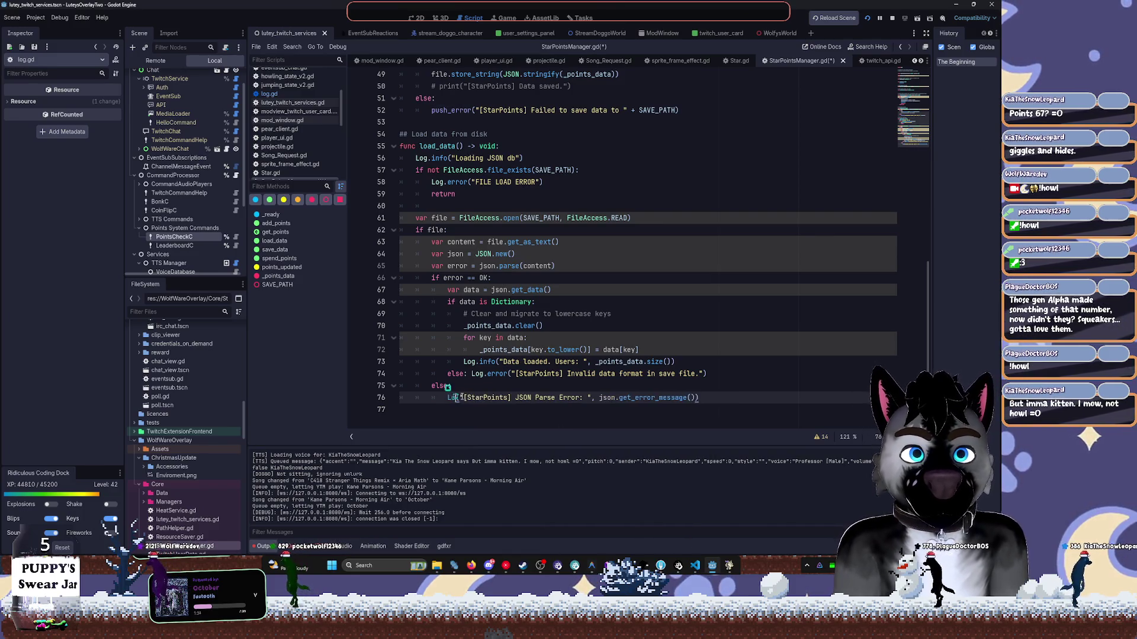
{"action": "type", "text": "Error"}
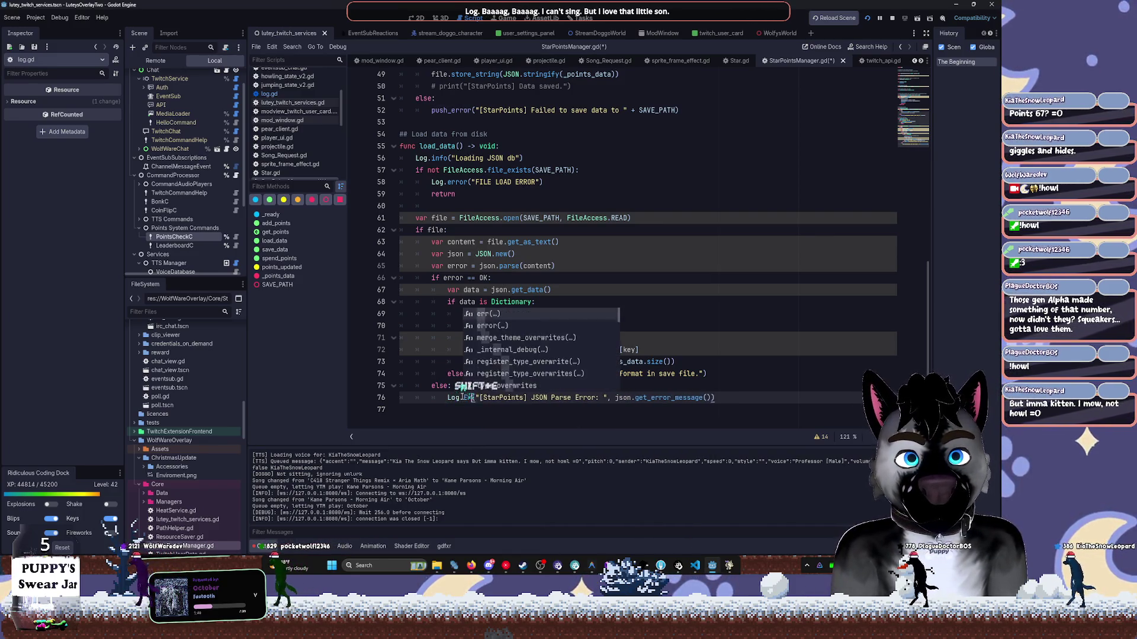
{"action": "key", "text": "Return"}
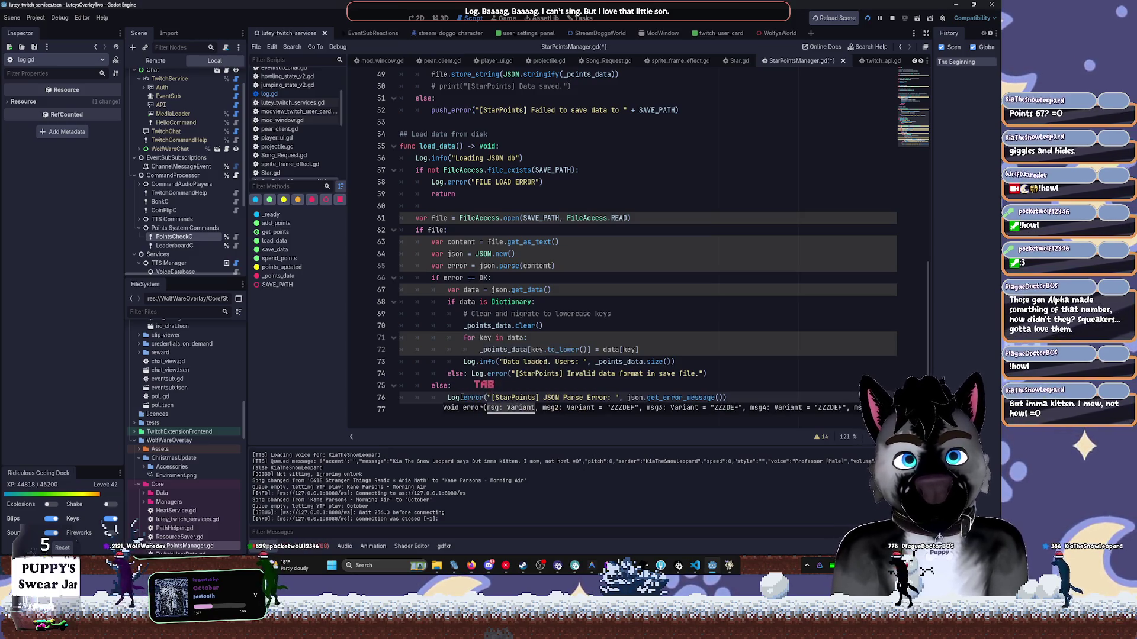
{"action": "key", "text": "Up"}
{"action": "key", "text": "Up"}
{"action": "key", "text": "Up"}
{"action": "key", "text": "ctrl+s"}
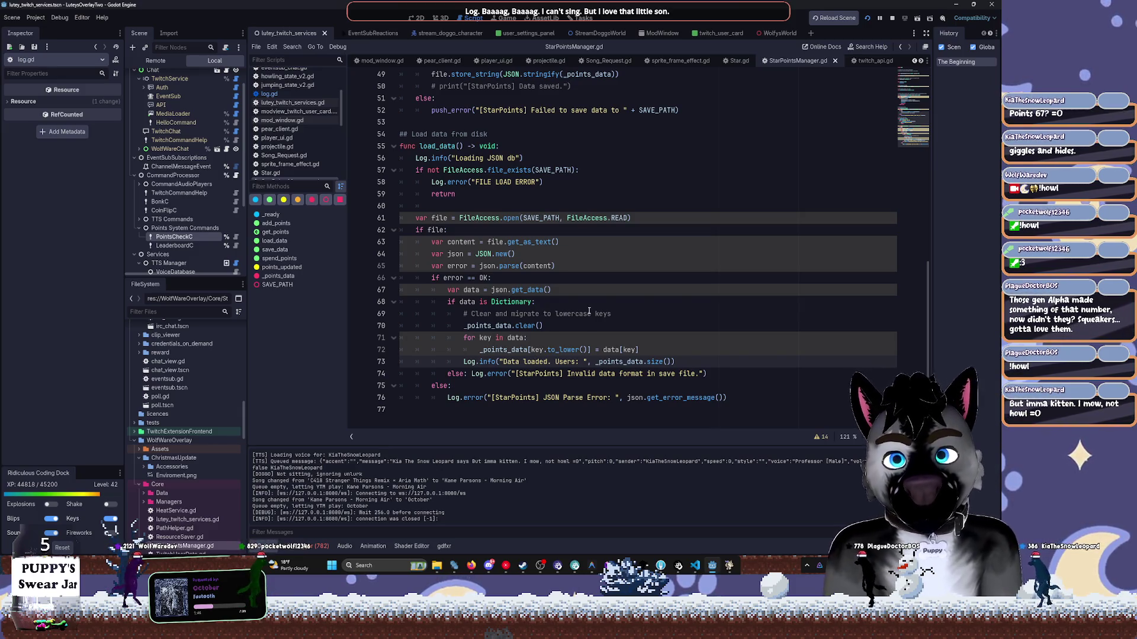
{"action": "scroll", "coordinate": [621, 239], "scroll_direction": "up", "scroll_amount": 8}
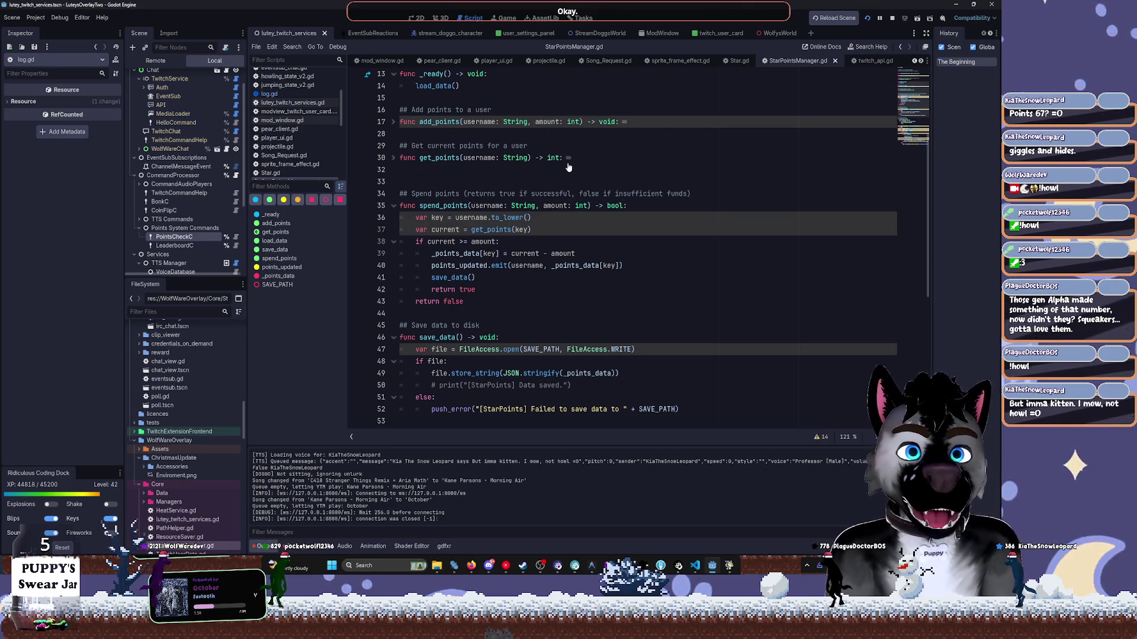
Add breakpoints at the load_data log line 56 and save_data's file-open line 47.
{"action": "scroll", "coordinate": [414, 218], "scroll_direction": "down", "scroll_amount": 7}
{"action": "left_click", "coordinate": [355, 205]}
{"action": "scroll", "coordinate": [409, 224], "scroll_direction": "up", "scroll_amount": 3}
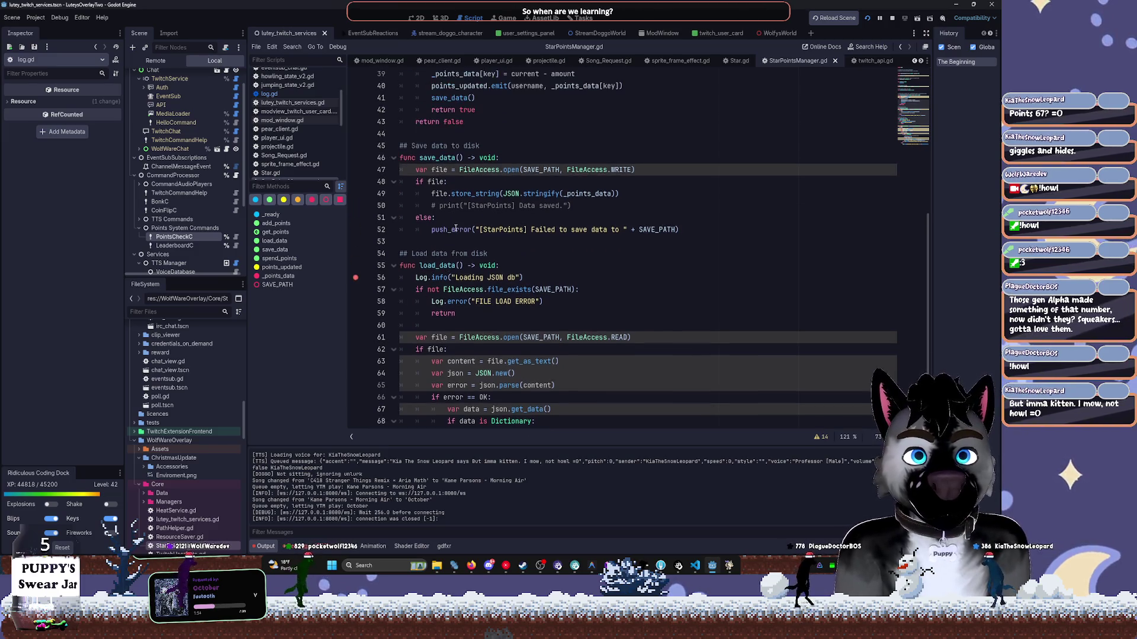
{"action": "left_click", "coordinate": [357, 208]}
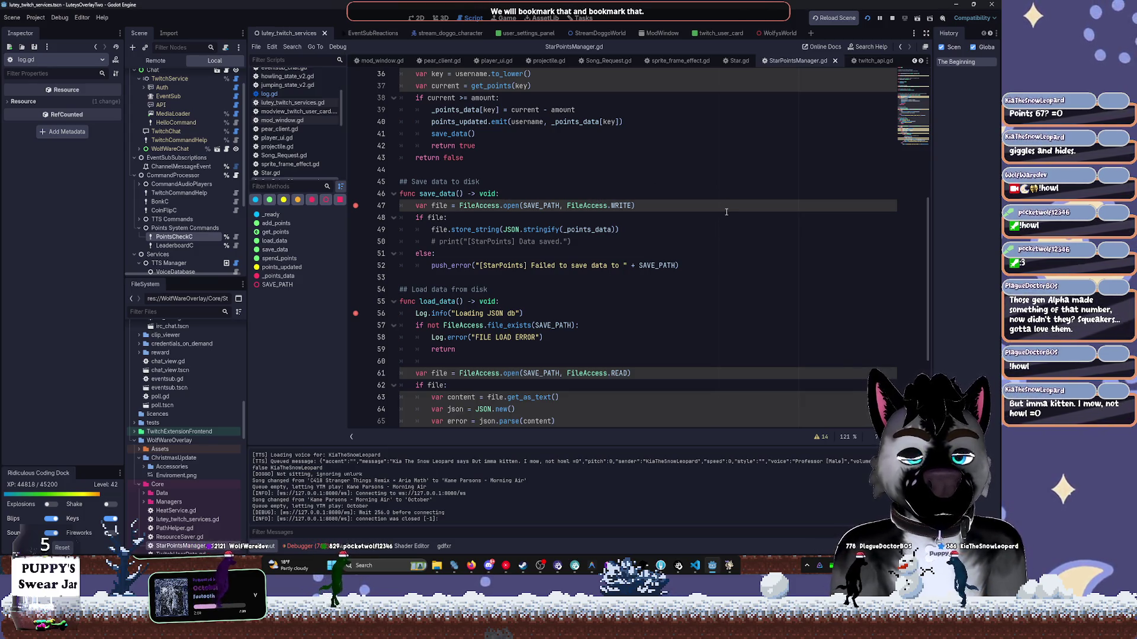
Unfold get_points and add_points, breakpoint the save_data call on line 27, and stop the overlay.
{"action": "scroll", "coordinate": [726, 212], "scroll_direction": "up", "scroll_amount": 4}
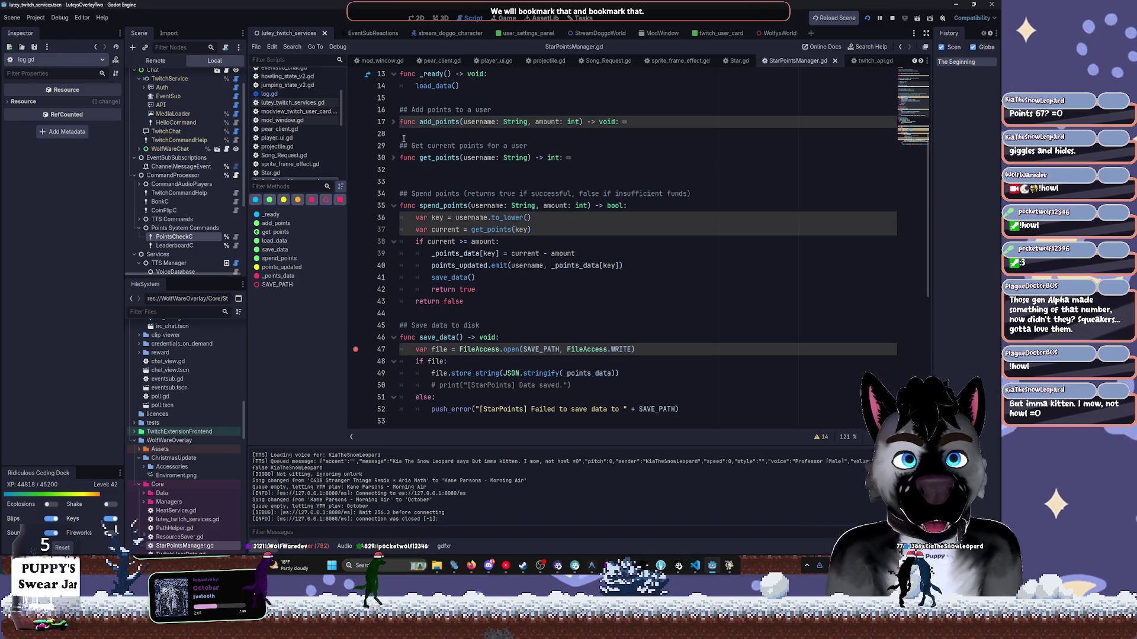
{"action": "left_click", "coordinate": [393, 157]}
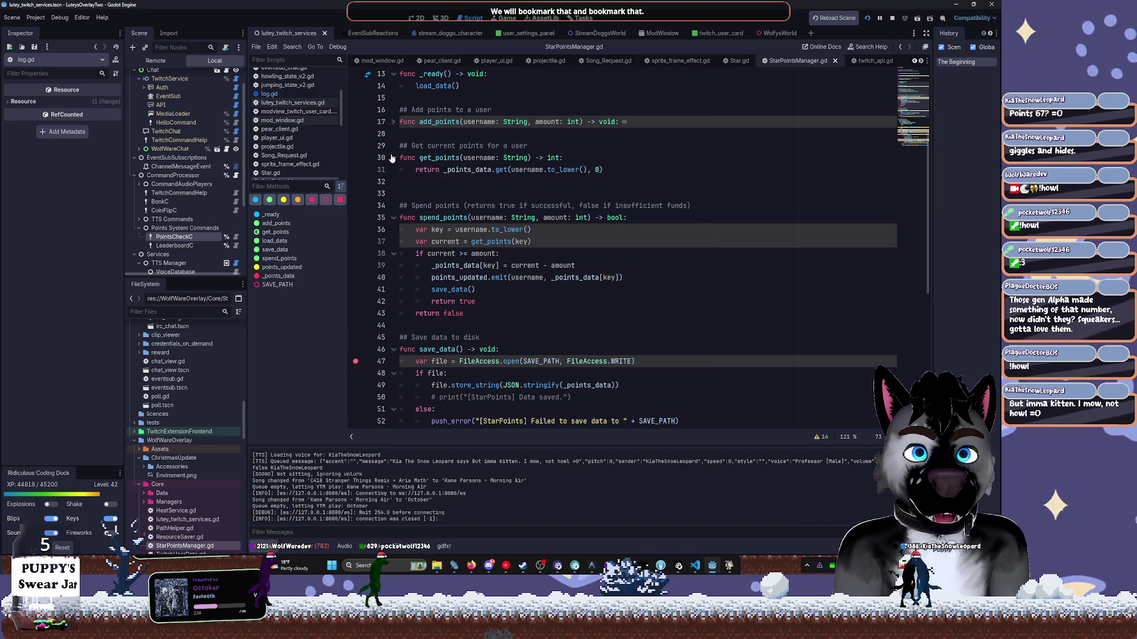
{"action": "left_click", "coordinate": [394, 122]}
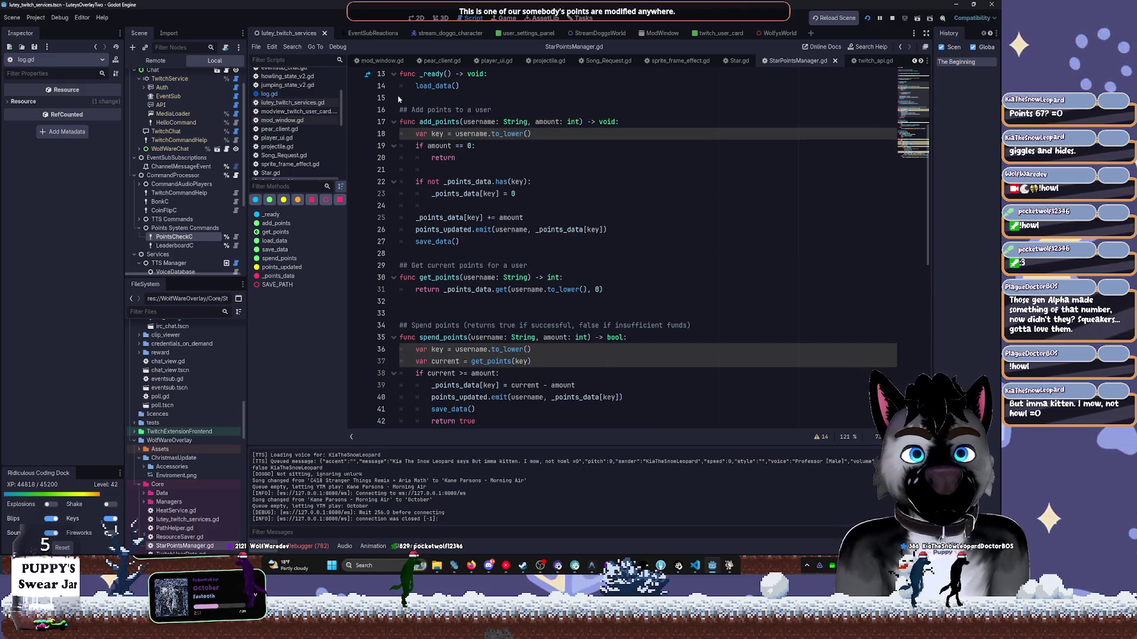
{"action": "left_click", "coordinate": [438, 241]}
{"action": "double_click", "coordinate": [438, 242]}
{"action": "left_click", "coordinate": [362, 242]}
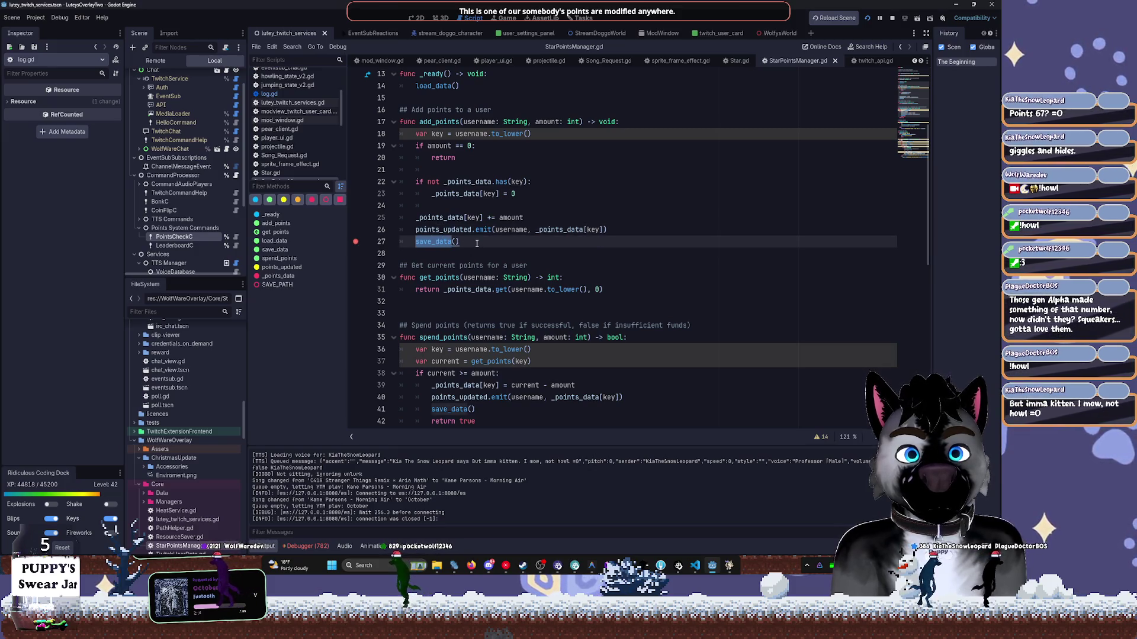
{"action": "scroll", "coordinate": [630, 197], "scroll_direction": "up", "scroll_amount": 1}
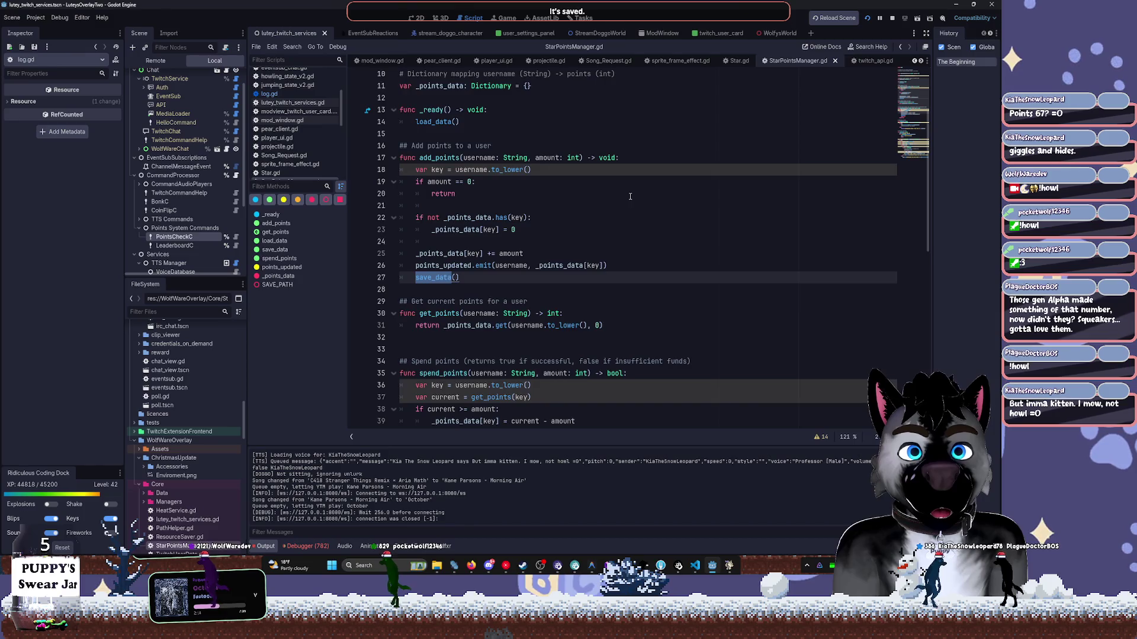
{"action": "scroll", "coordinate": [630, 197], "scroll_direction": "up", "scroll_amount": 1}
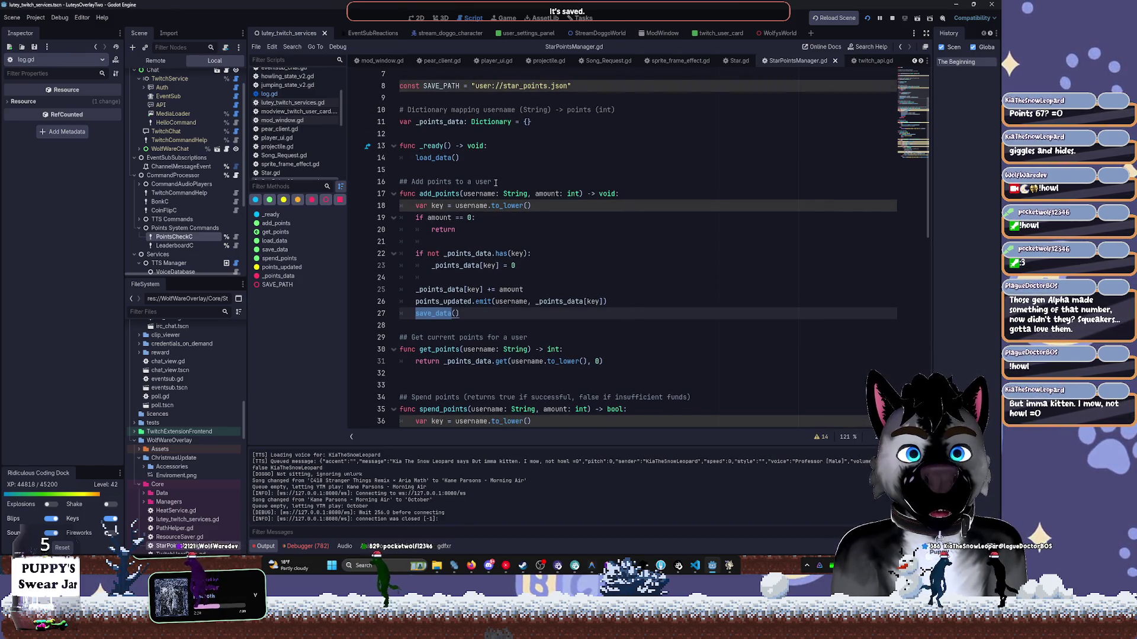
{"action": "left_click", "coordinate": [892, 19]}
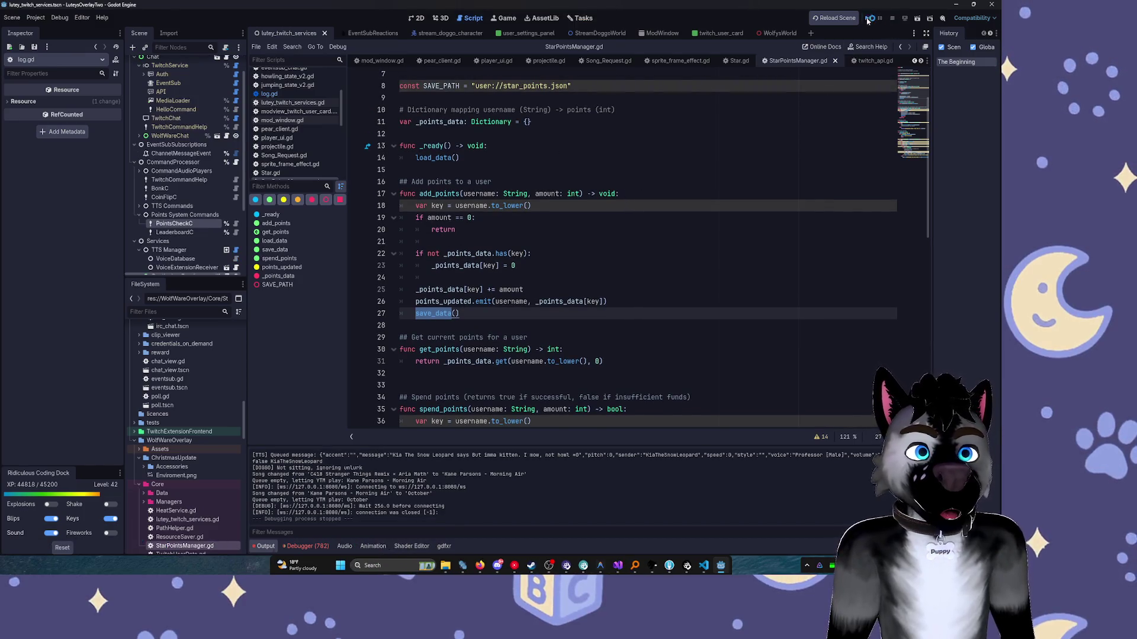
Run the project under the debugger and continue past the line 56 breakpoint with F12.
{"action": "left_click", "coordinate": [868, 19]}
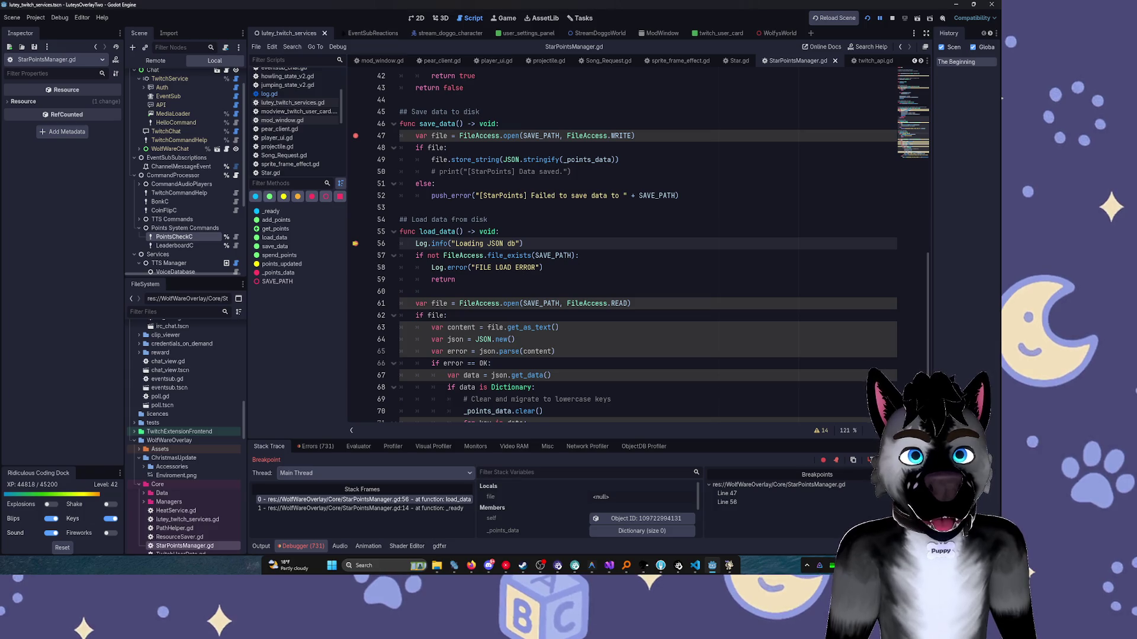
{"action": "key", "text": "F12"}
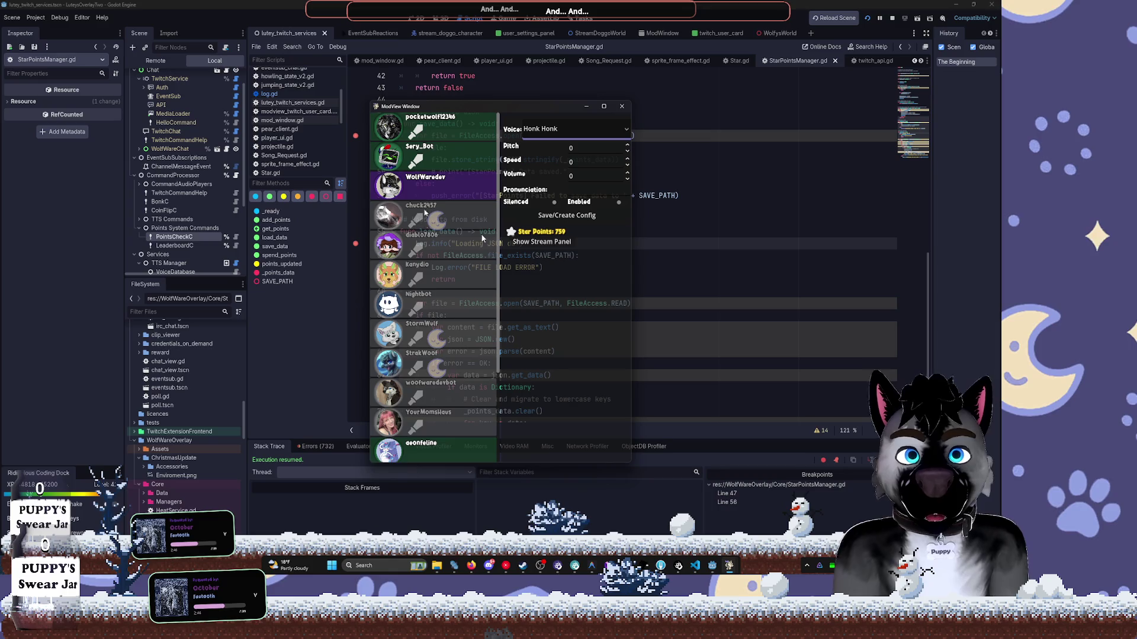
Open a viewer's settings in ModView, then bring star_points.json up in VS Code beside it.
{"action": "scroll", "coordinate": [425, 205], "scroll_direction": "down", "scroll_amount": 4}
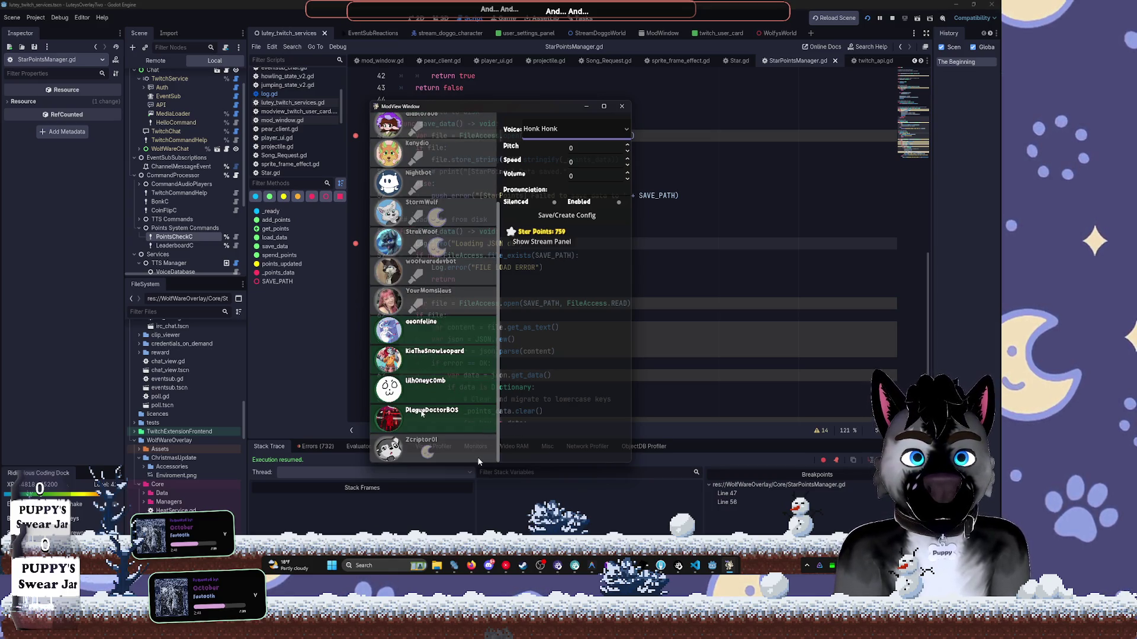
{"action": "left_click", "coordinate": [422, 411]}
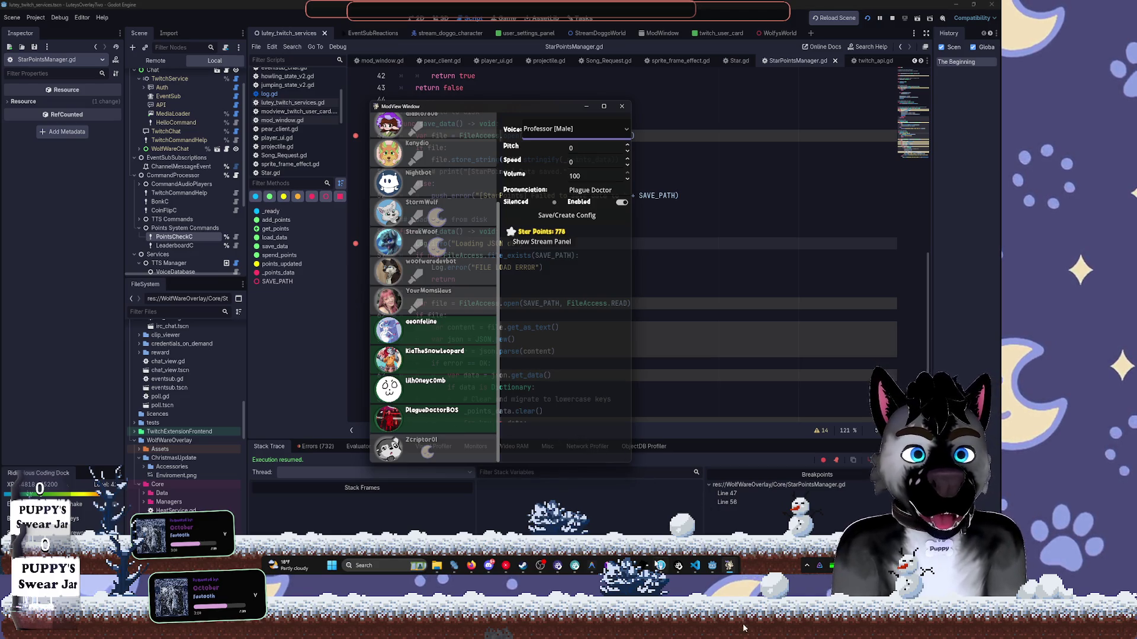
{"action": "left_click", "coordinate": [694, 566]}
{"action": "left_click", "coordinate": [301, 105]}
{"action": "left_click_drag", "start_coordinate": [427, 106], "coordinate": [569, 106]}
{"action": "left_click", "coordinate": [404, 219]}
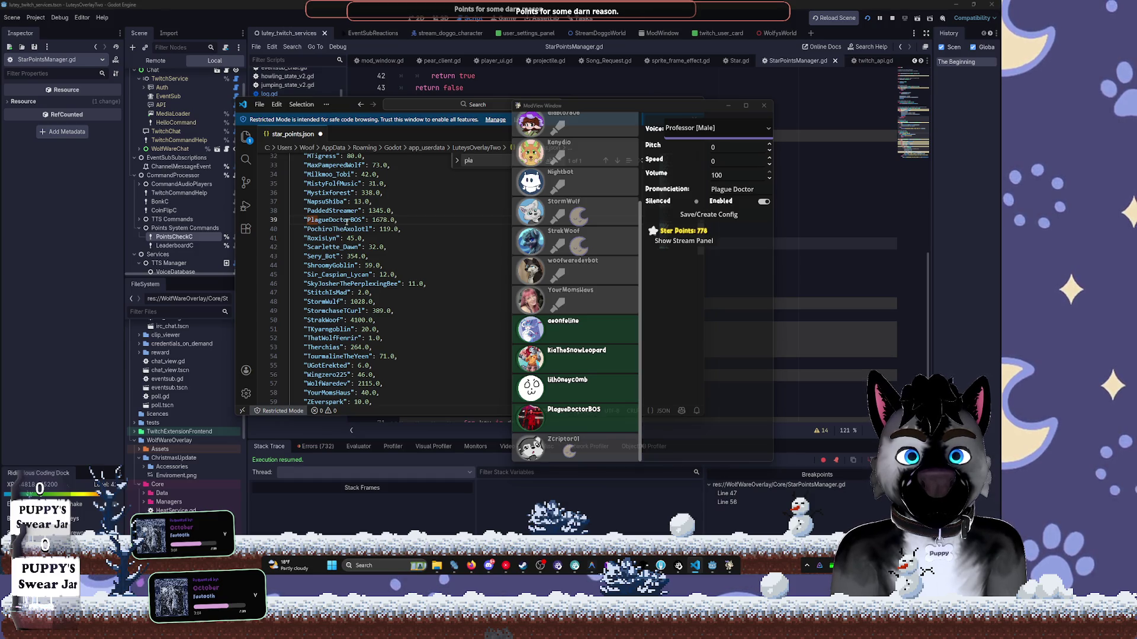
Scroll through star_points.json and search for 'pla' to find the entry holding 1678.0 points.
{"action": "right_click", "coordinate": [347, 220]}
{"action": "left_click", "coordinate": [349, 190]}
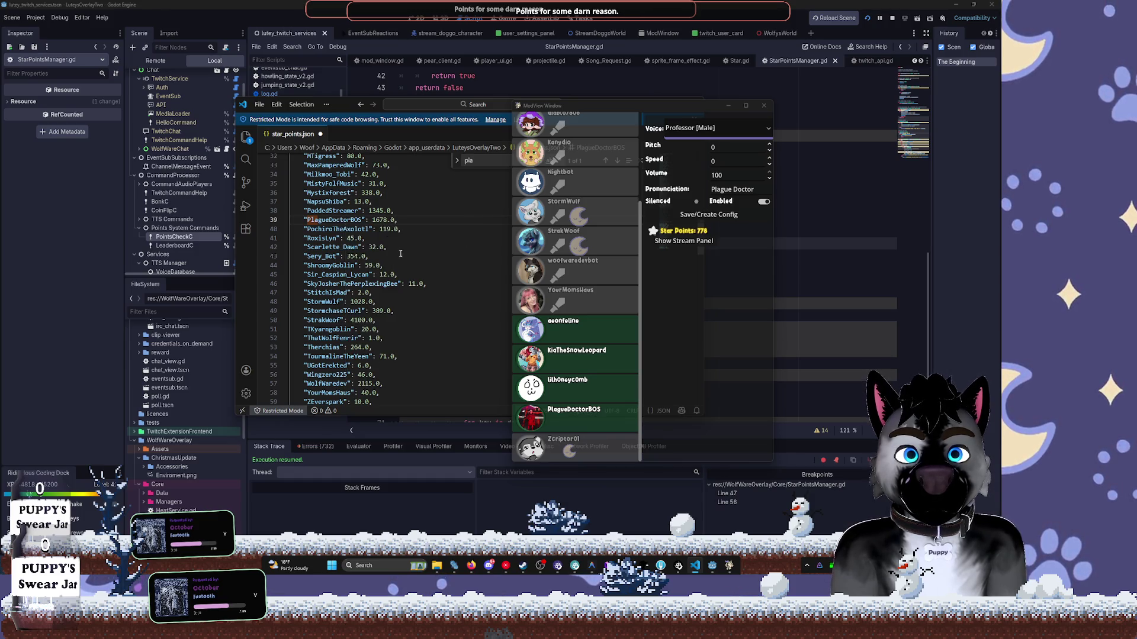
{"action": "scroll", "coordinate": [401, 255], "scroll_direction": "up", "scroll_amount": 7}
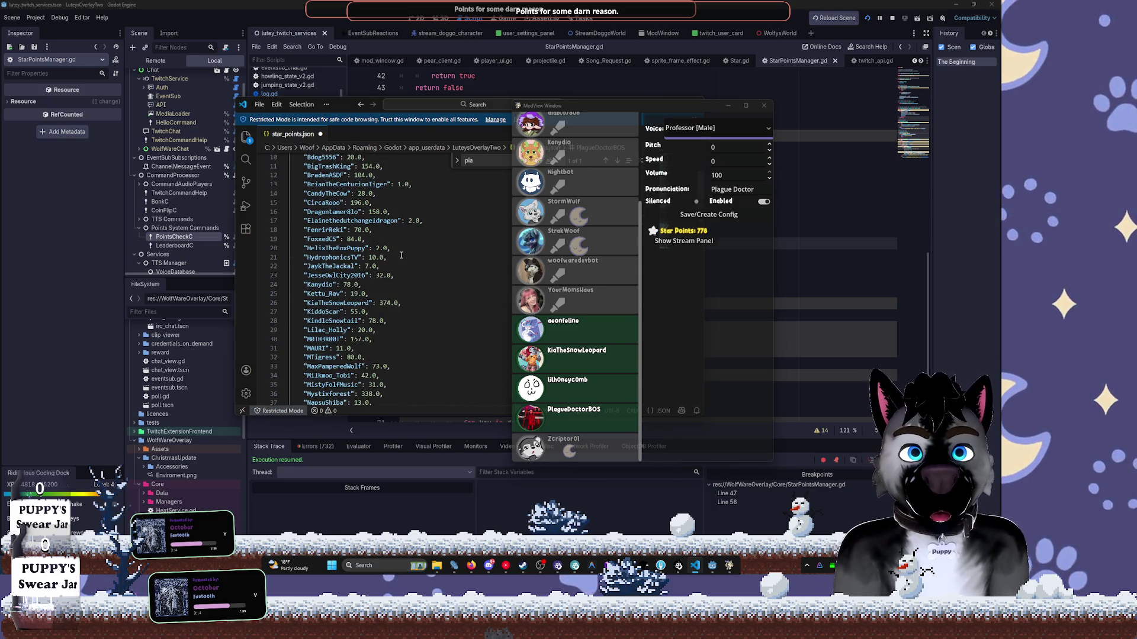
{"action": "scroll", "coordinate": [401, 255], "scroll_direction": "up", "scroll_amount": 3}
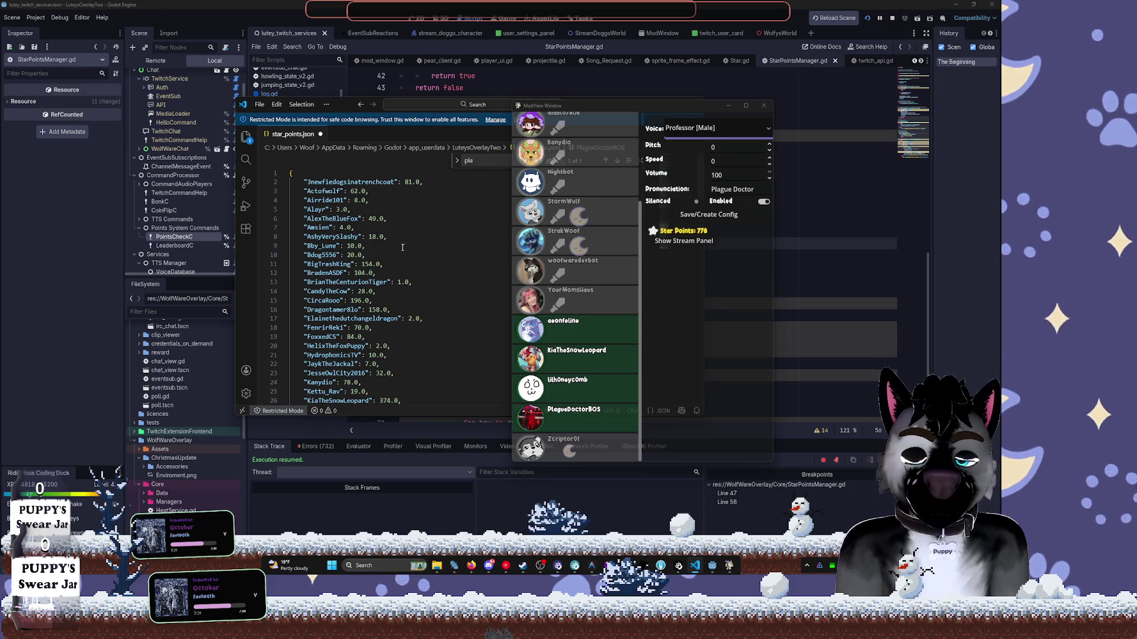
{"action": "scroll", "coordinate": [405, 249], "scroll_direction": "down", "scroll_amount": 6}
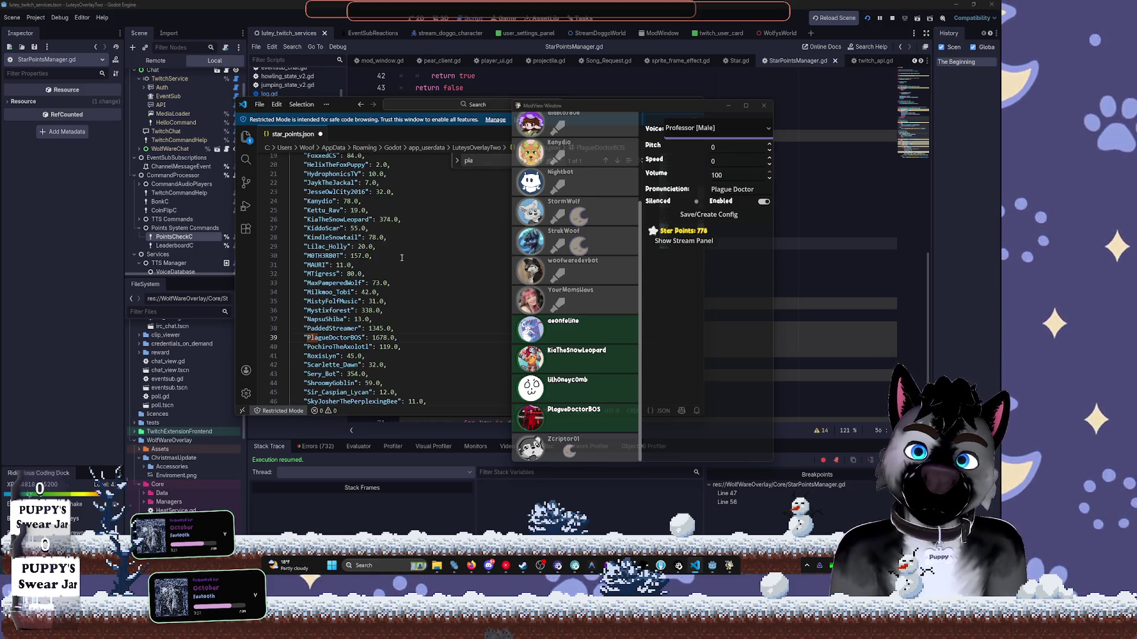
{"action": "scroll", "coordinate": [403, 257], "scroll_direction": "down", "scroll_amount": 11}
{"action": "scroll", "coordinate": [403, 257], "scroll_direction": "down", "scroll_amount": 11}
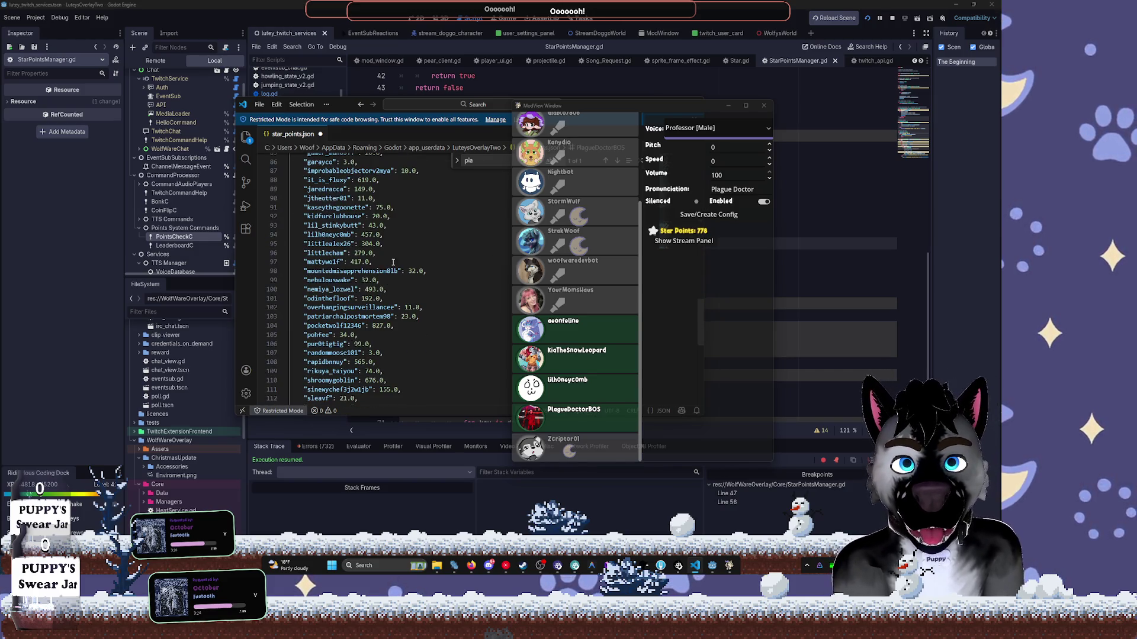
{"action": "scroll", "coordinate": [353, 313], "scroll_direction": "down", "scroll_amount": 2}
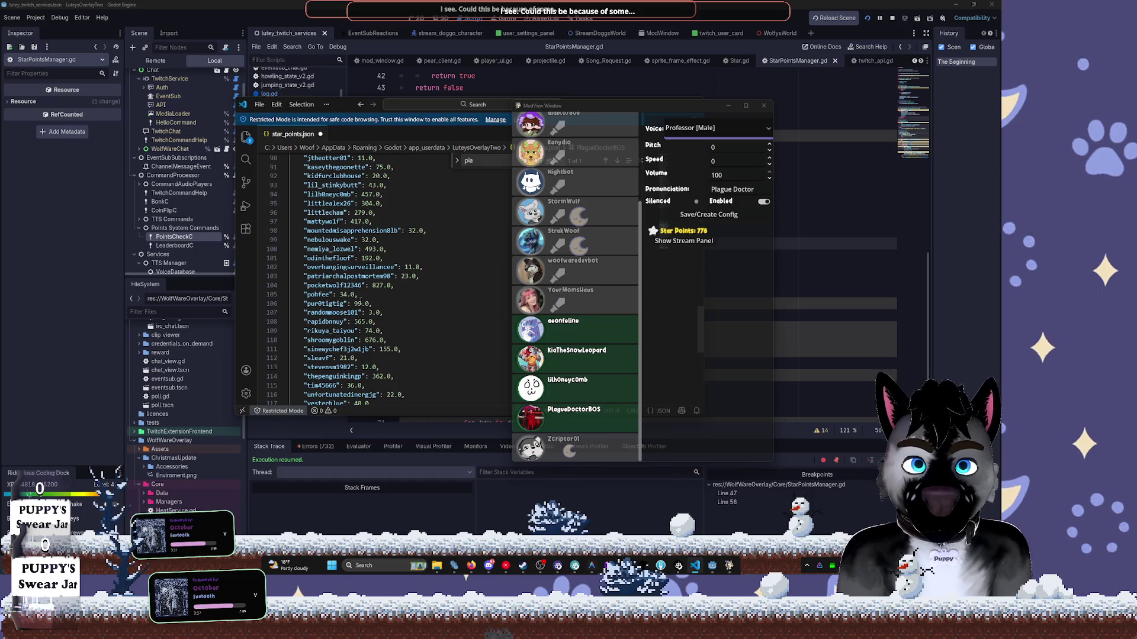
{"action": "double_click", "coordinate": [332, 285]}
{"action": "key", "text": "ctrl+f"}
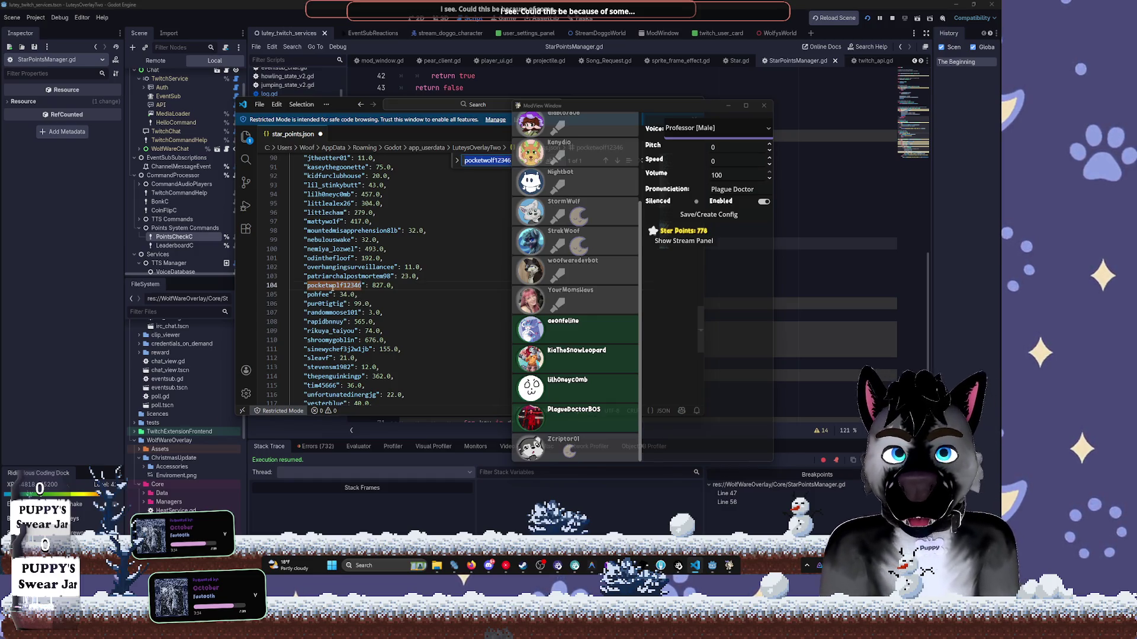
{"action": "type", "text": "pla"}
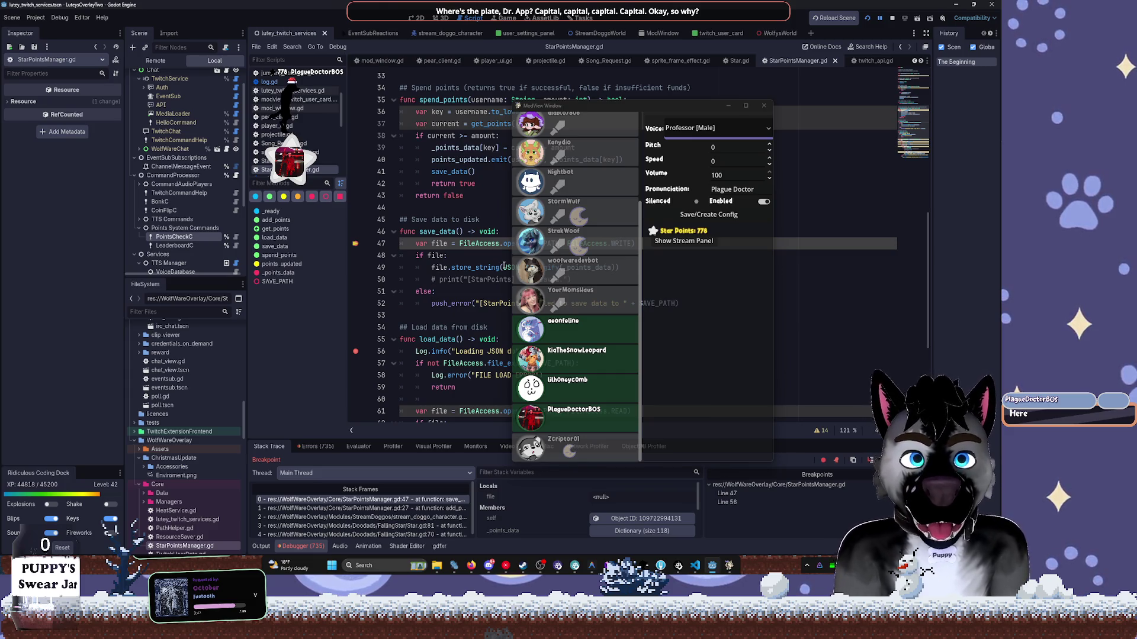
Move ModView aside, review save_data and load_data in StarPointsManager.gd, then bring star_points.json forward.
{"action": "mouse_move", "coordinate": [505, 238]}
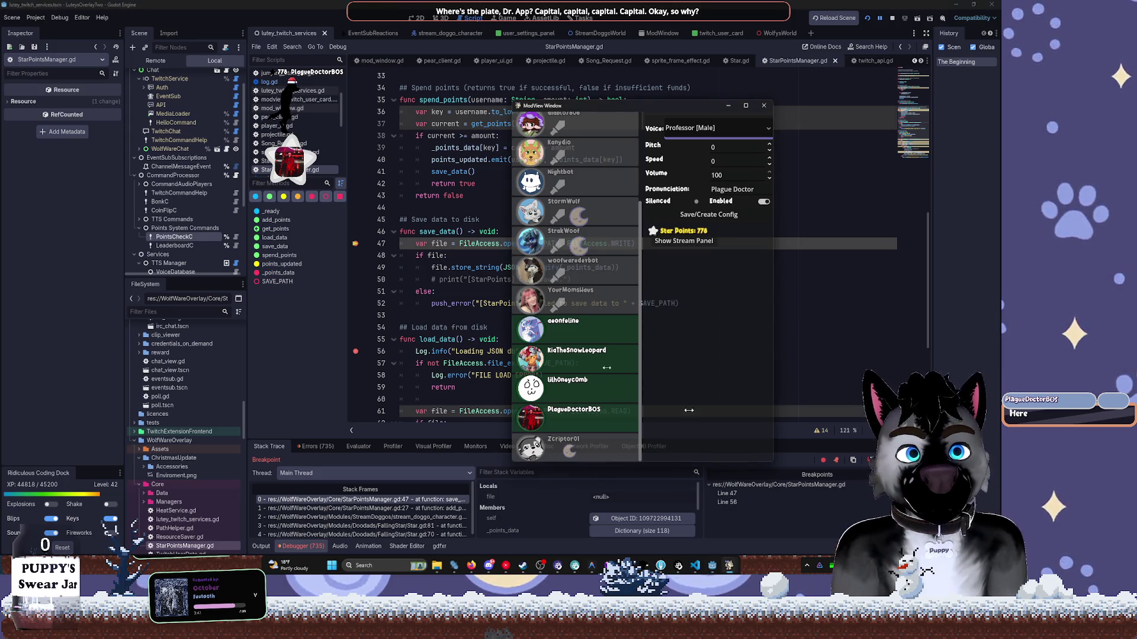
{"action": "mouse_move", "coordinate": [625, 108]}
{"action": "left_mouse_down"}
{"action": "mouse_move", "coordinate": [671, 107]}
{"action": "mouse_move", "coordinate": [147, 109]}
{"action": "left_mouse_up"}
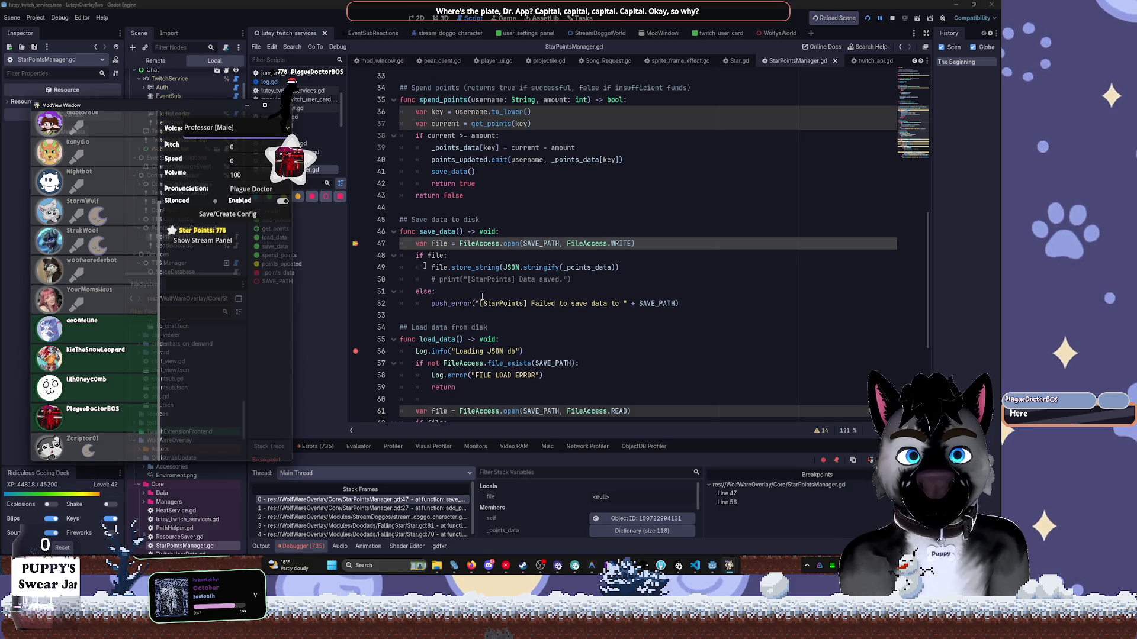
{"action": "scroll", "coordinate": [554, 298], "scroll_direction": "down", "scroll_amount": 2}
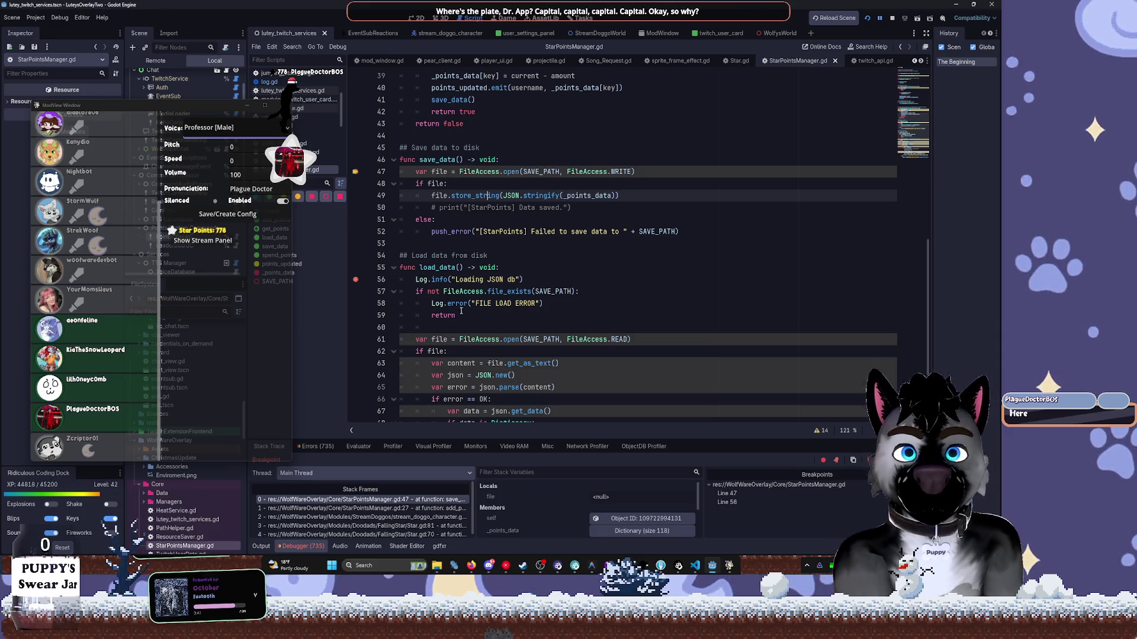
{"action": "left_click", "coordinate": [456, 267]}
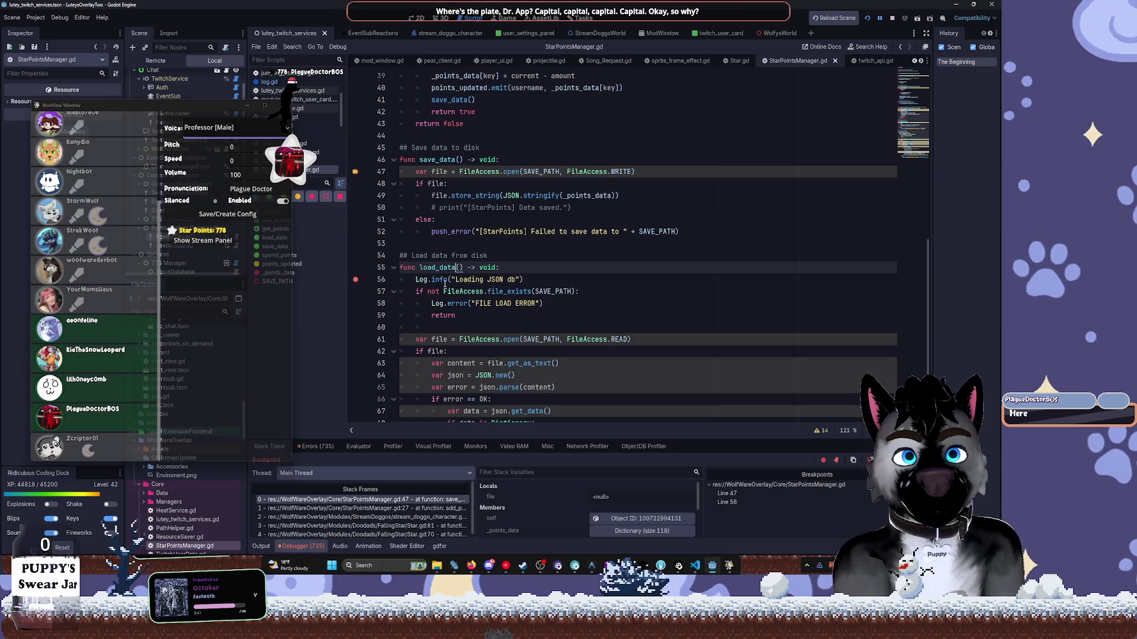
{"action": "scroll", "coordinate": [475, 322], "scroll_direction": "down", "scroll_amount": 3}
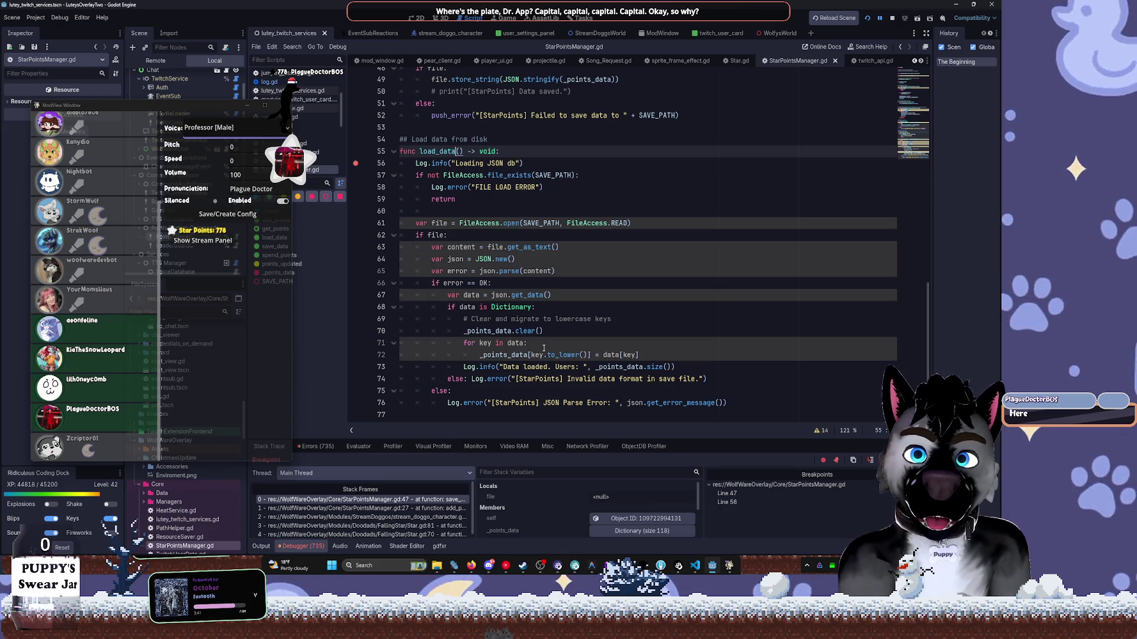
{"action": "left_click", "coordinate": [696, 565]}
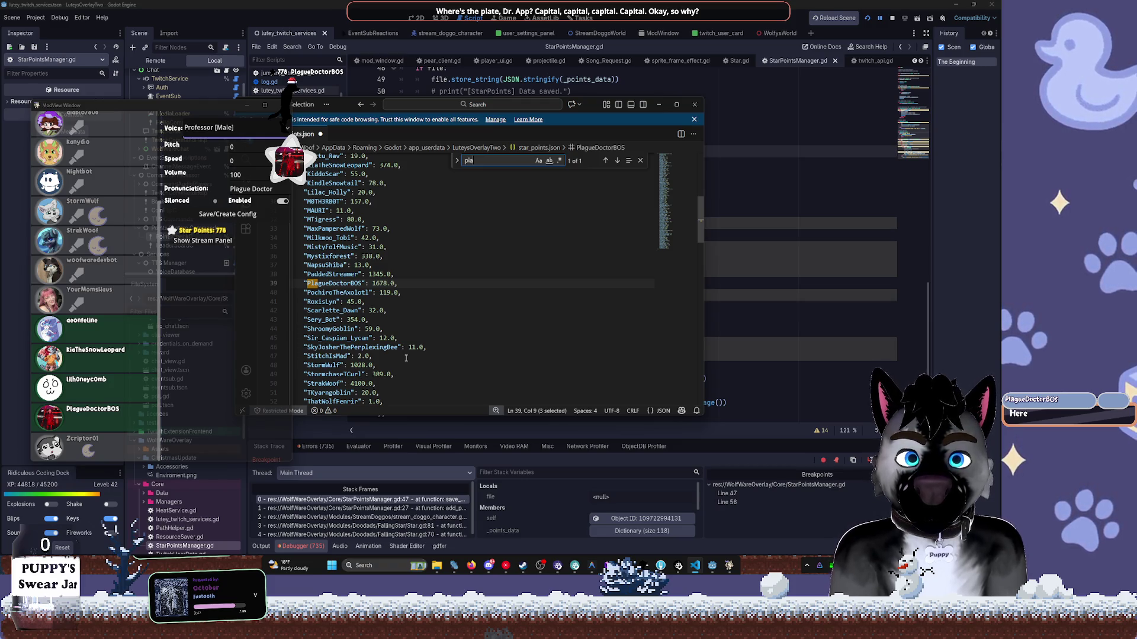
Comment out line 39's viewer entry (1678.0 points) in star_points.json and try saving.
{"action": "left_click", "coordinate": [406, 276]}
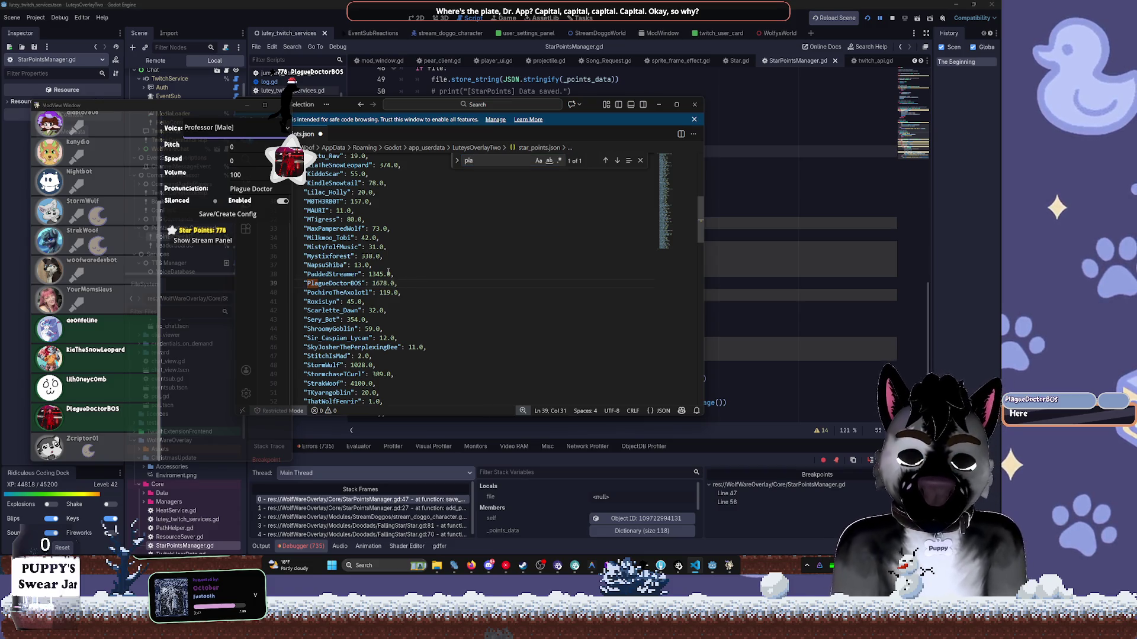
{"action": "key", "text": "ctrl+slash"}
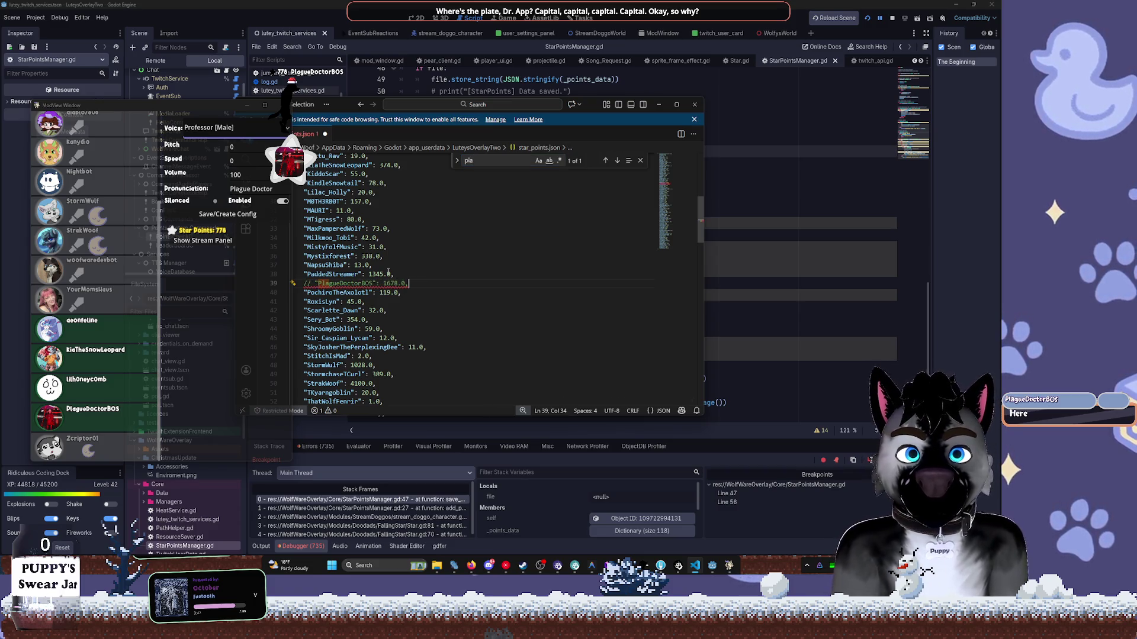
{"action": "key", "text": "ctrl+s"}
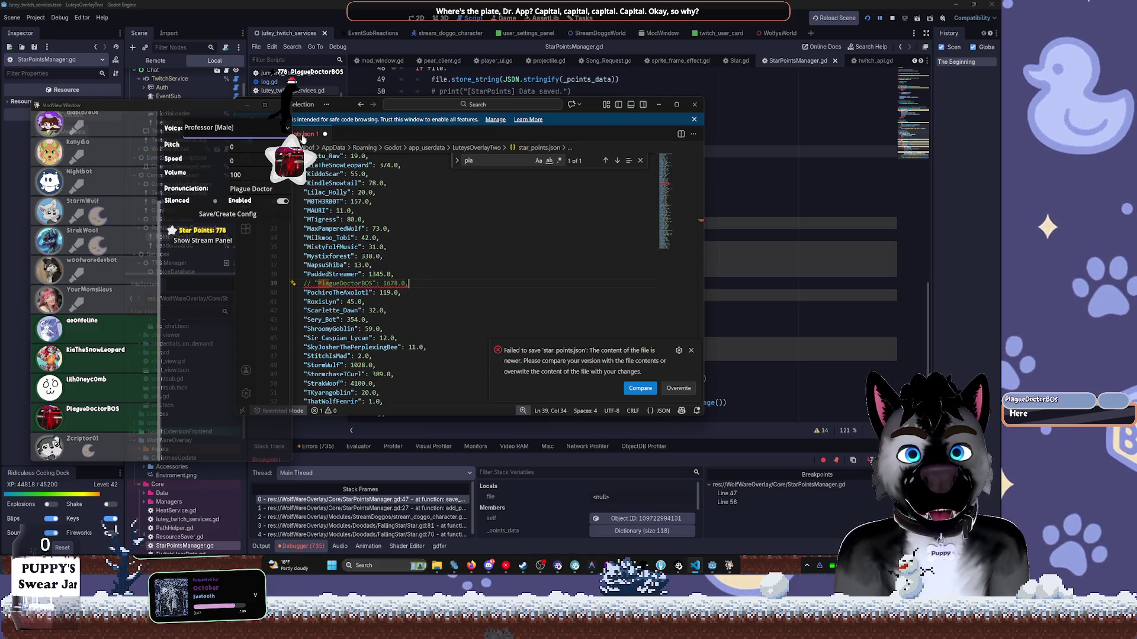
Close star_points.json discarding the commented-out edit, then minimise the VS Code window.
{"action": "right_click", "coordinate": [307, 139]}
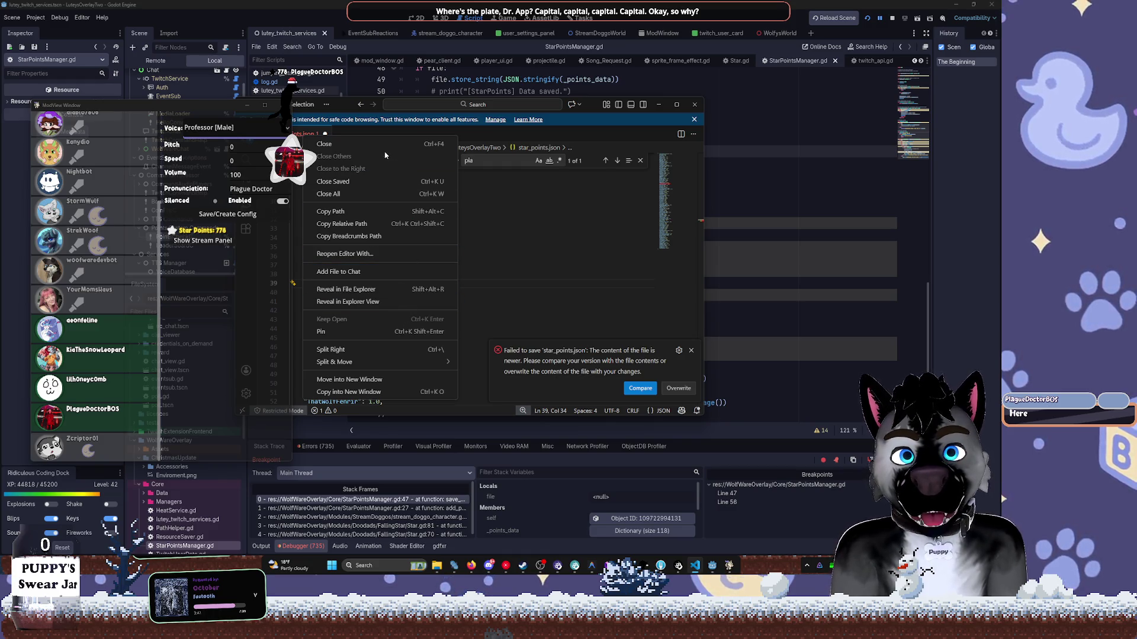
{"action": "left_click", "coordinate": [341, 144]}
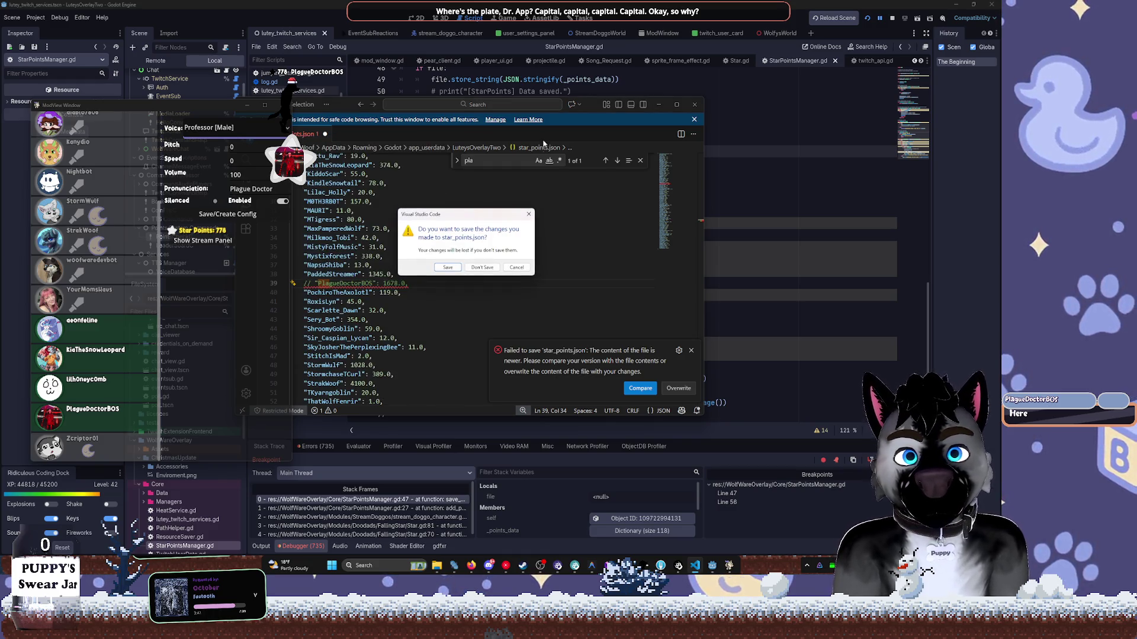
{"action": "left_click", "coordinate": [483, 267]}
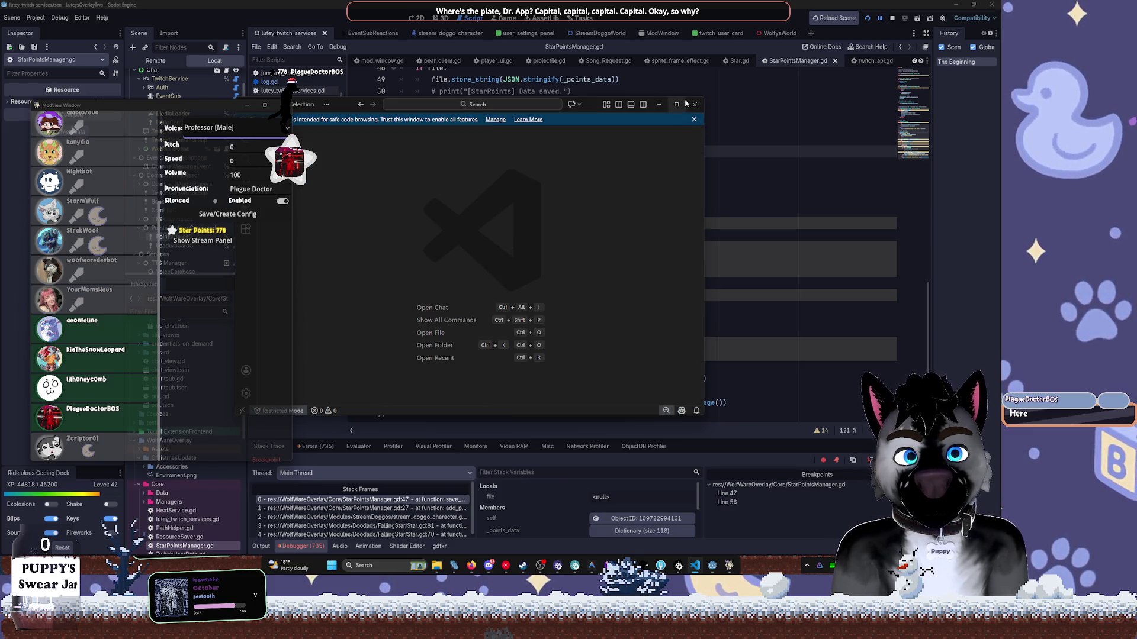
{"action": "left_click", "coordinate": [677, 104]}
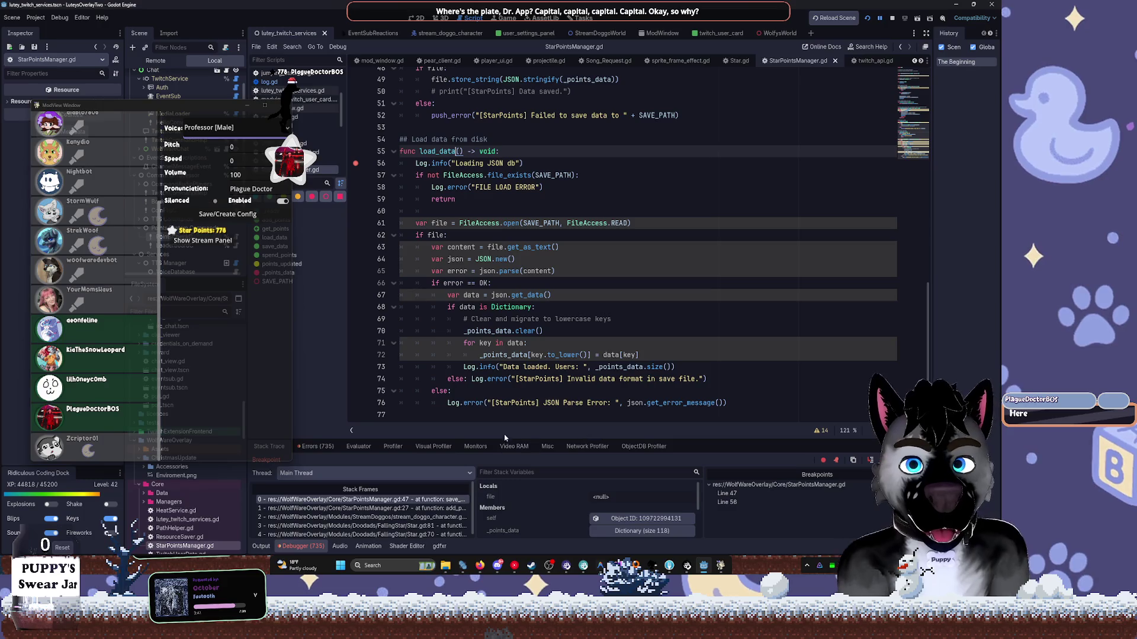
Bring up the LuteysOverlayTwo folder window, shift it right, and un-maximise the code editor.
{"action": "mouse_move", "coordinate": [450, 568]}
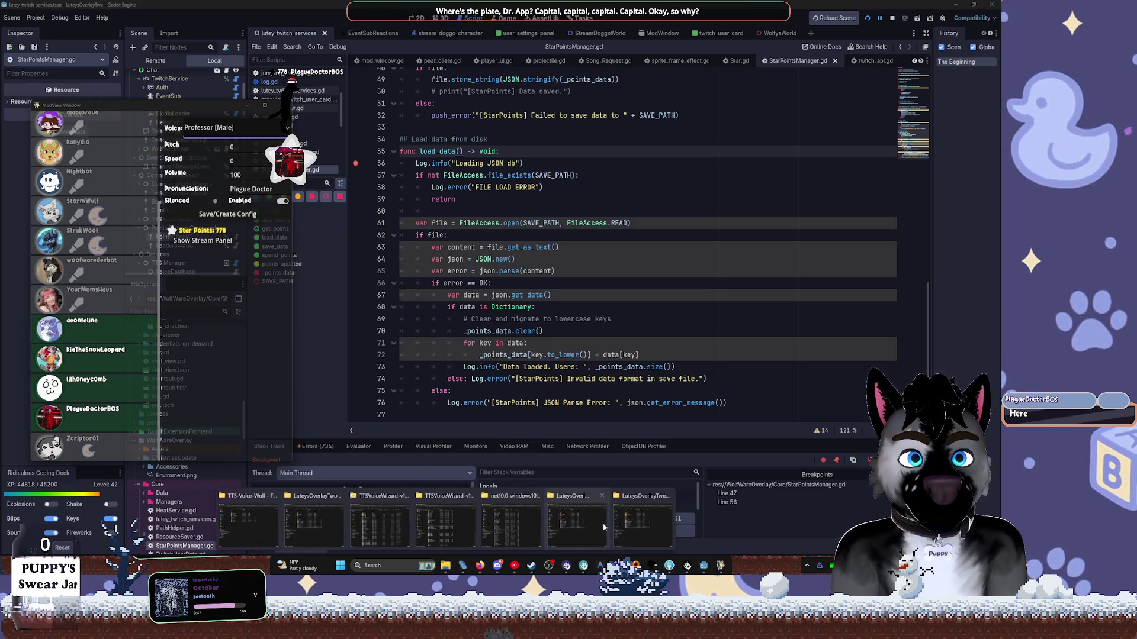
{"action": "left_click", "coordinate": [619, 521]}
{"action": "left_click_drag", "start_coordinate": [464, 127], "coordinate": [573, 124]}
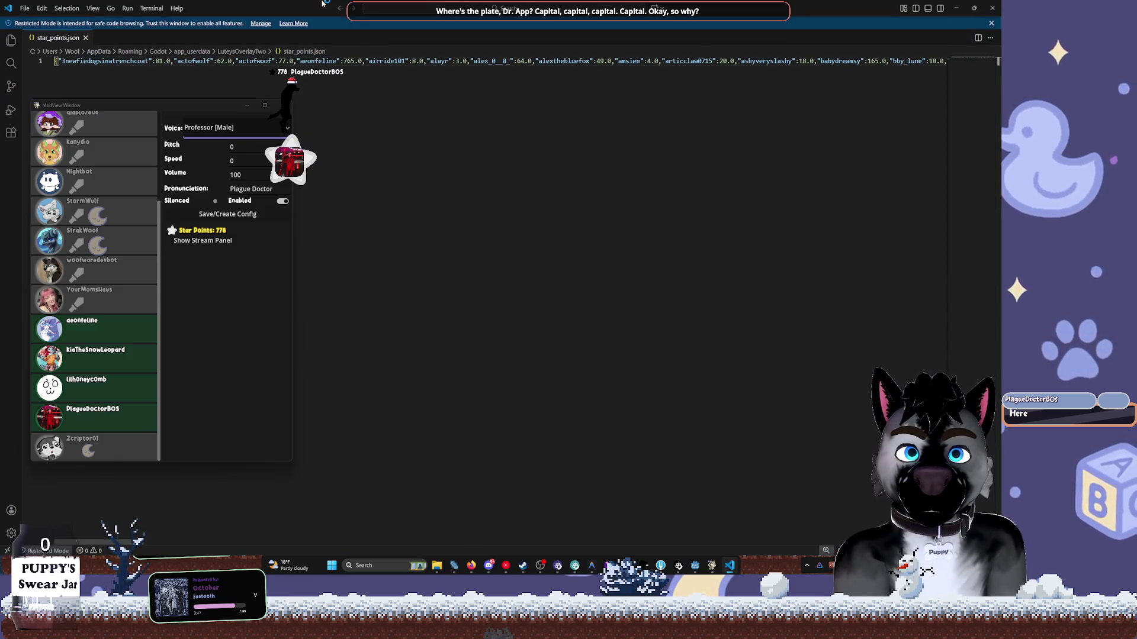
{"action": "double_click", "coordinate": [325, 3]}
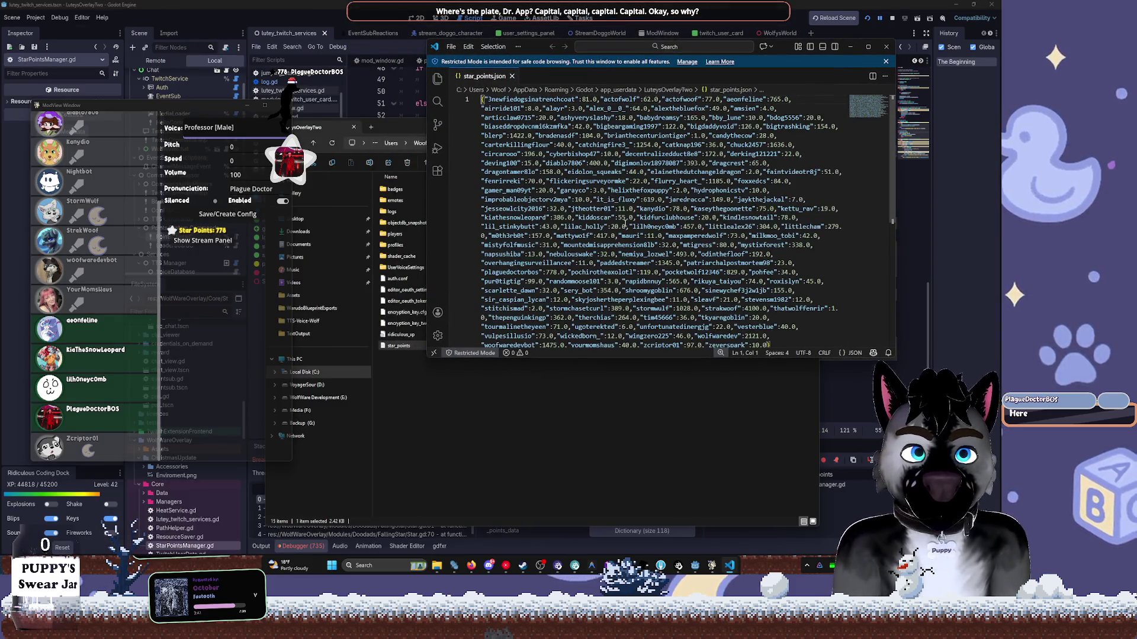
Reformat the single-line star_points.json with Format Document so each key gets its own line.
{"action": "left_click", "coordinate": [702, 244]}
{"action": "key", "text": "ctrl+shift+f"}
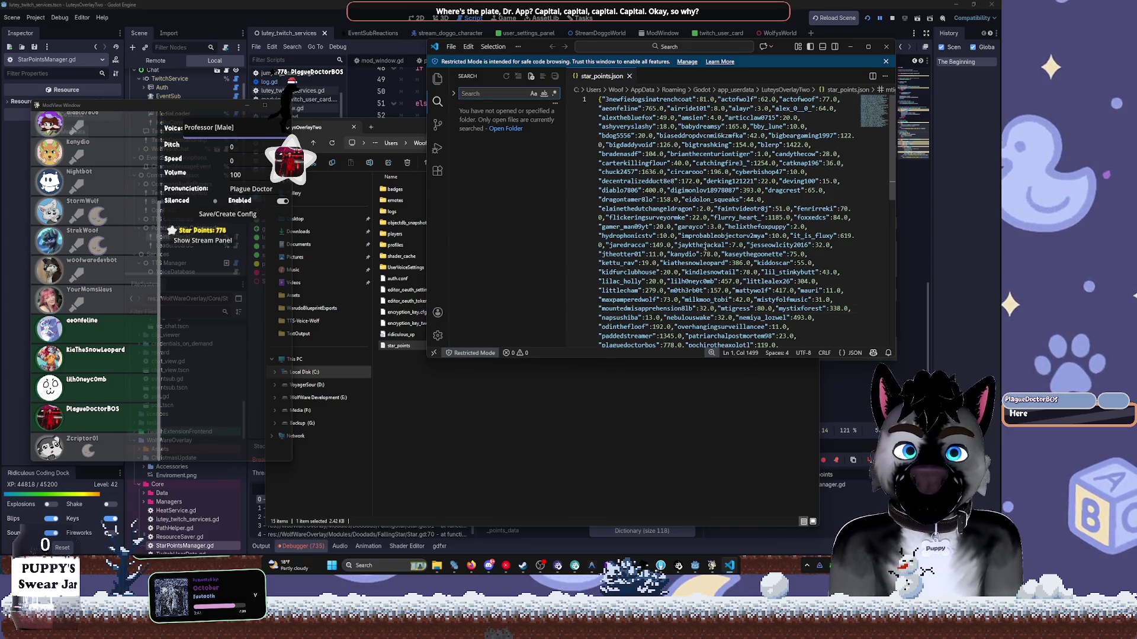
{"action": "left_click", "coordinate": [682, 181]}
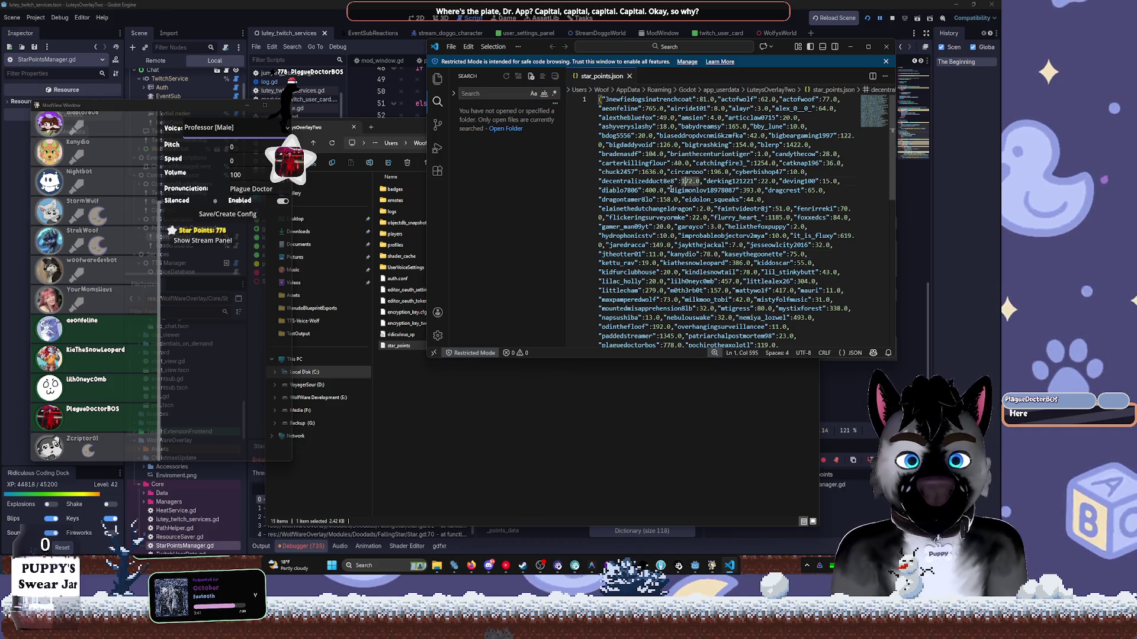
{"action": "key", "text": "ctrl+shift+p"}
{"action": "type", "text": "format document"}
{"action": "key", "text": "Return"}
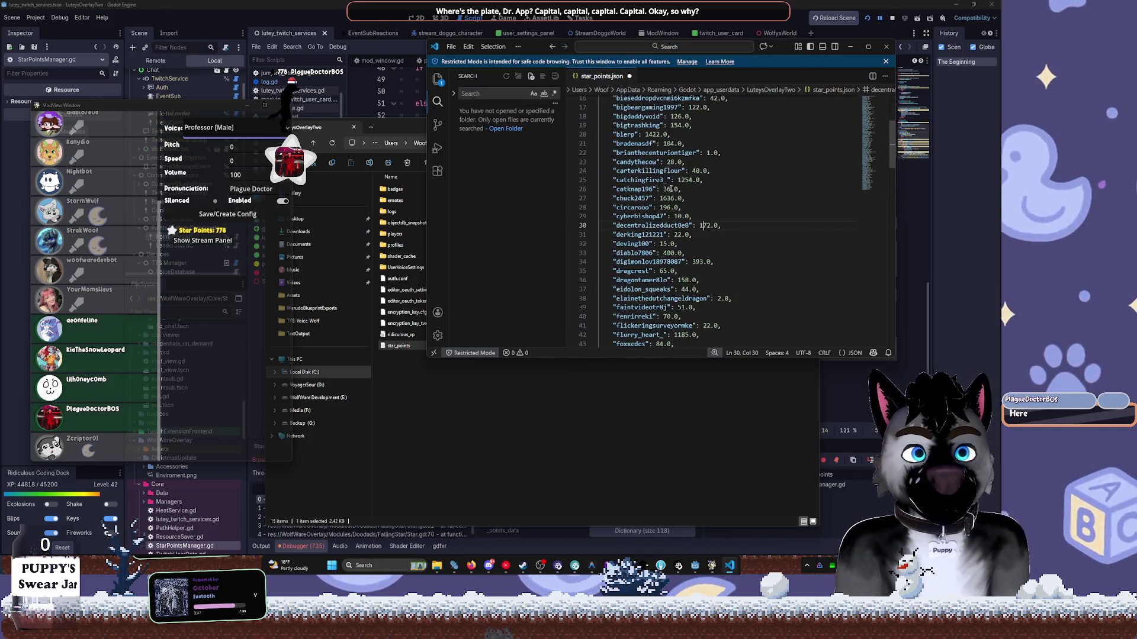
Search star_points.json for 'pla' to locate the viewer's entry.
{"action": "scroll", "coordinate": [760, 154], "scroll_direction": "down", "scroll_amount": 3}
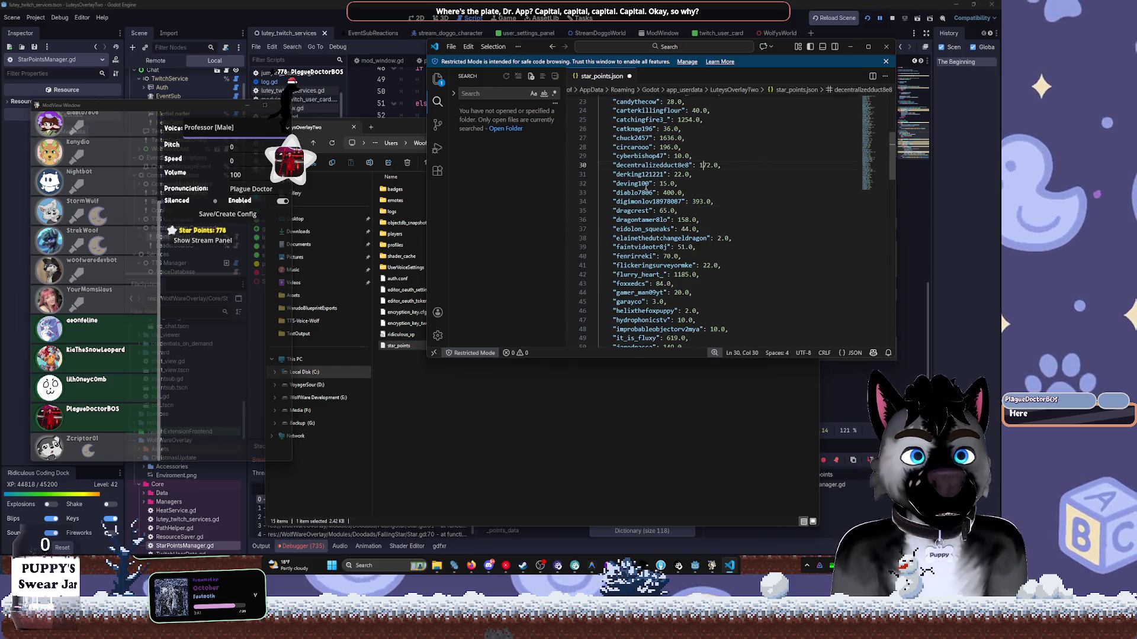
{"action": "scroll", "coordinate": [710, 195], "scroll_direction": "up", "scroll_amount": 2}
{"action": "left_click", "coordinate": [755, 197]}
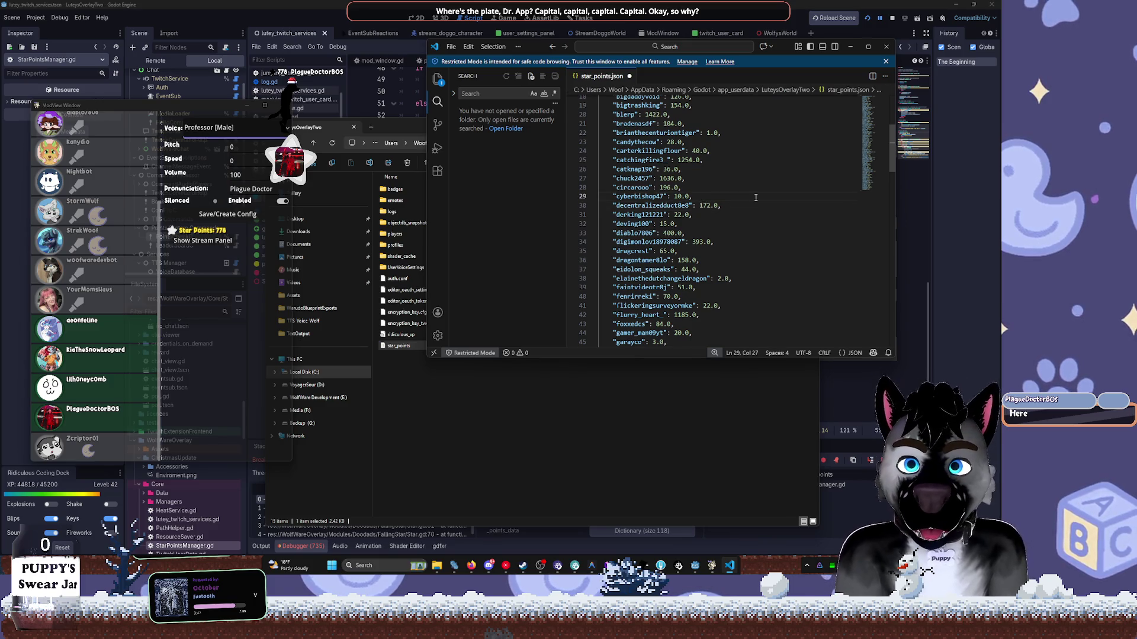
{"action": "key", "text": "ctrl+f"}
{"action": "type", "text": "pla"}
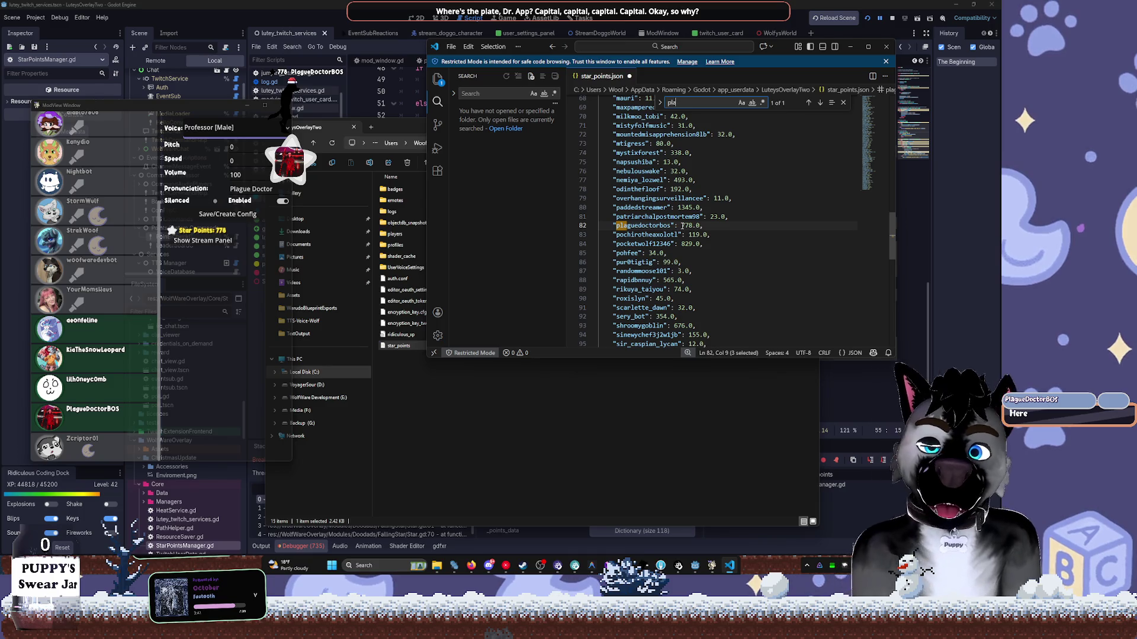
Change line 82's points from 778.0 to 1878.0, save, and close the running overlay game.
{"action": "left_click", "coordinate": [682, 226]}
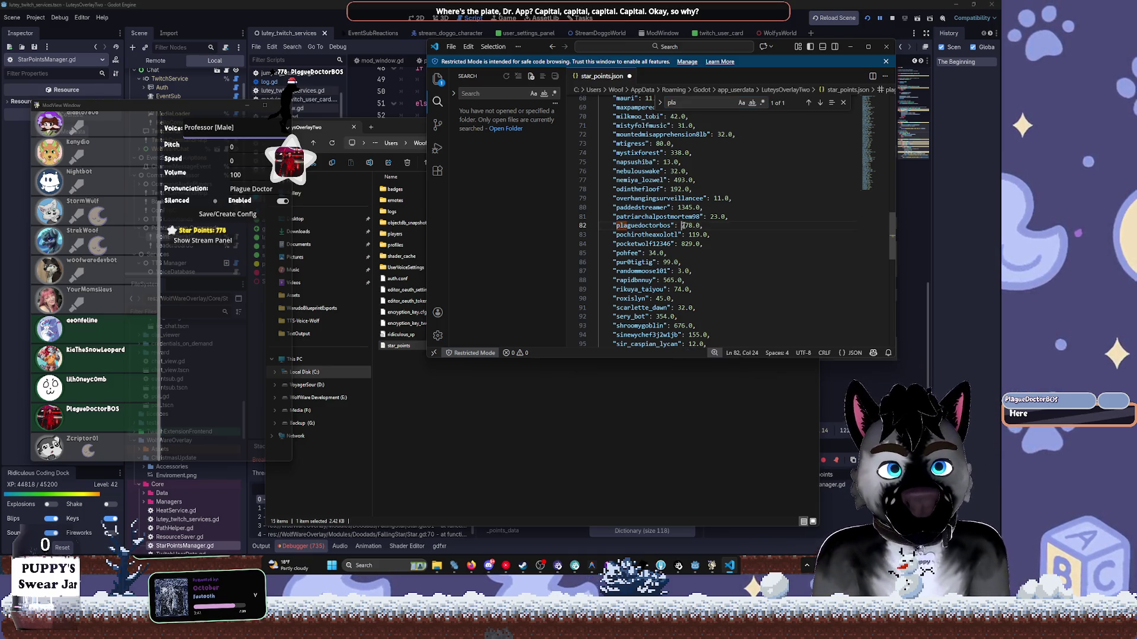
{"action": "left_click_drag", "start_coordinate": [682, 226], "coordinate": [699, 227]}
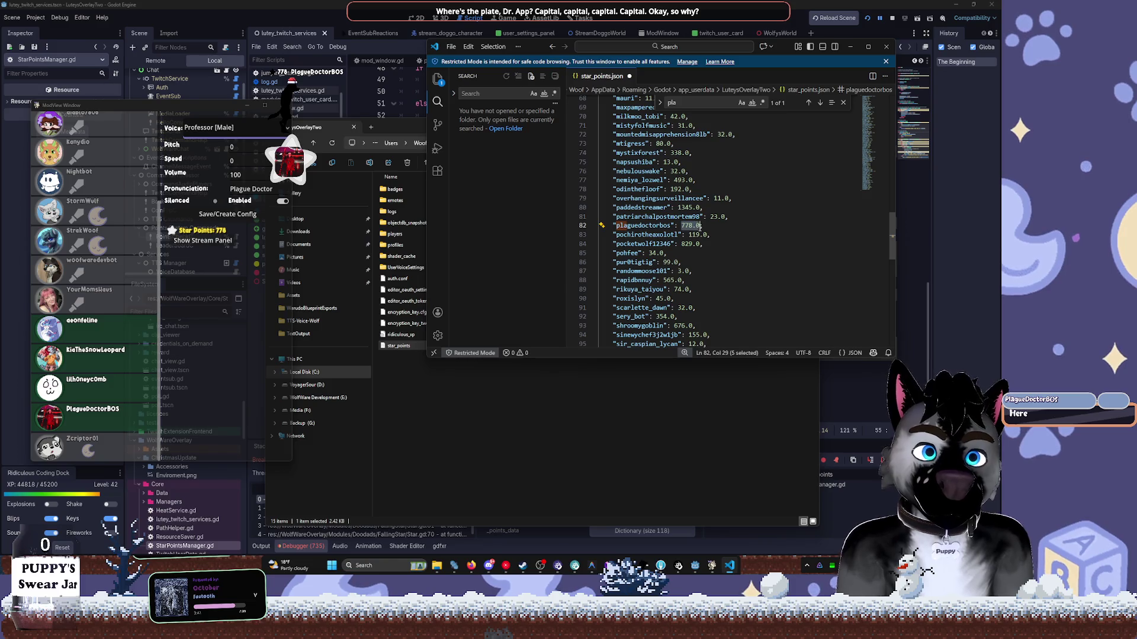
{"action": "key", "text": "alt+Tab"}
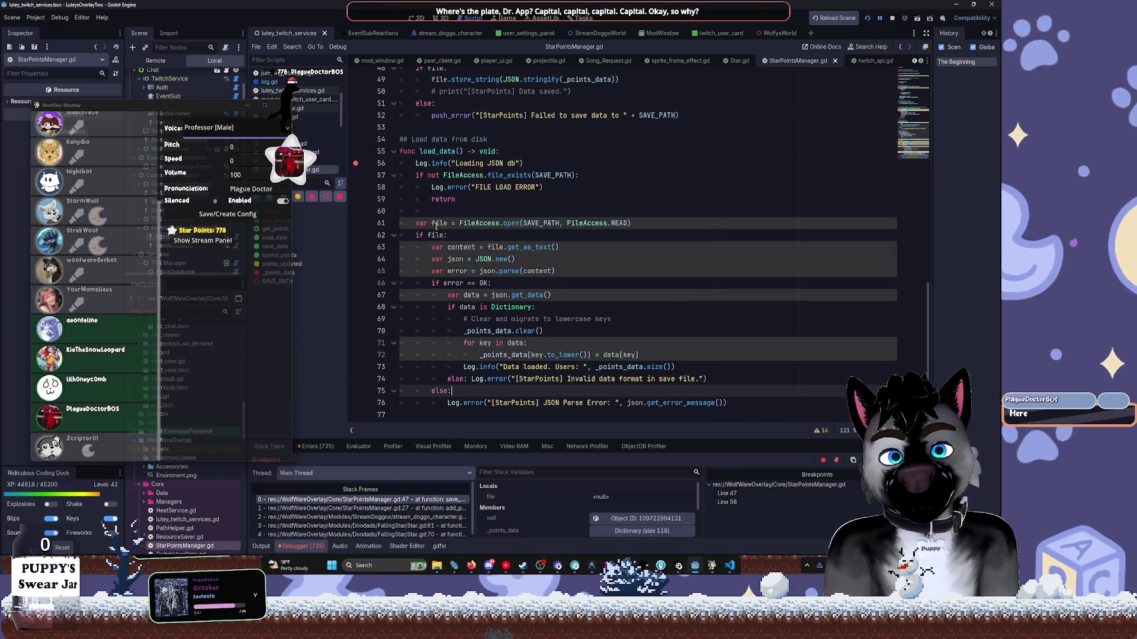
{"action": "key", "text": "alt+Tab"}
{"action": "left_click", "coordinate": [685, 225]}
{"action": "key", "text": "BackSpace"}
{"action": "type", "text": "178.0,"}
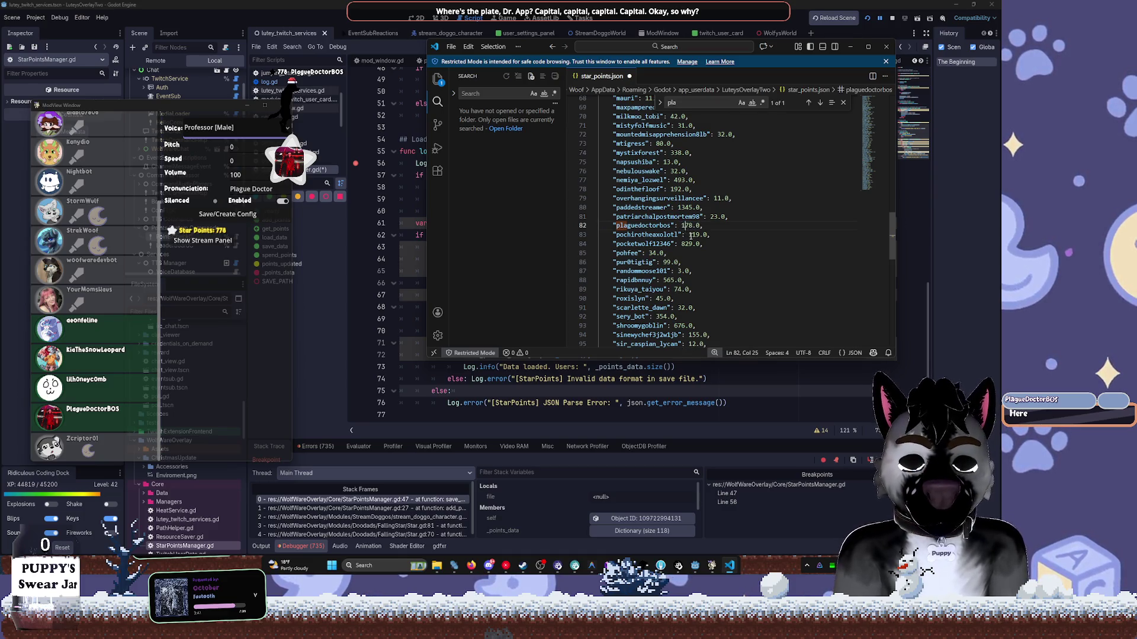
{"action": "type", "text": "8"}
{"action": "key", "text": "ctrl+s"}
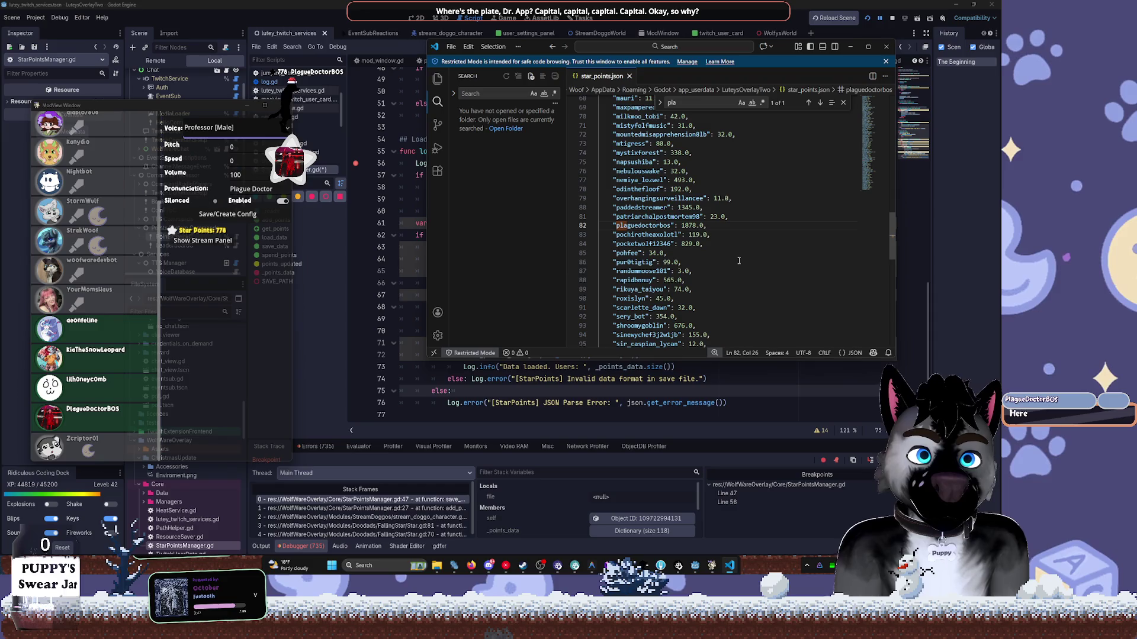
{"action": "left_click", "coordinate": [893, 18]}
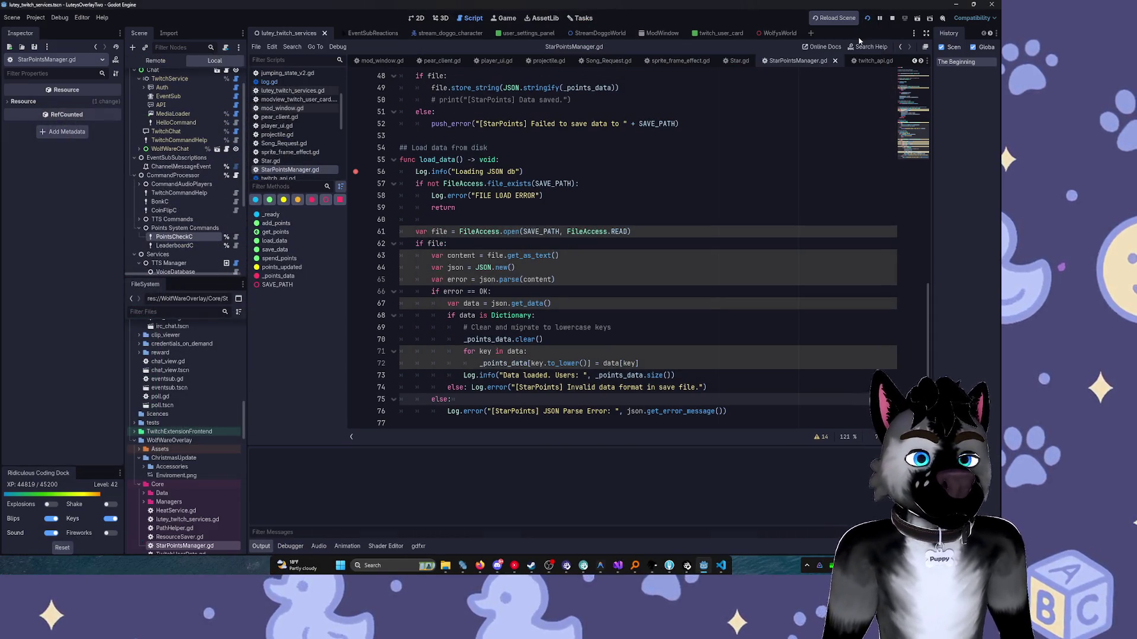
Relaunch under the debugger and clear the breakpoints at lines 47 and 56.
{"action": "key", "text": "F5"}
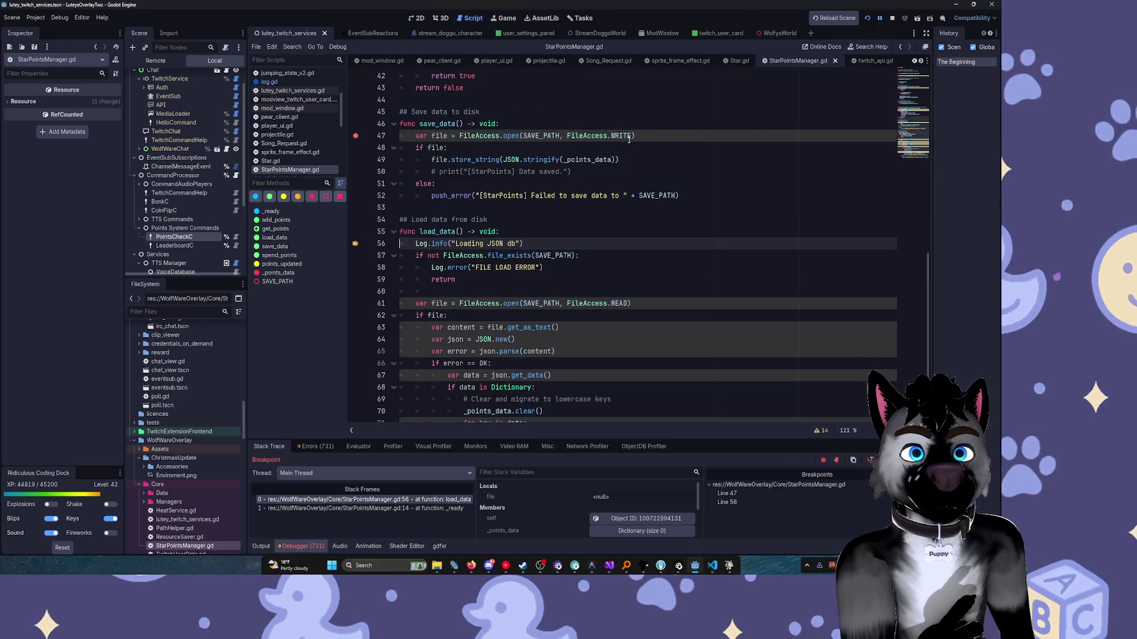
{"action": "left_click", "coordinate": [356, 136]}
{"action": "left_click", "coordinate": [355, 244]}
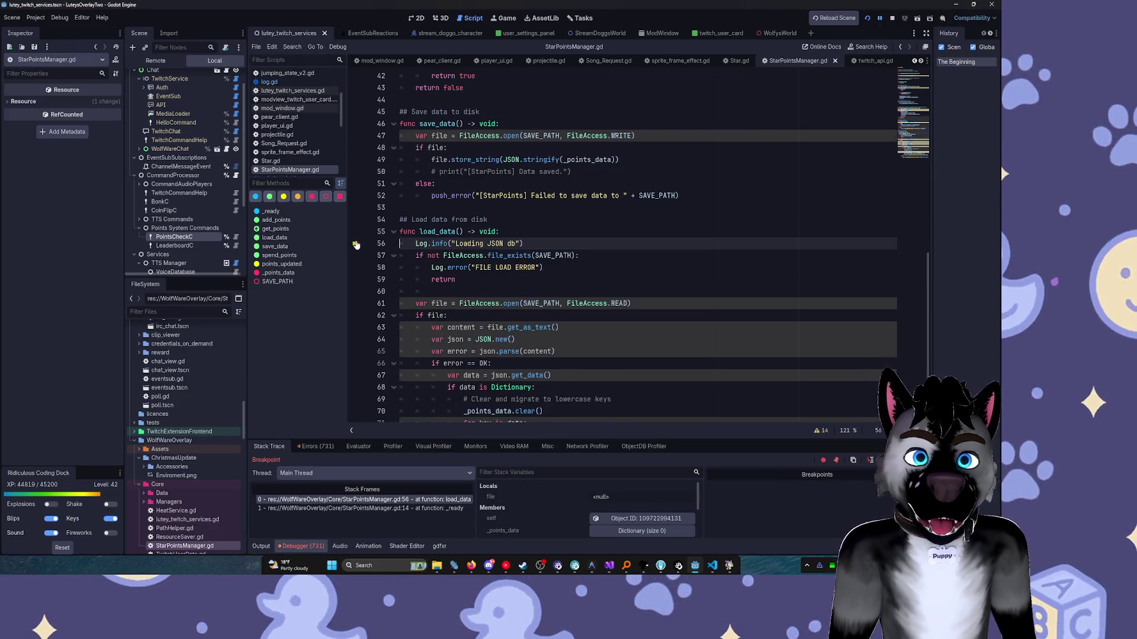
Inspect _points_data in the paused run, then end the debug session.
{"action": "scroll", "coordinate": [355, 244], "scroll_direction": "down", "scroll_amount": 2}
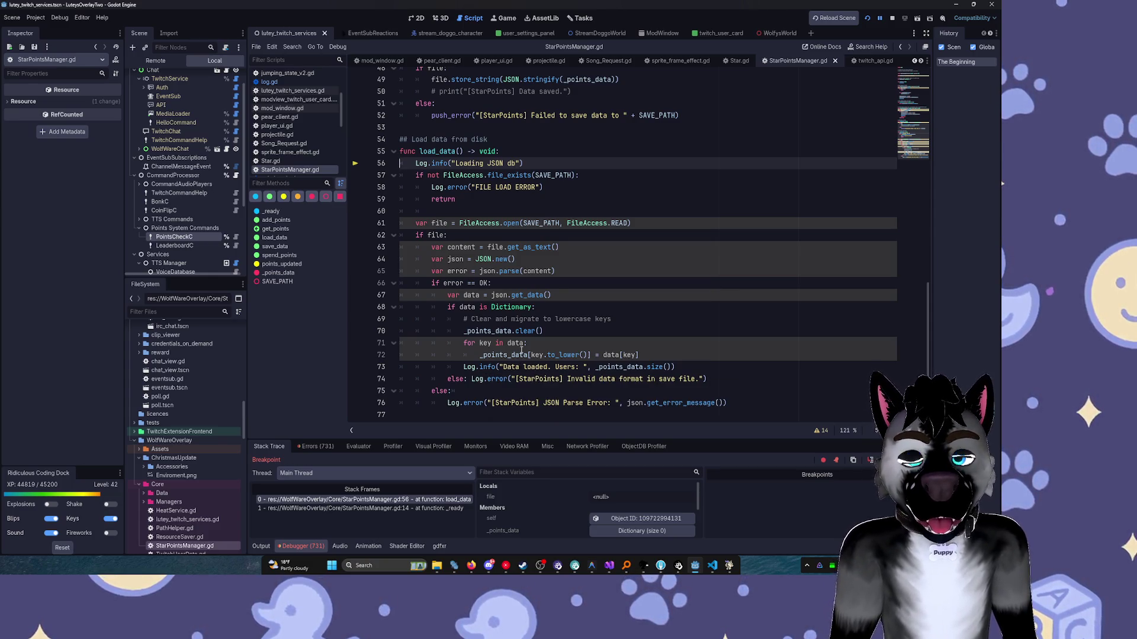
{"action": "mouse_move", "coordinate": [521, 351]}
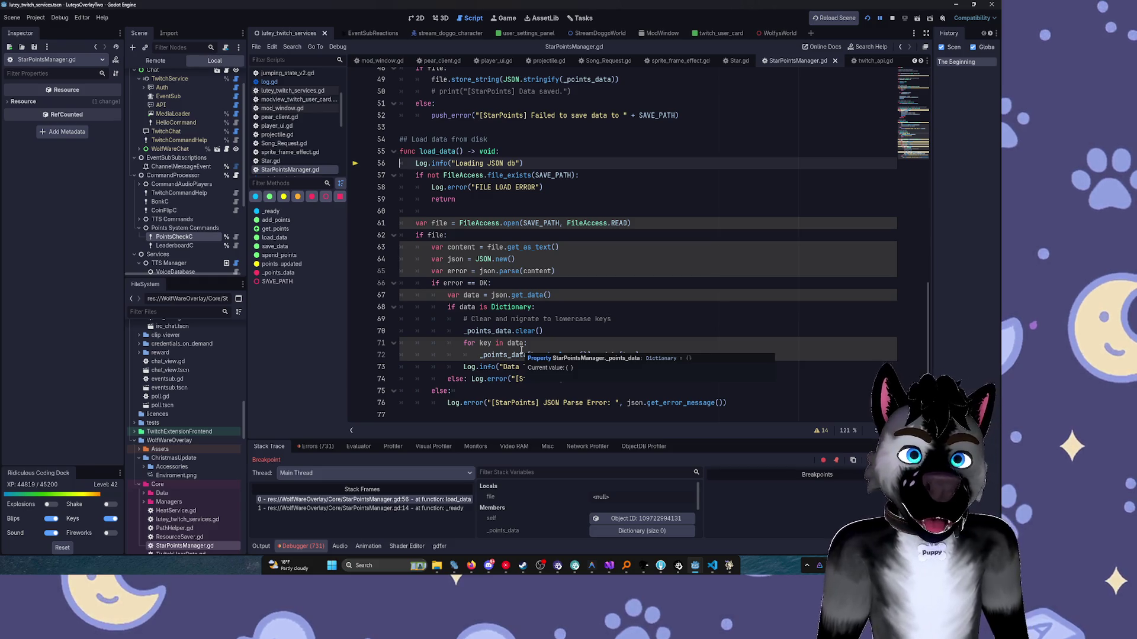
{"action": "mouse_move", "coordinate": [713, 564]}
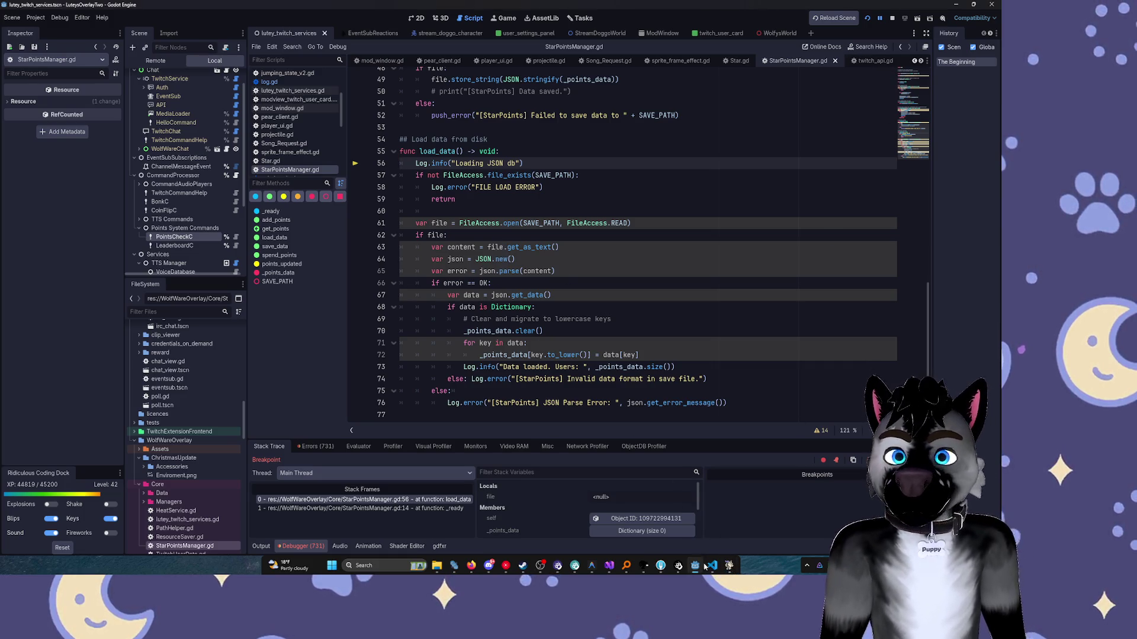
{"action": "left_click", "coordinate": [730, 566]}
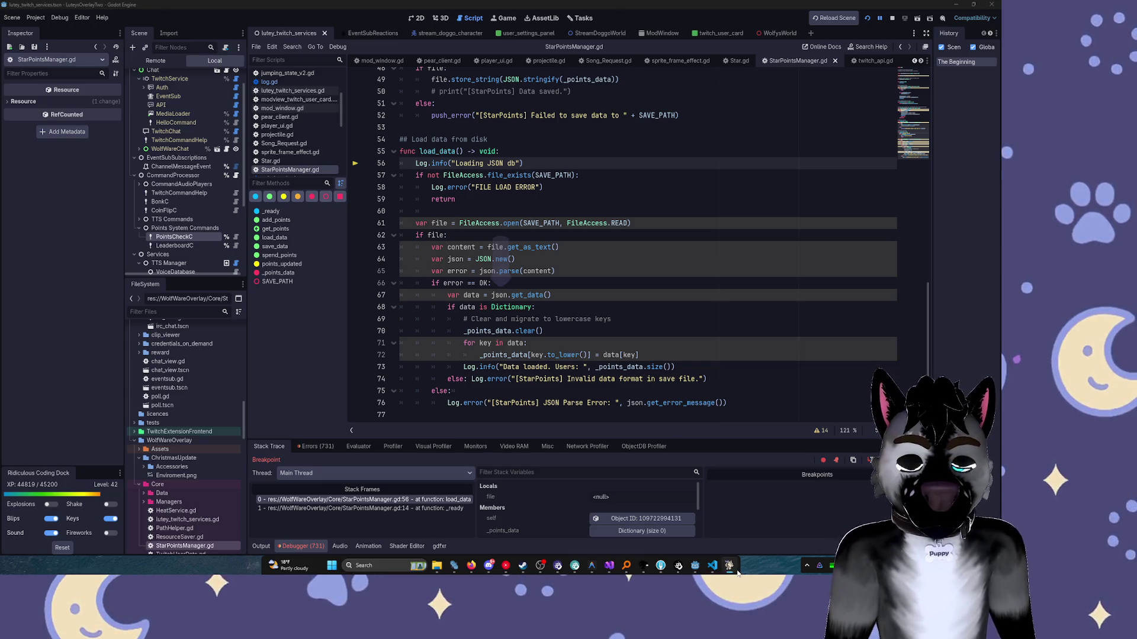
{"action": "key", "text": "alt+F4"}
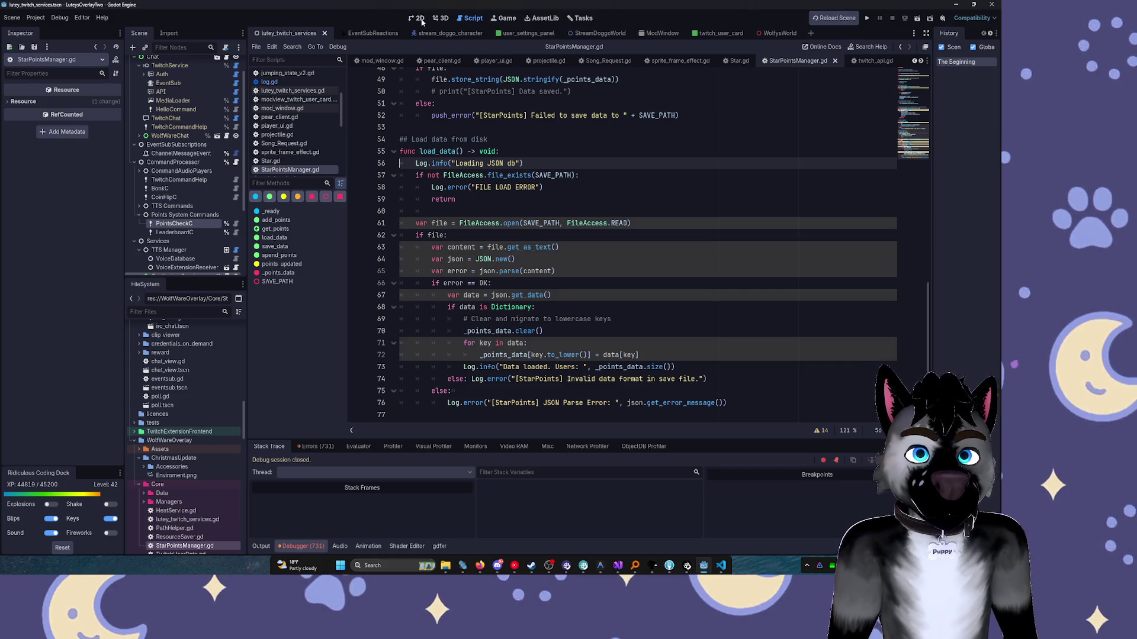
Run the overlay again and open the viewer's ModView entry, now at 1878 Star Points.
{"action": "left_click", "coordinate": [865, 18]}
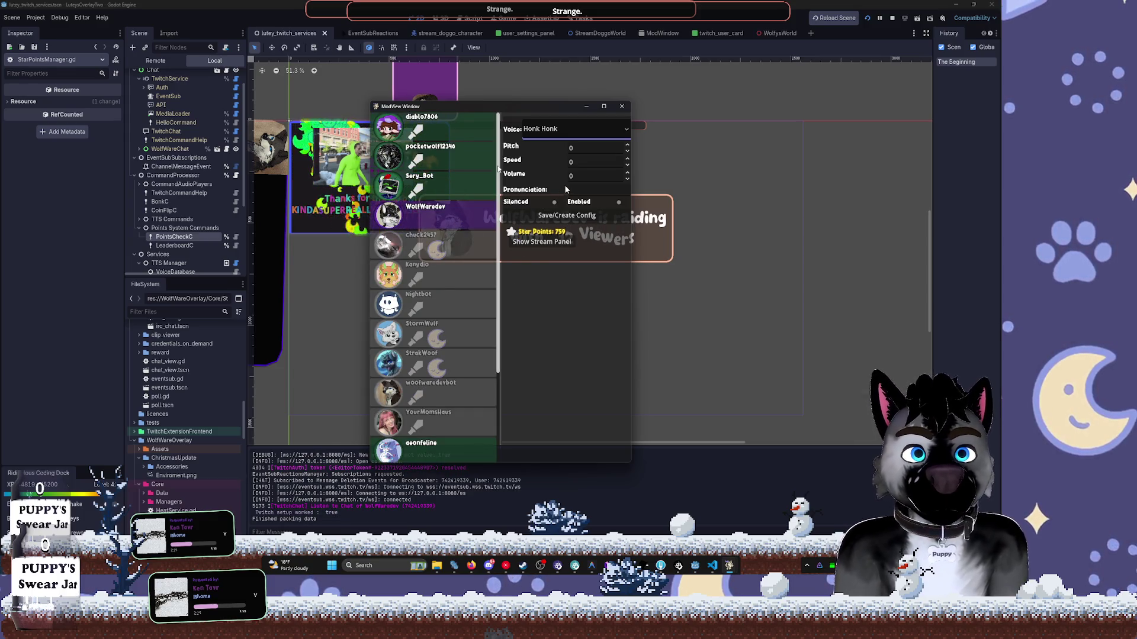
{"action": "left_click", "coordinate": [435, 424]}
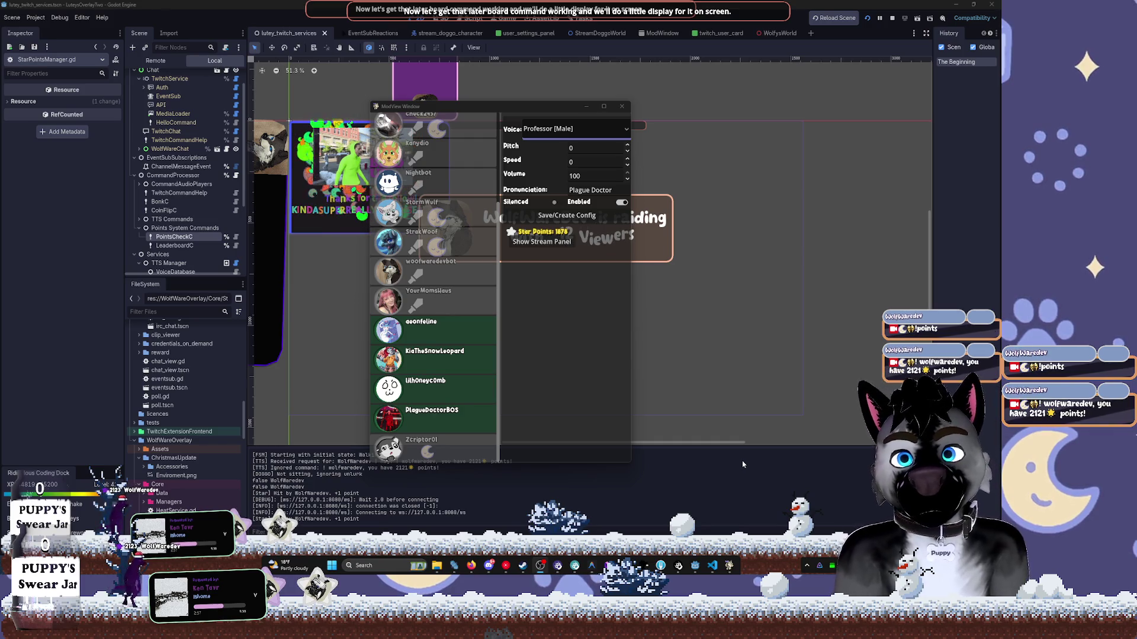
Keep the VS Code editor minimised, minimise ModView, and return to StarPointsManager.gd's script.
{"action": "left_click", "coordinate": [712, 566]}
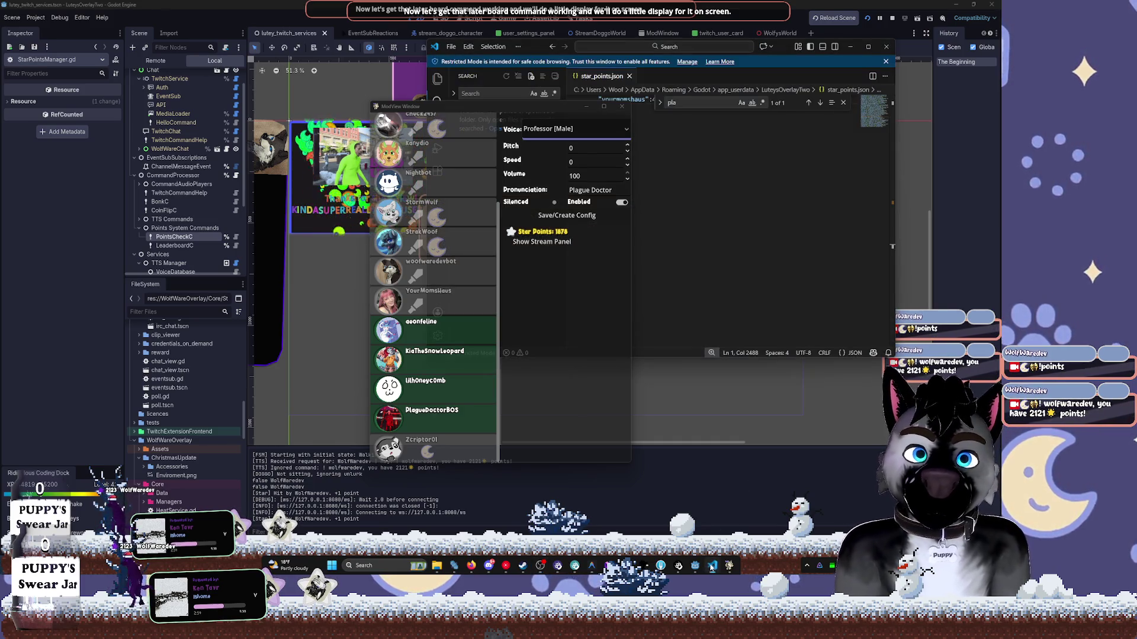
{"action": "left_click", "coordinate": [712, 566]}
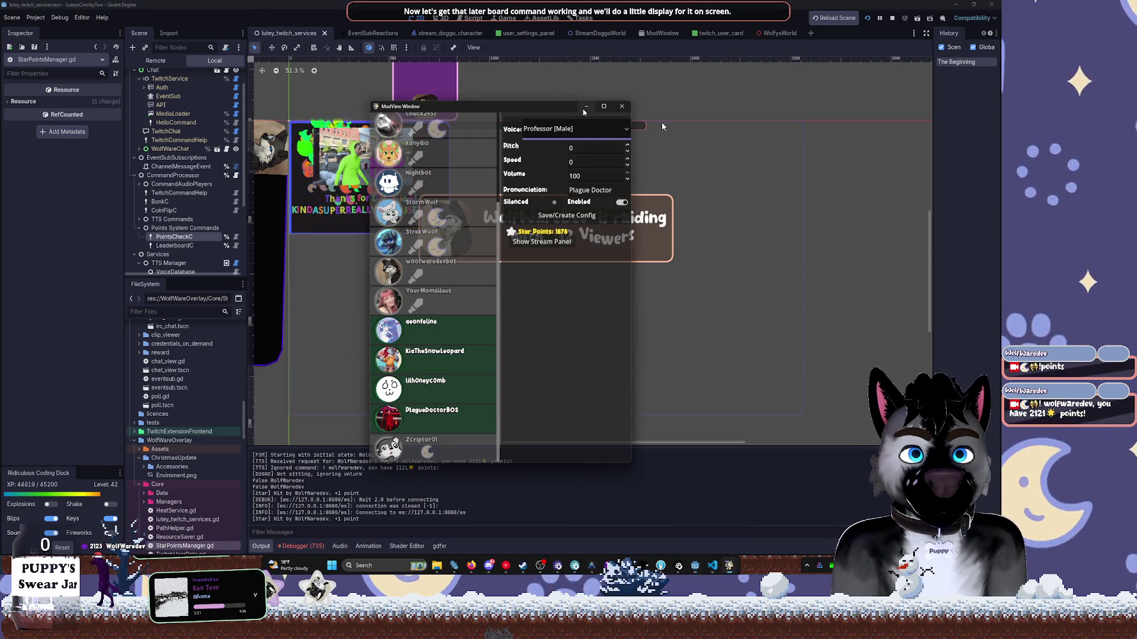
{"action": "left_click", "coordinate": [585, 108]}
{"action": "left_click", "coordinate": [473, 17]}
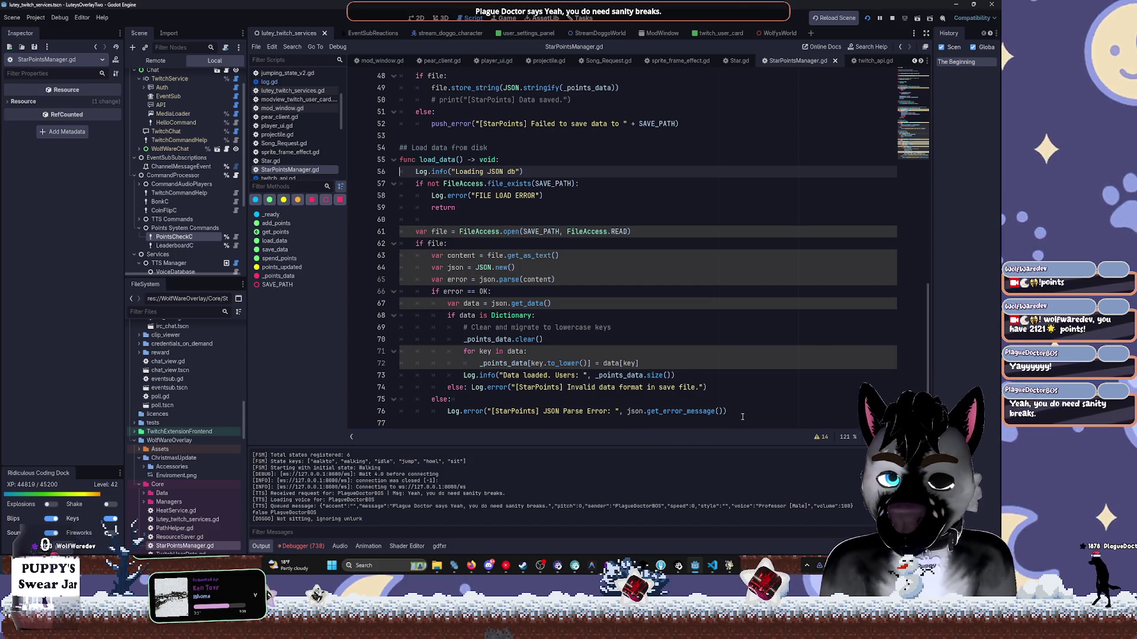
Launch Heroic Games Launcher from Windows Search by typing 'heroic'.
{"action": "key", "text": "super"}
{"action": "type", "text": "heroic"}
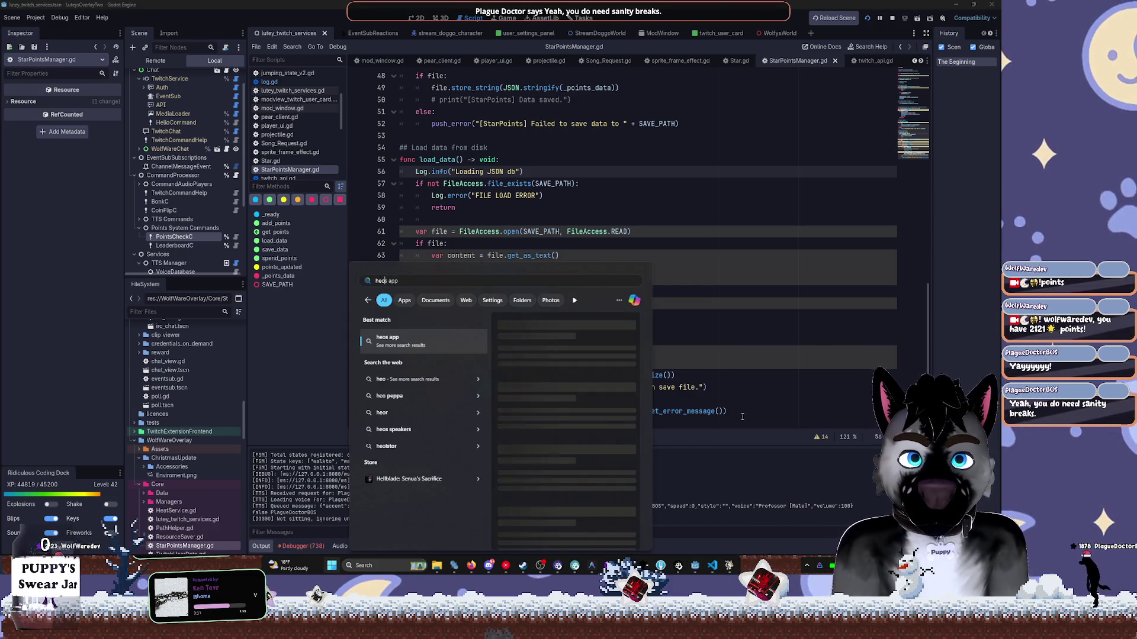
{"action": "key", "text": "Return"}
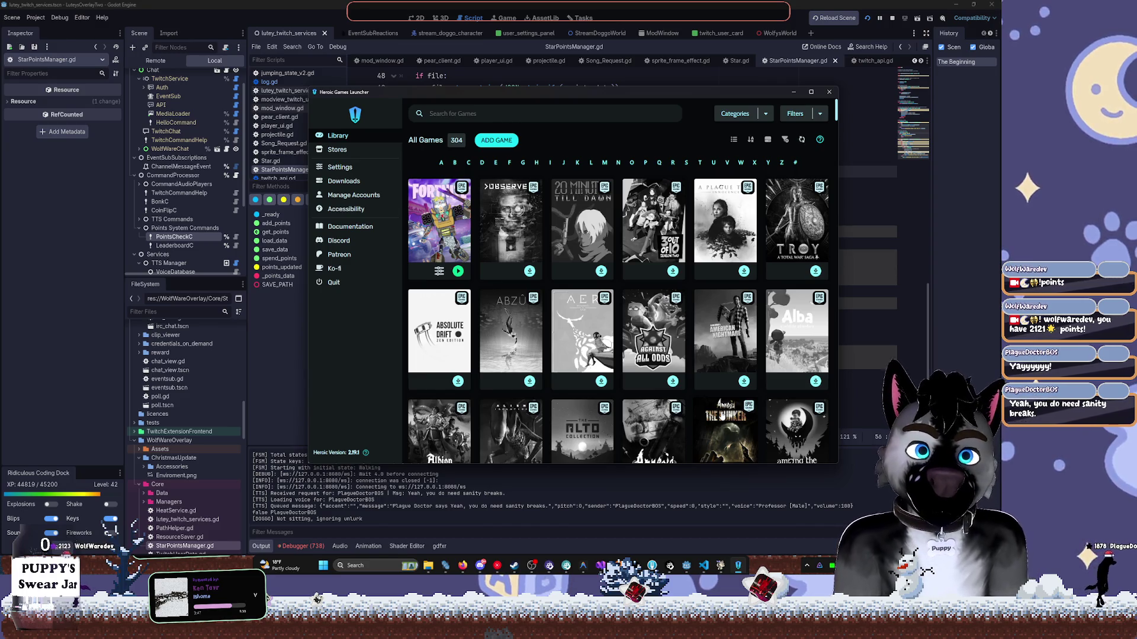
Launch Obsidian from Windows Search by typing 'obsi'.
{"action": "key", "text": "super"}
{"action": "type", "text": "obs"}
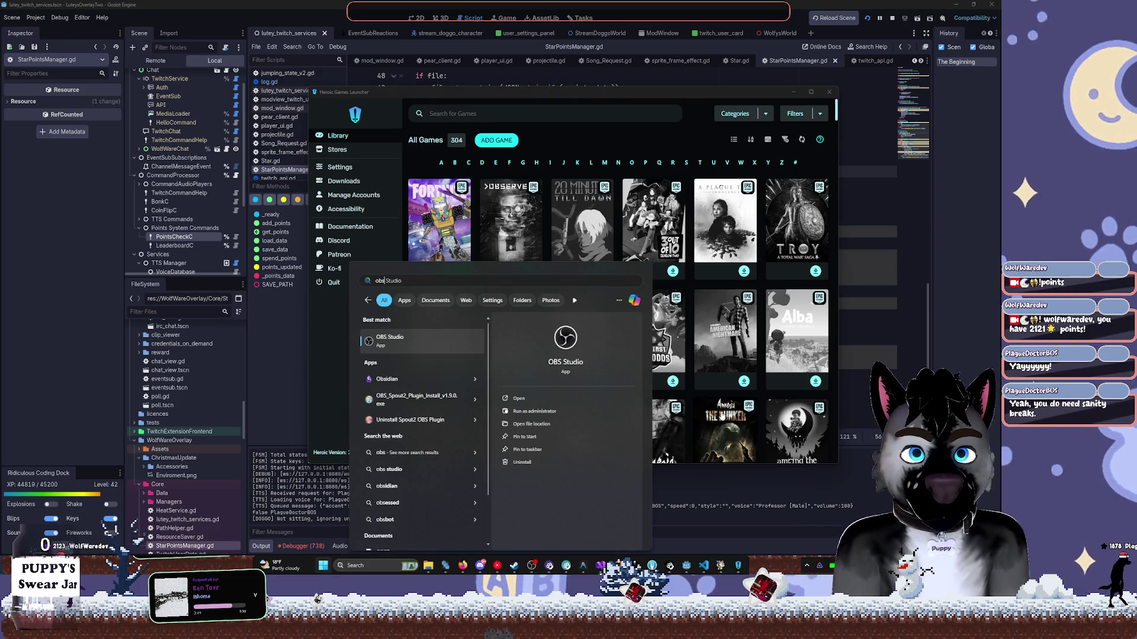
{"action": "type", "text": "i"}
{"action": "key", "text": "Return"}
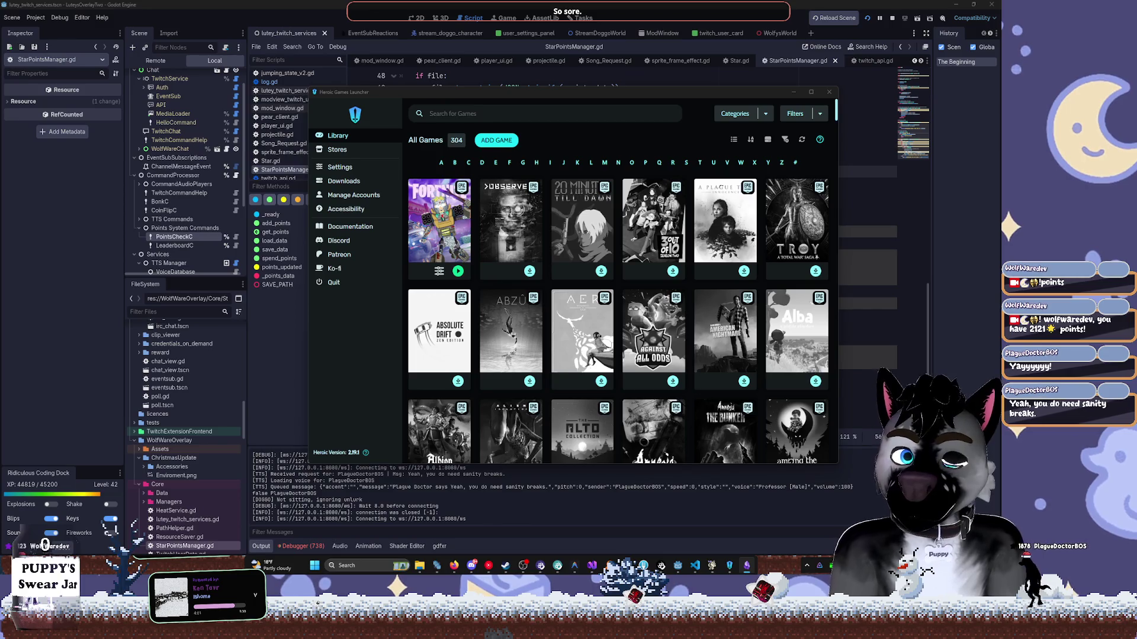
Switch to the Overlay 2.5 note and start a new line after HEAT (twitch).
{"action": "key", "text": "alt+Tab"}
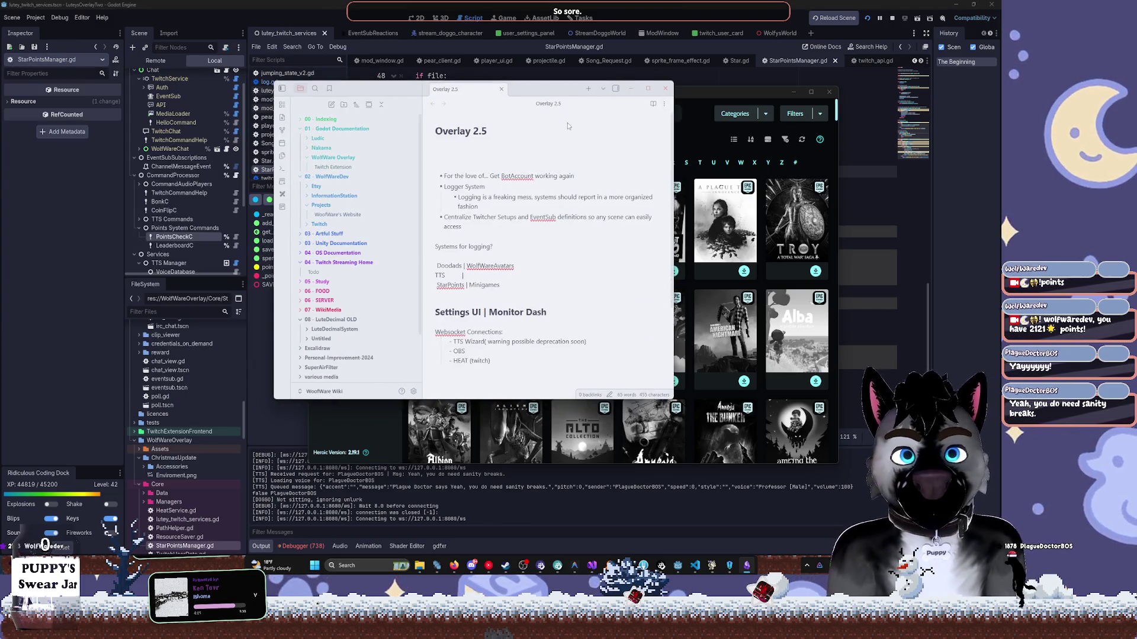
{"action": "scroll", "coordinate": [557, 241], "scroll_direction": "down", "scroll_amount": 2}
{"action": "left_click", "coordinate": [557, 241]}
{"action": "key", "text": "Return"}
{"action": "key", "text": "Return"}
Add a '# Leaderboard' heading with the bullet 'Implement Leaderboard animated scene'.
{"action": "type", "text": "# Leaderboard"}
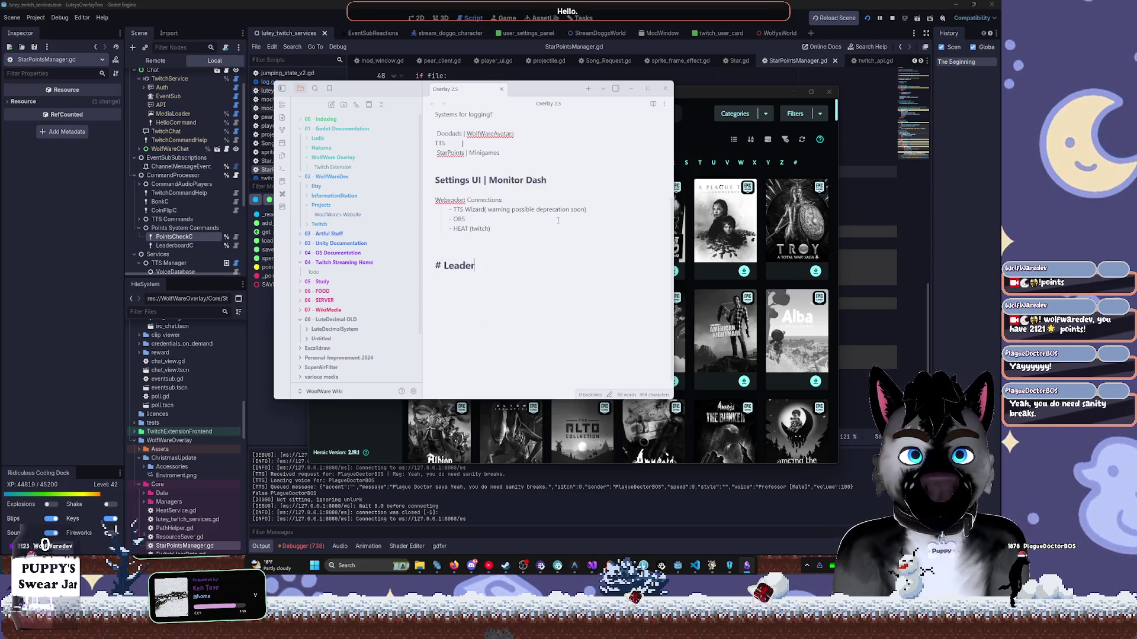
{"action": "key", "text": "Return"}
{"action": "key", "text": "Return"}
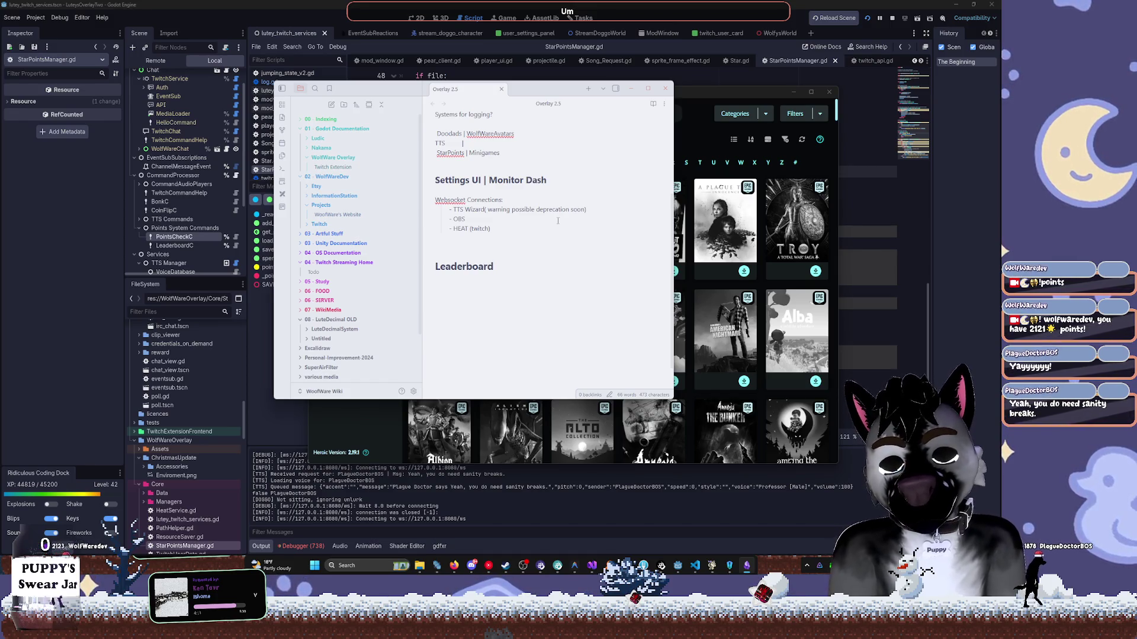
{"action": "type", "text": "--"}
{"action": "key", "text": "BackSpace"}
{"action": "type", "text": "Implem"}
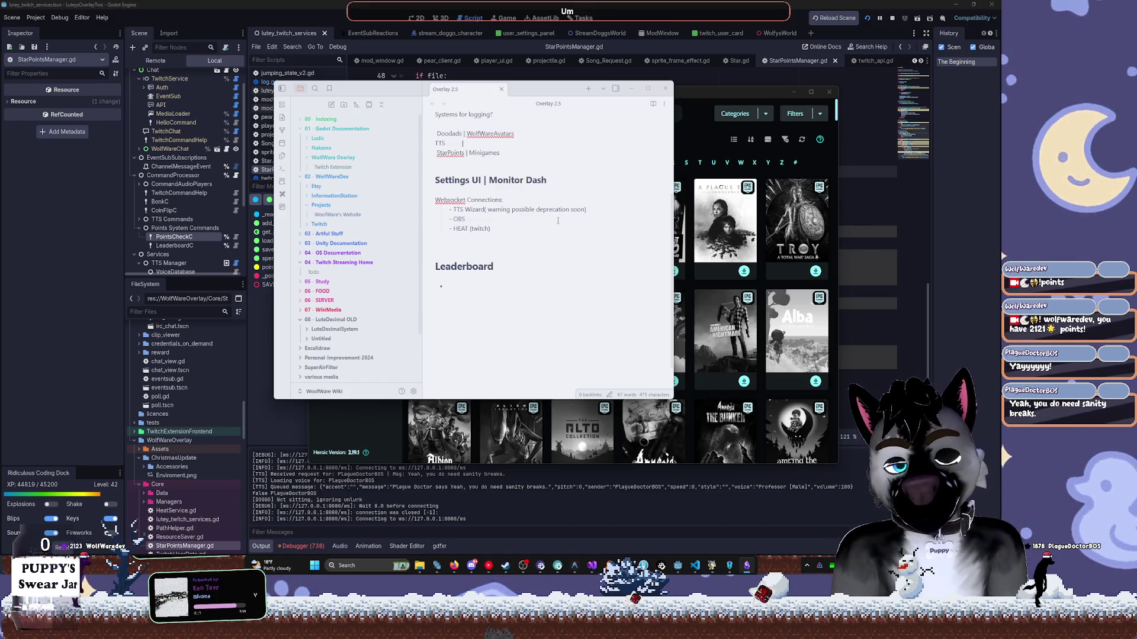
{"action": "type", "text": "ent Leaderboa"}
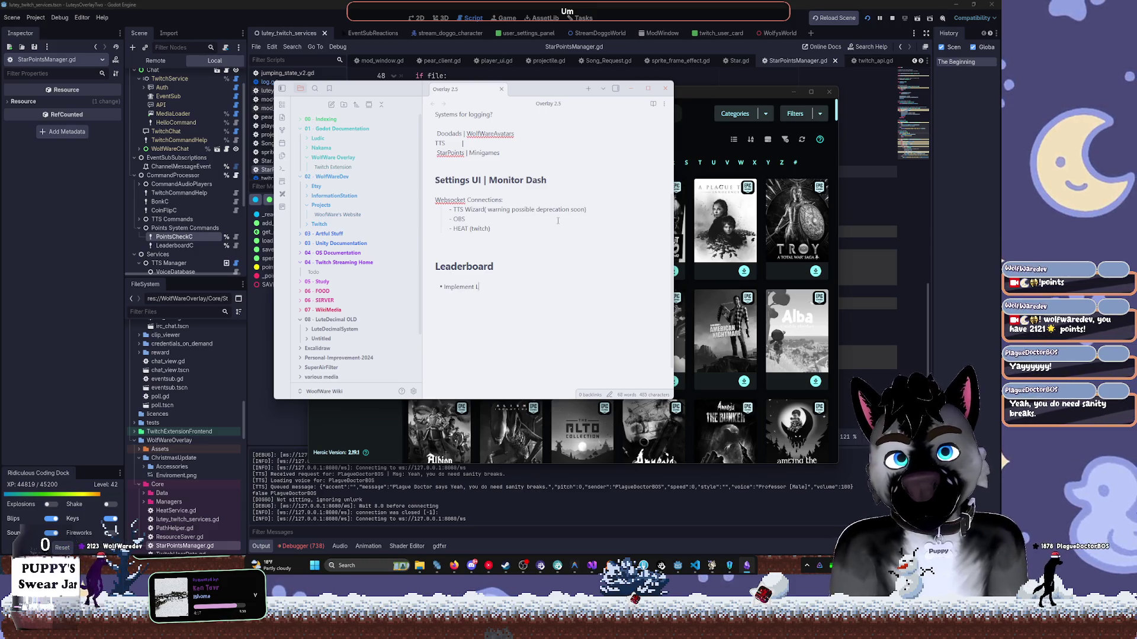
{"action": "type", "text": "rd "}
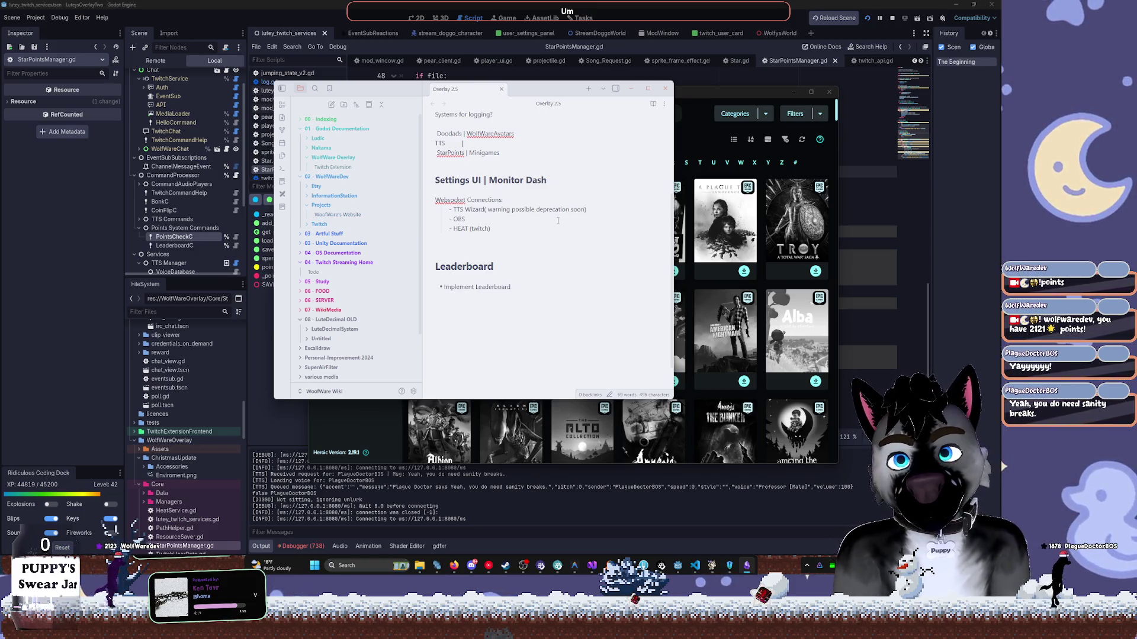
{"action": "type", "text": "an"}
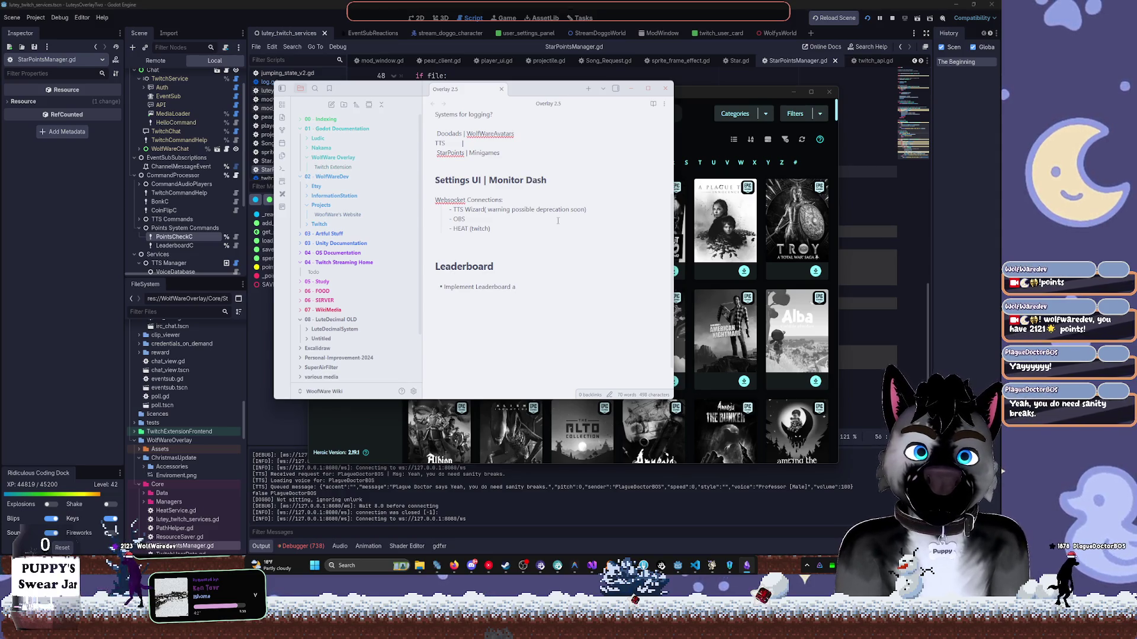
{"action": "type", "text": "imated scene"}
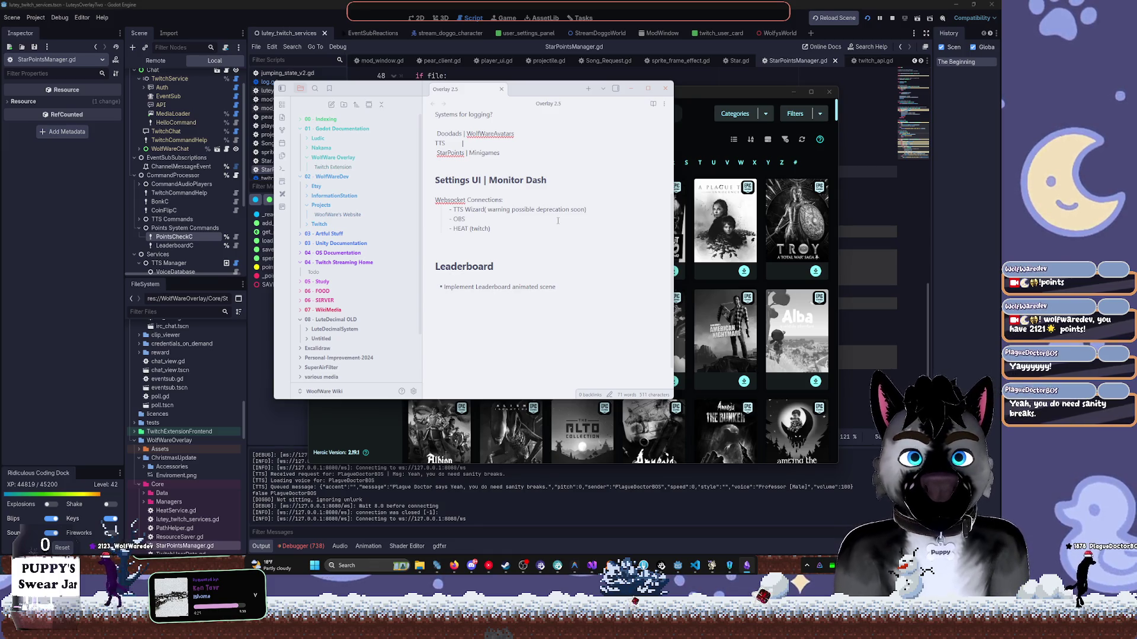
{"action": "key", "text": "Home"}
{"action": "key", "text": "Return"}
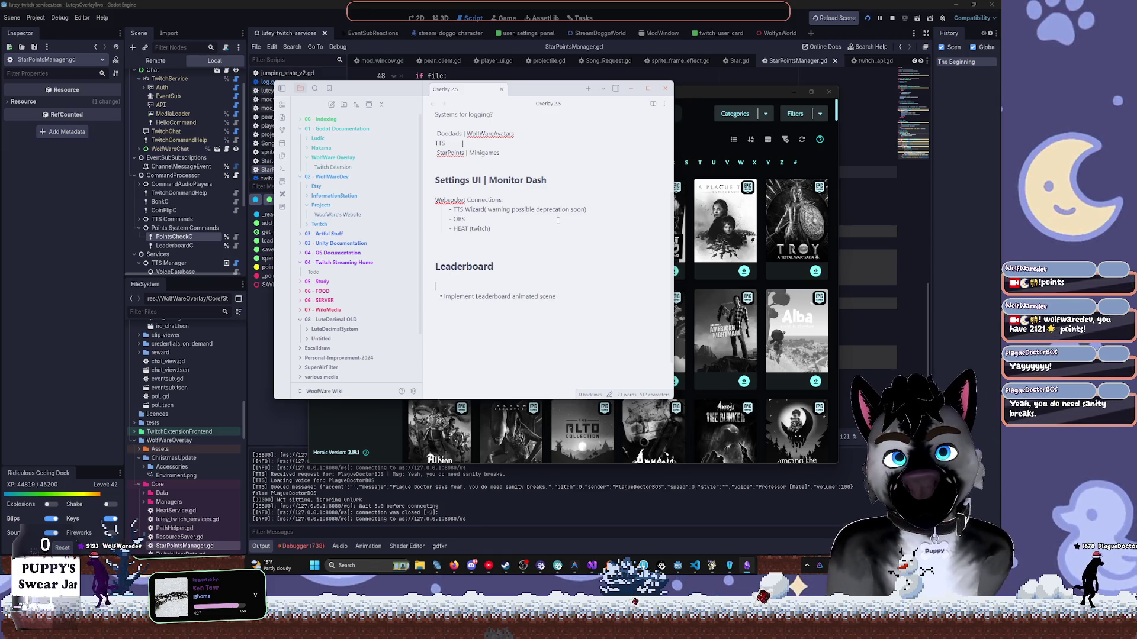
{"action": "key", "text": "BackSpace"}
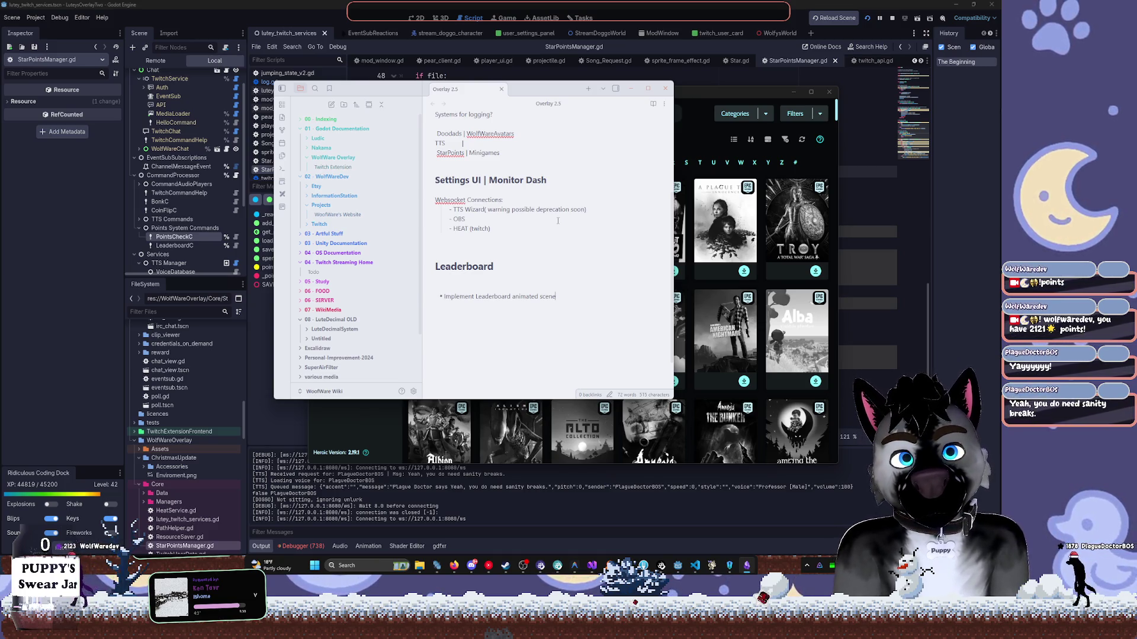
Add a struck-through 'Points checking with command' bullet using ~~, then return to Godot.
{"action": "key", "text": "Return"}
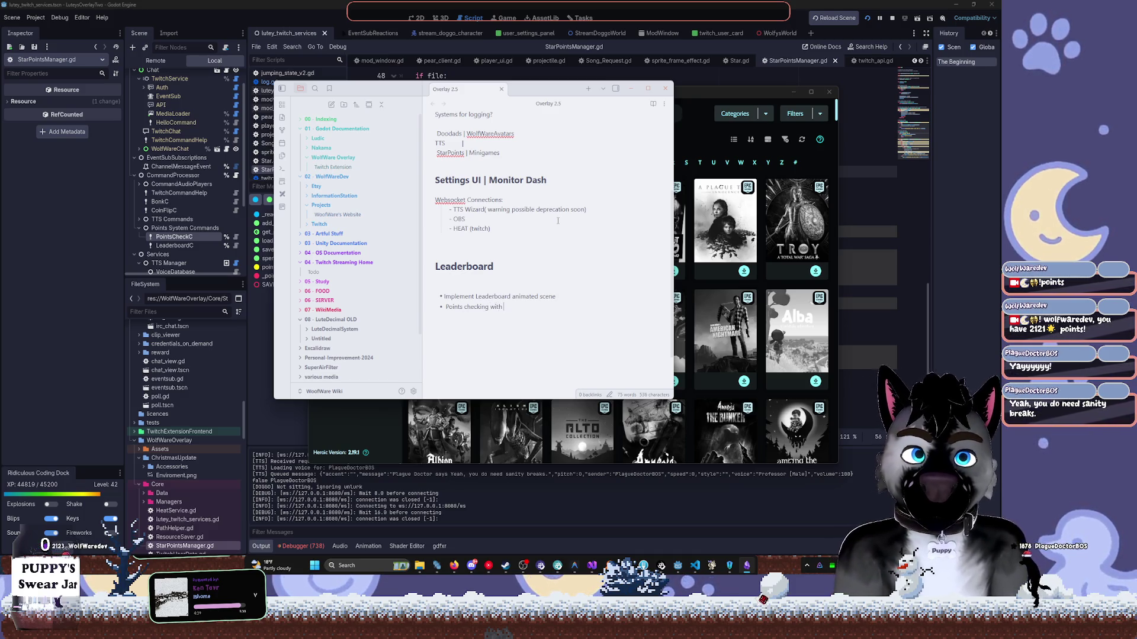
{"action": "key", "text": "shift+Home"}
{"action": "key", "text": "Left"}
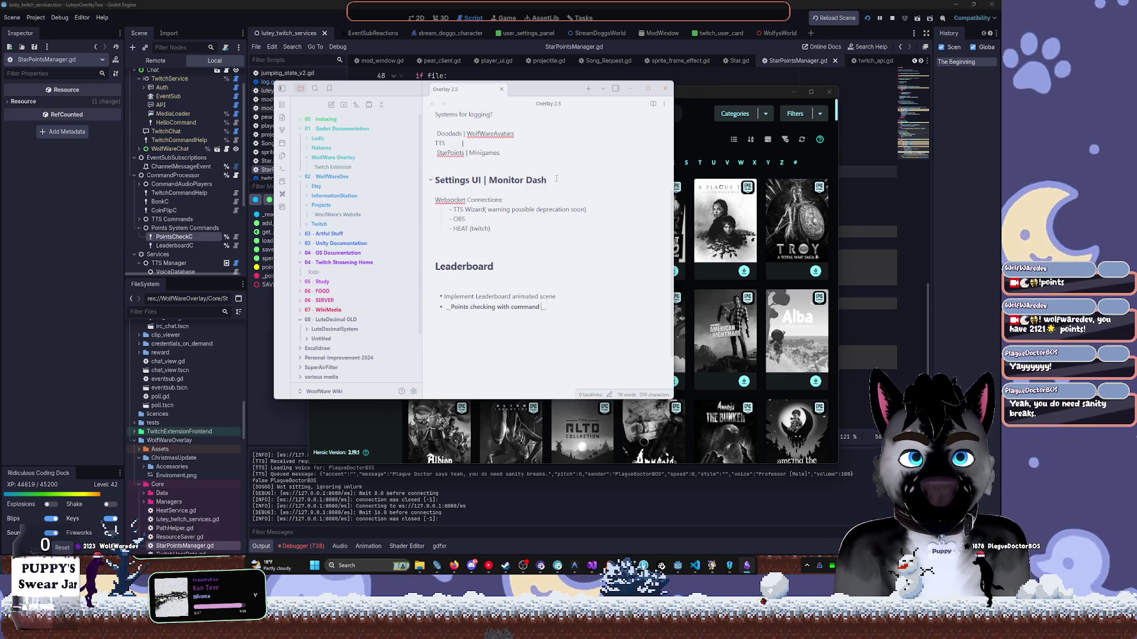
{"action": "type", "text": "_"}
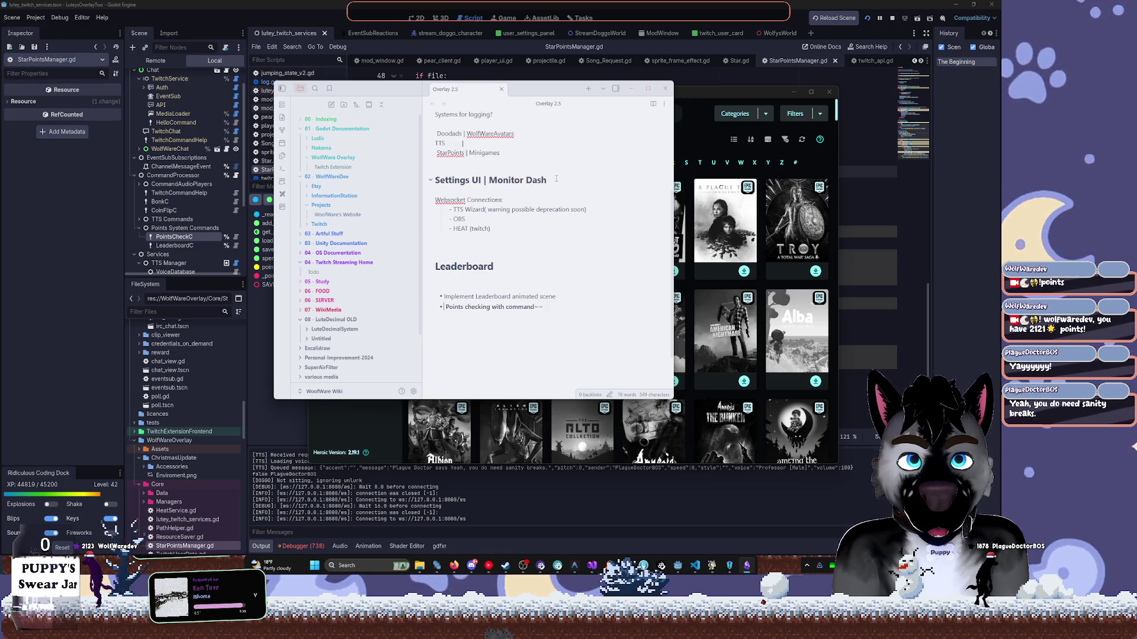
{"action": "key", "text": "Delete"}
{"action": "type", "text": "~~"}
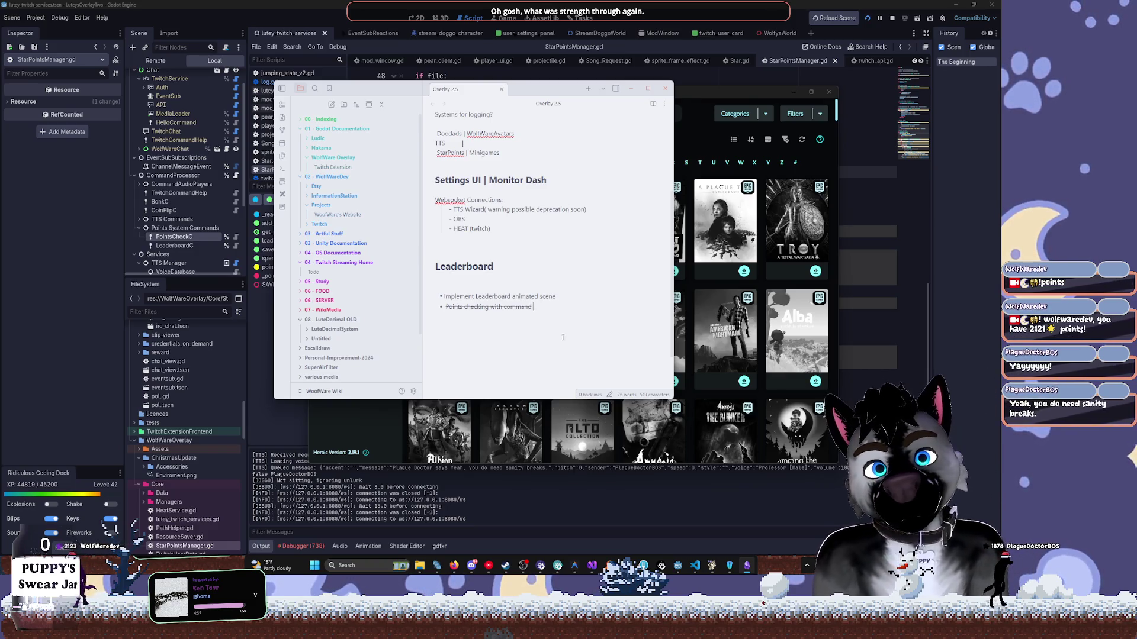
{"action": "key", "text": "alt+Tab"}
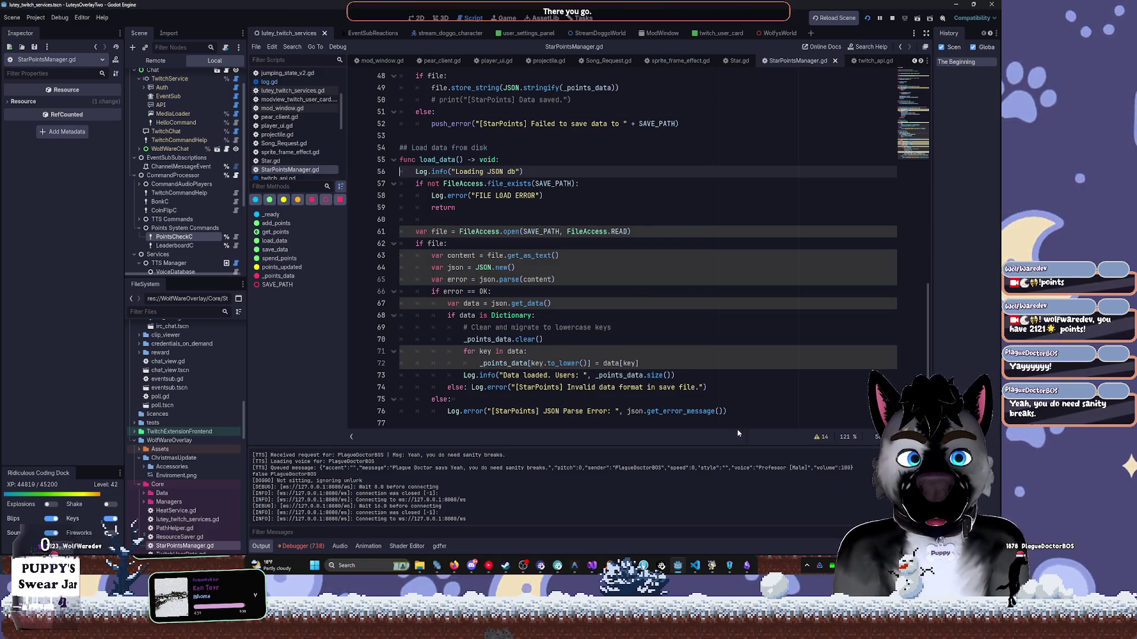
{"action": "mouse_move", "coordinate": [691, 572]}
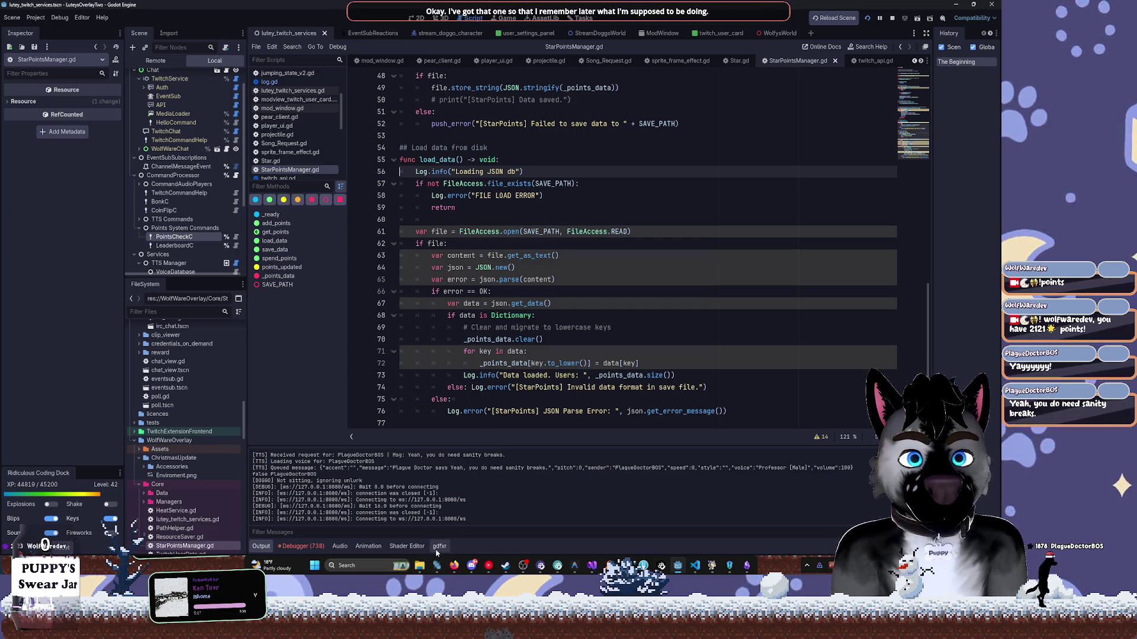
{"action": "mouse_move", "coordinate": [421, 566]}
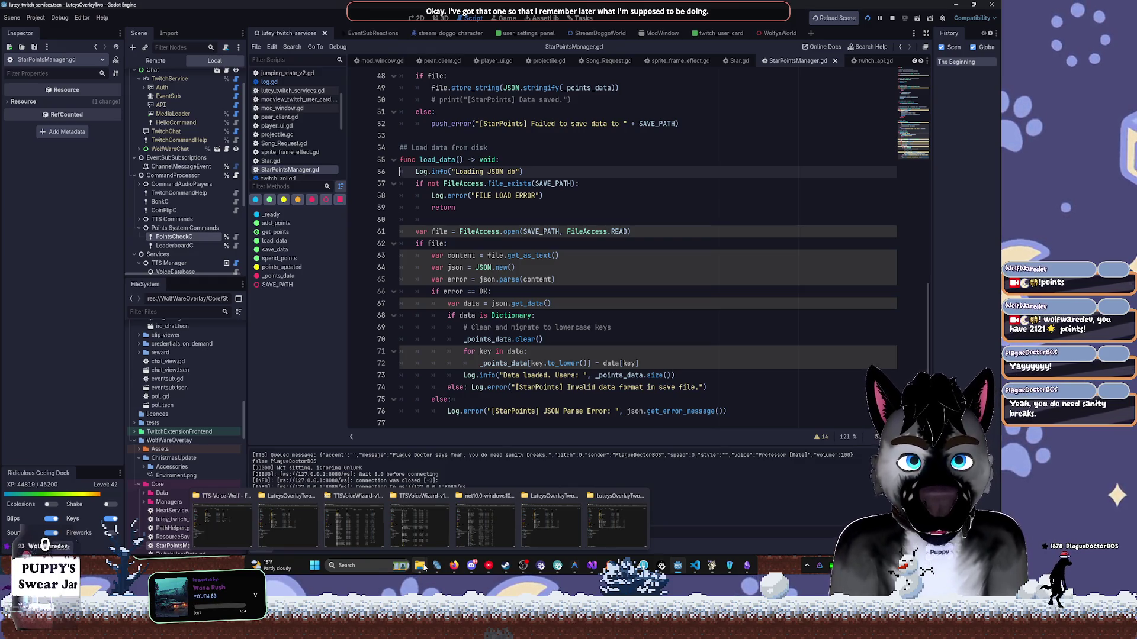
{"action": "mouse_move", "coordinate": [487, 566]}
{"action": "mouse_move", "coordinate": [531, 566]}
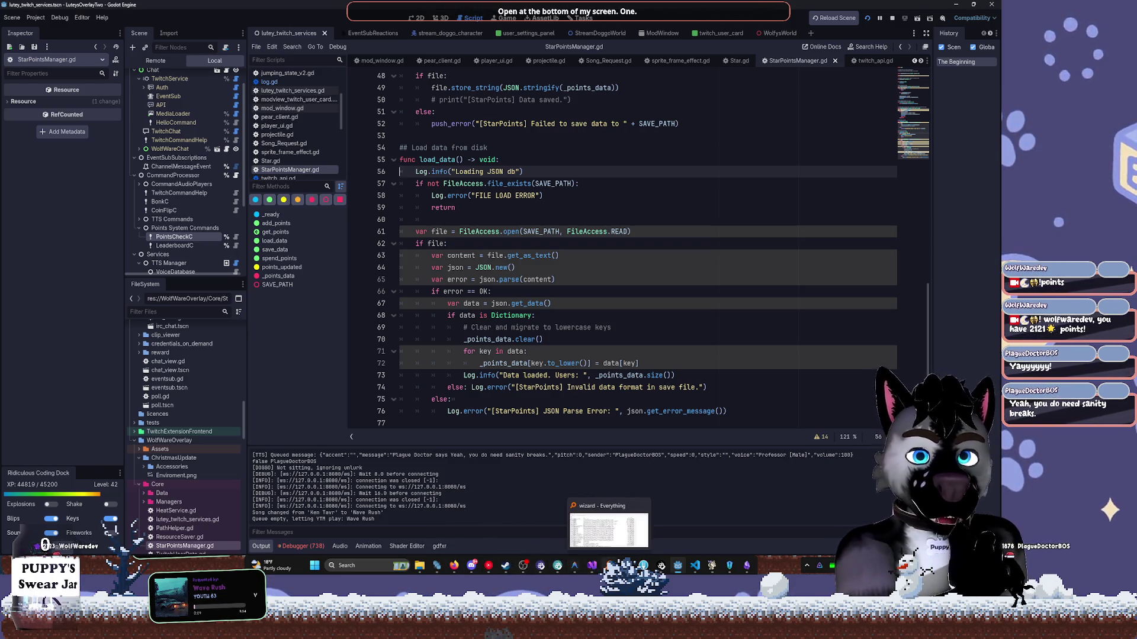
{"action": "mouse_move", "coordinate": [637, 567]}
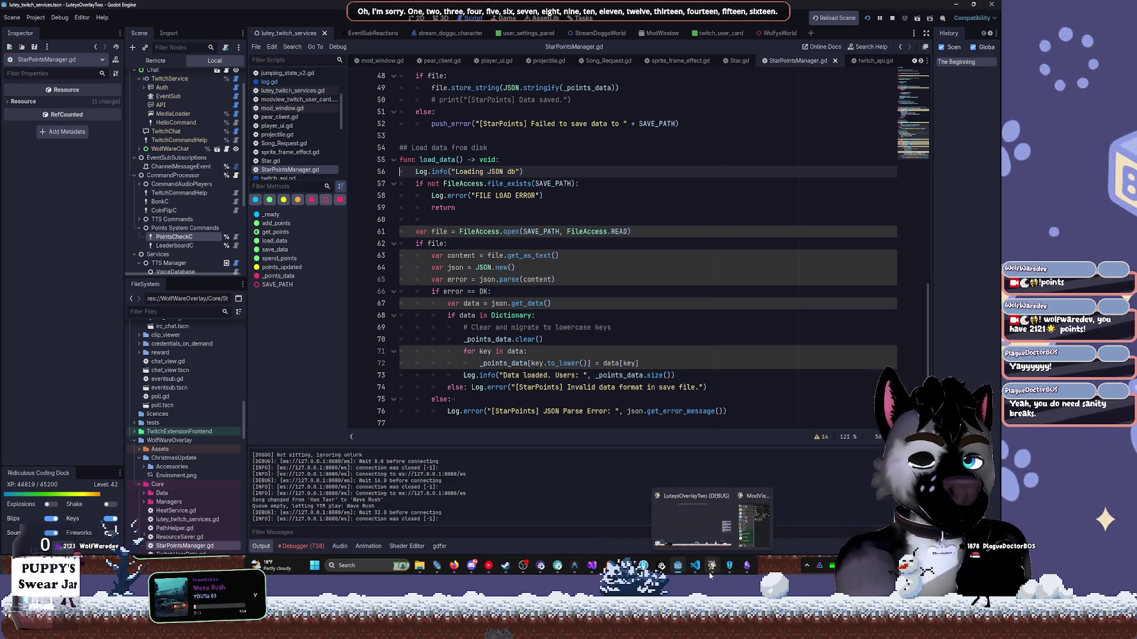
{"action": "mouse_move", "coordinate": [746, 544]}
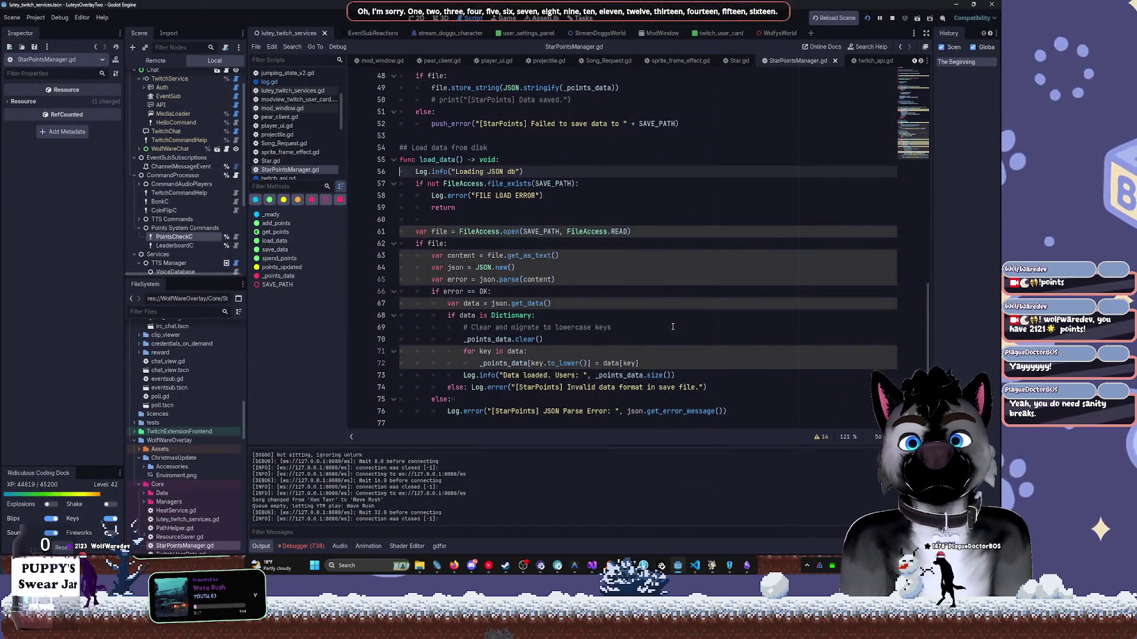
{"action": "left_click", "coordinate": [832, 565]}
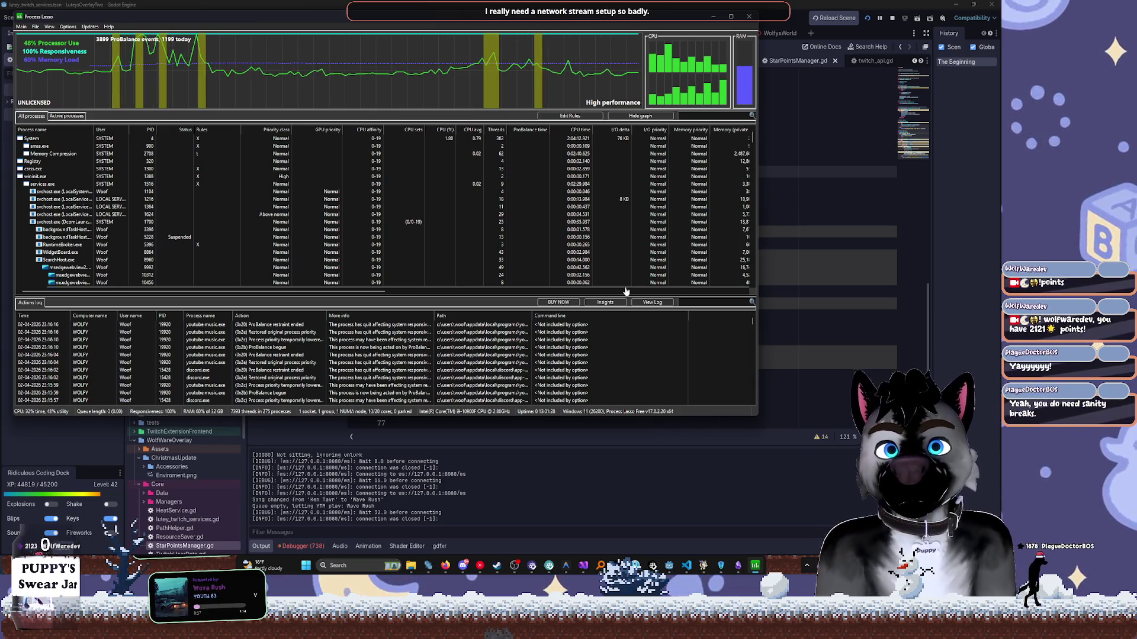
{"action": "left_click", "coordinate": [669, 566]}
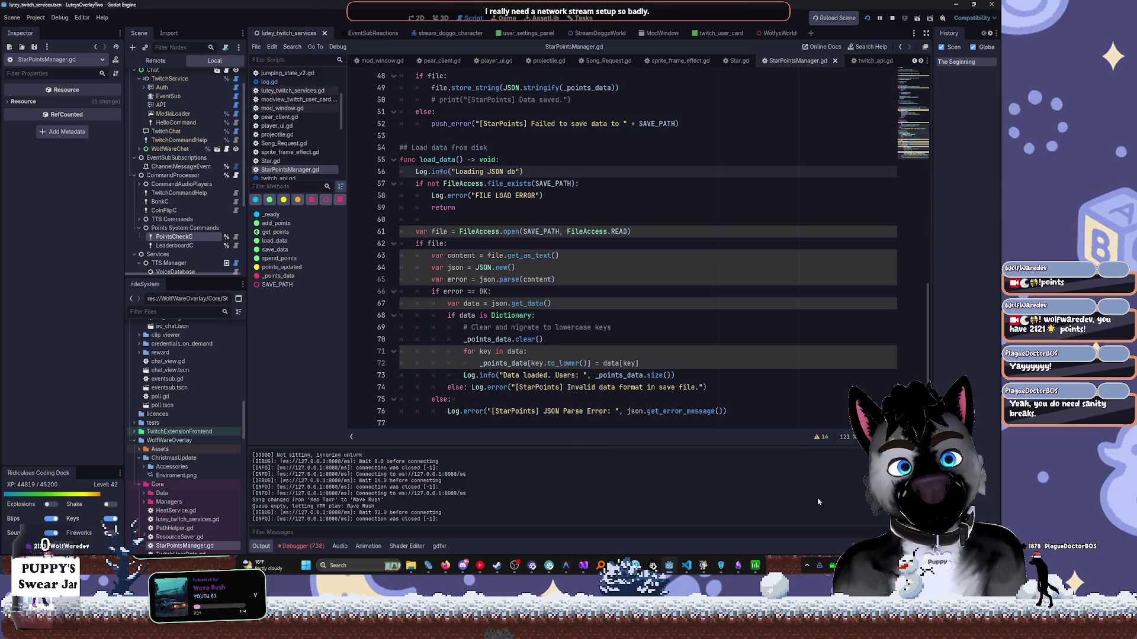
Bring up the Heroic game library, then raise the Obsidian 'Overlay 2.5' note.
{"action": "left_click", "coordinate": [721, 565]}
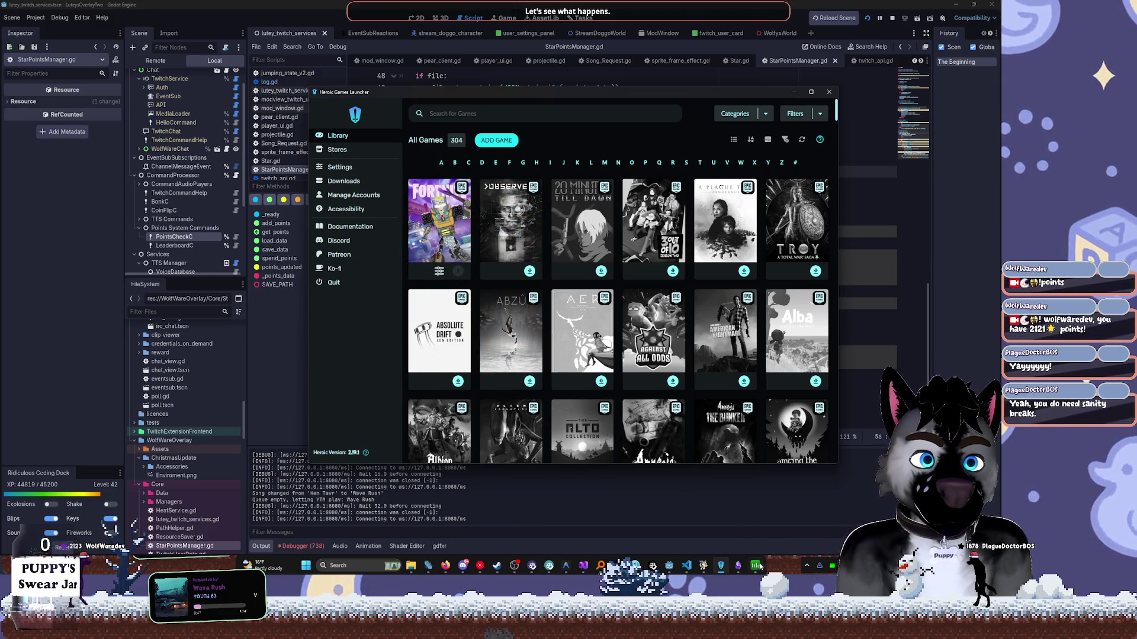
{"action": "left_click", "coordinate": [739, 566]}
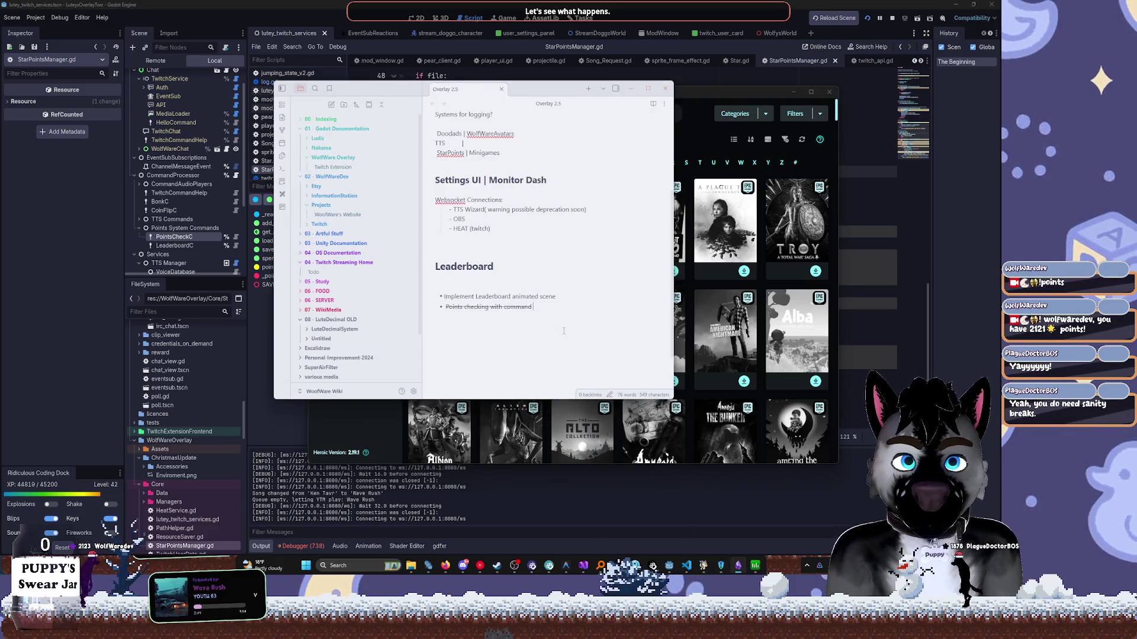
Insert a '# Commands' heading at the top of the Overlay 2.5 note.
{"action": "scroll", "coordinate": [548, 229], "scroll_direction": "up", "scroll_amount": 3}
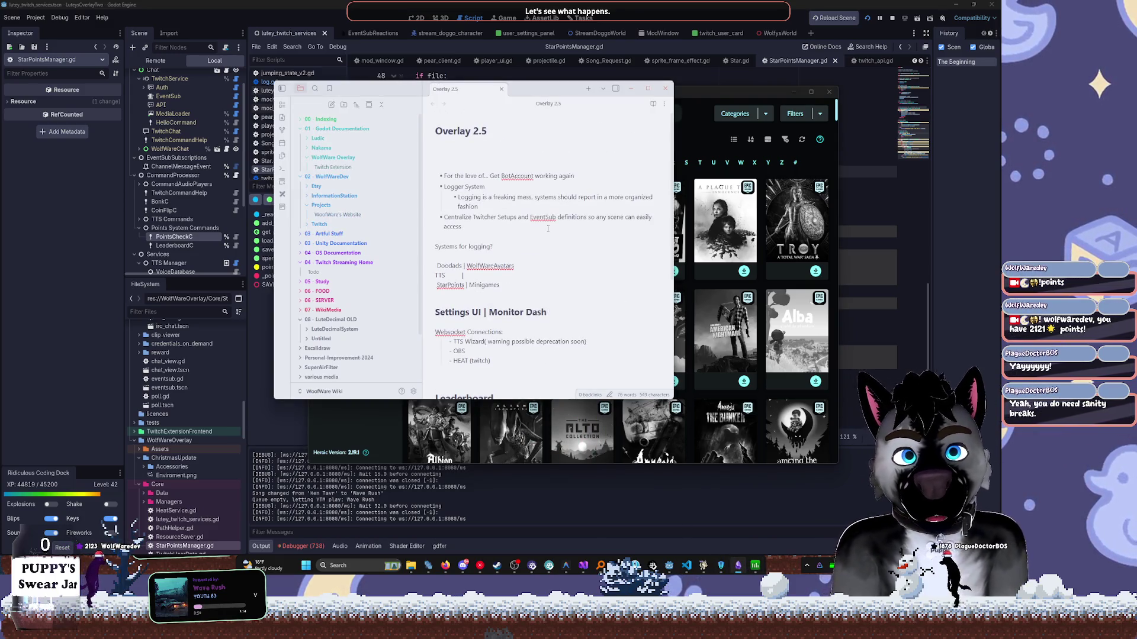
{"action": "left_click", "coordinate": [501, 165]}
{"action": "key", "text": "Return"}
{"action": "type", "text": "-"}
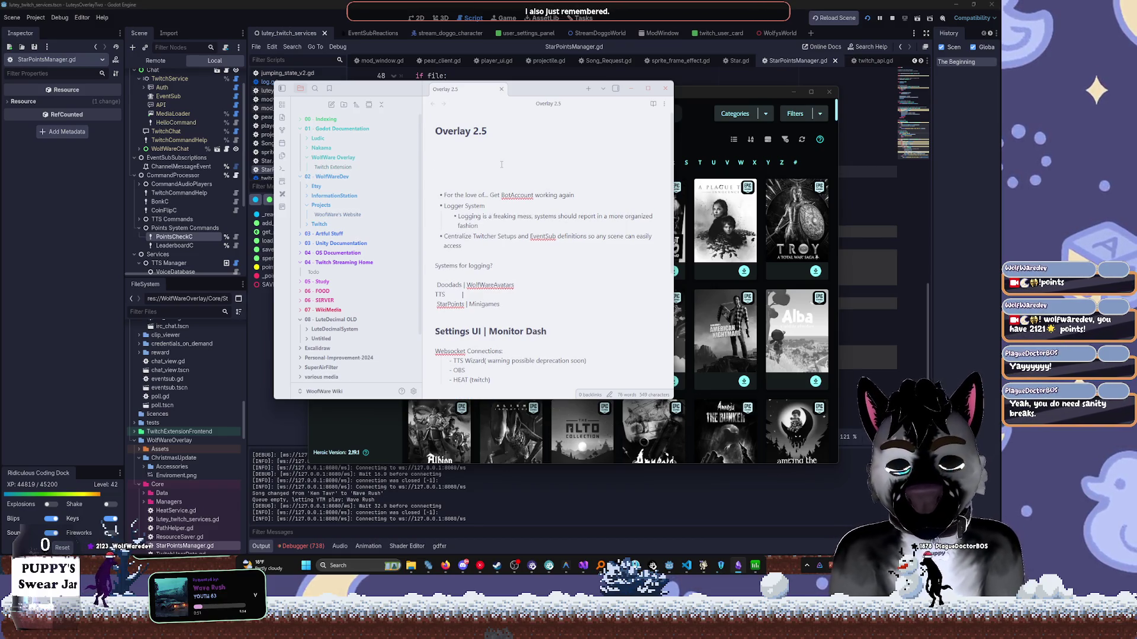
{"action": "key", "text": "BackSpace"}
{"action": "type", "text": "# C"}
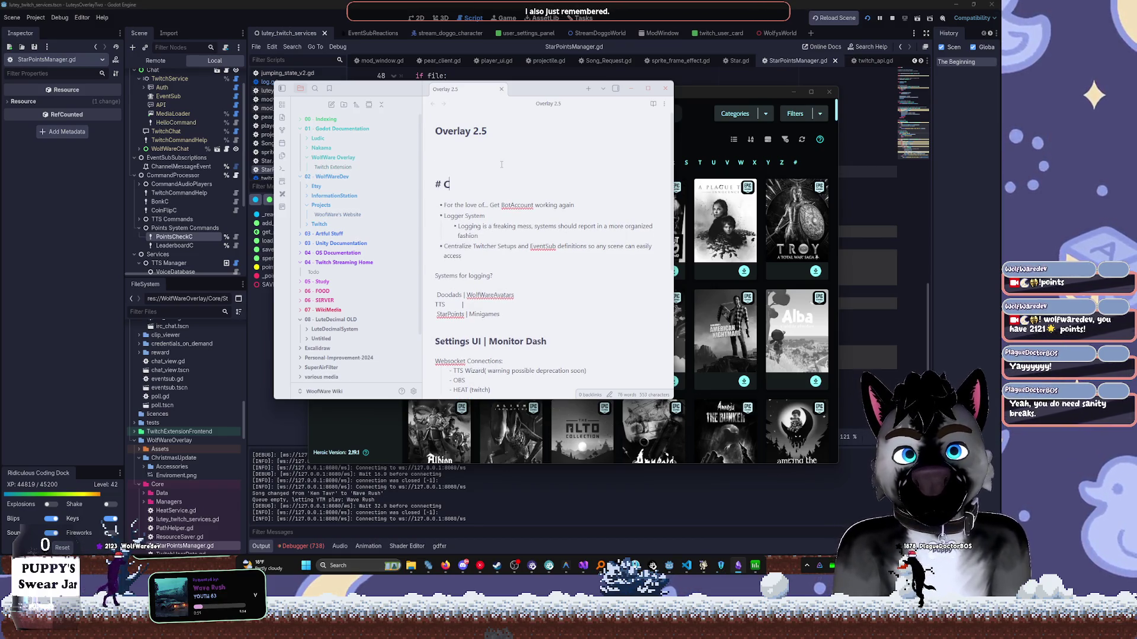
{"action": "type", "text": "ommands"}
{"action": "key", "text": "Return"}
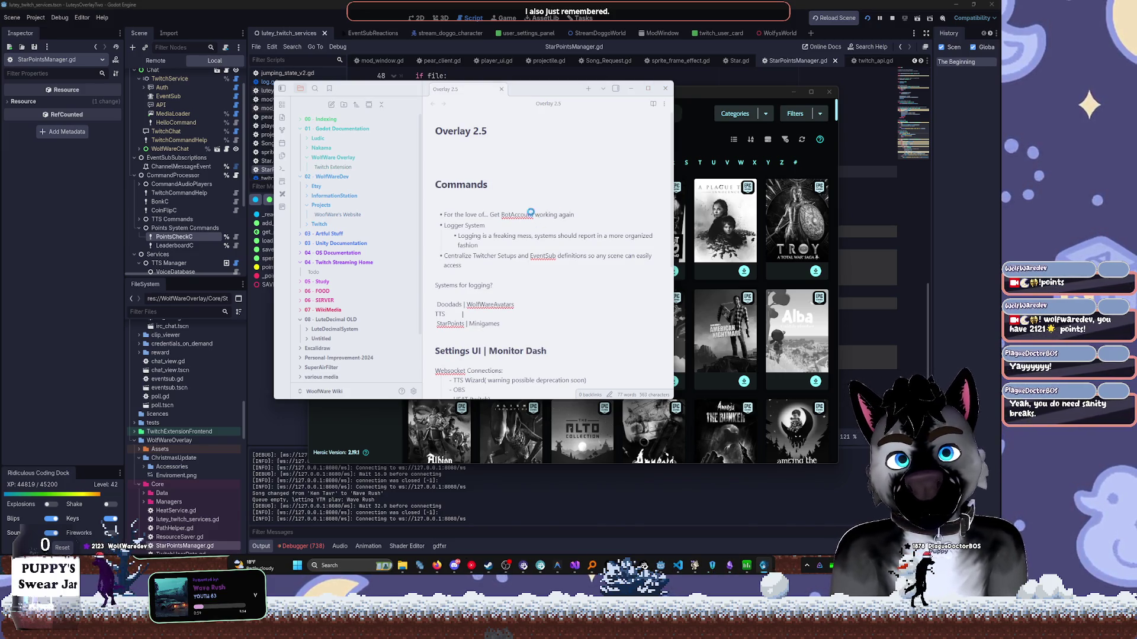
Add an 'Emergency need:' bullet with indented SO and TTS validation items, then bring Heroic forward.
{"action": "type", "text": "- "}
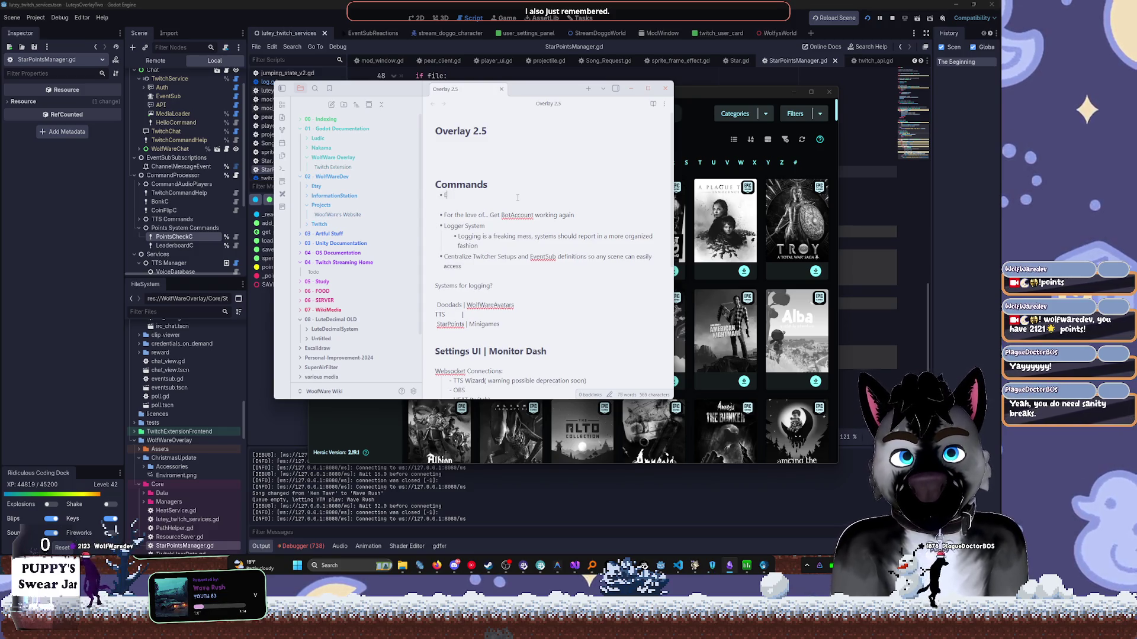
{"action": "type", "text": "gency need"}
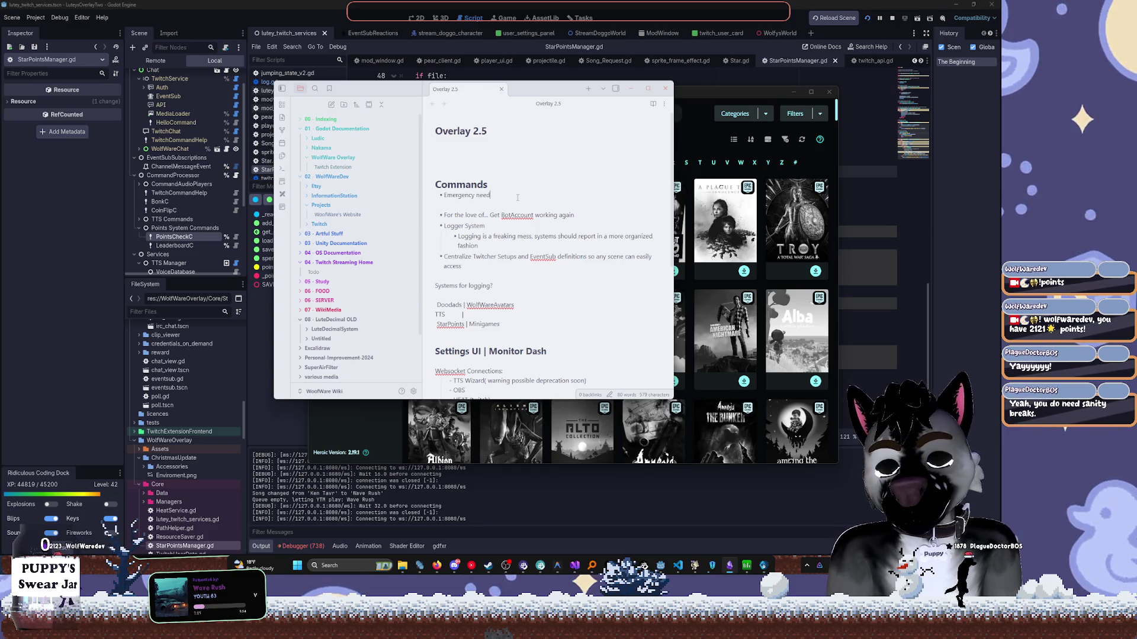
{"action": "type", "text": ":"}
{"action": "key", "text": "Return"}
{"action": "key", "text": "Tab"}
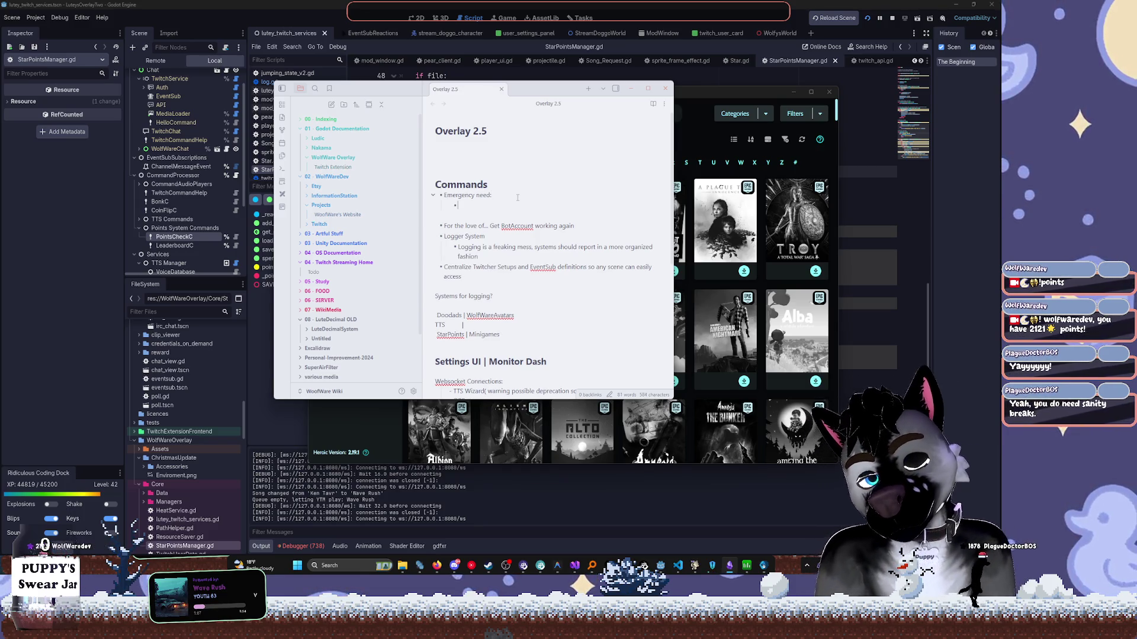
{"action": "type", "text": "SO"}
{"action": "key", "text": "Return"}
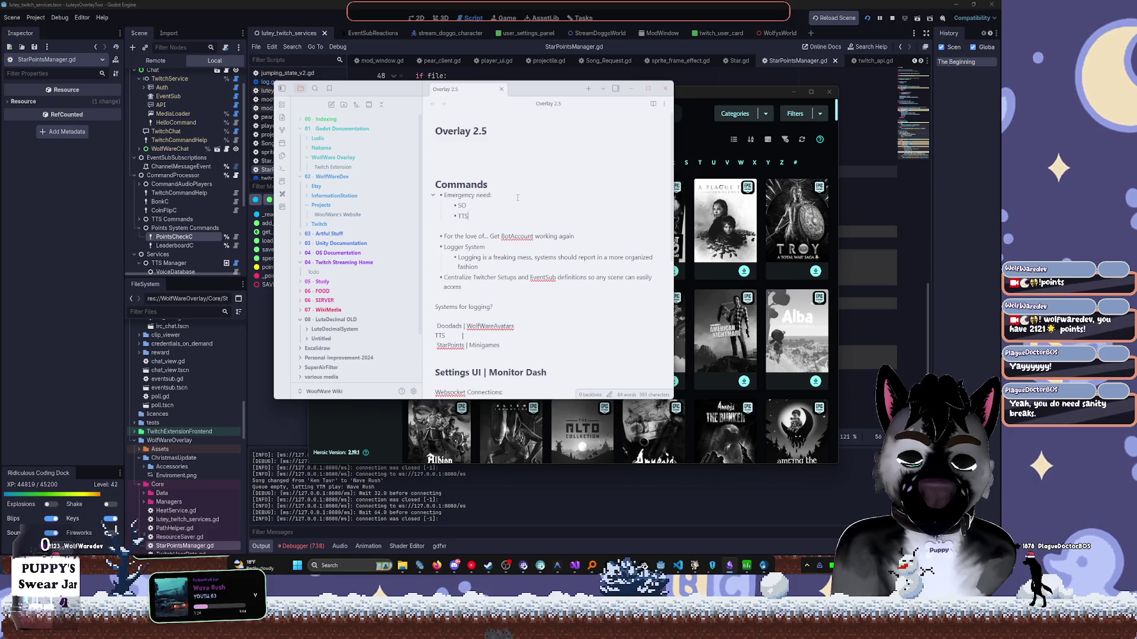
{"action": "type", "text": "dation"}
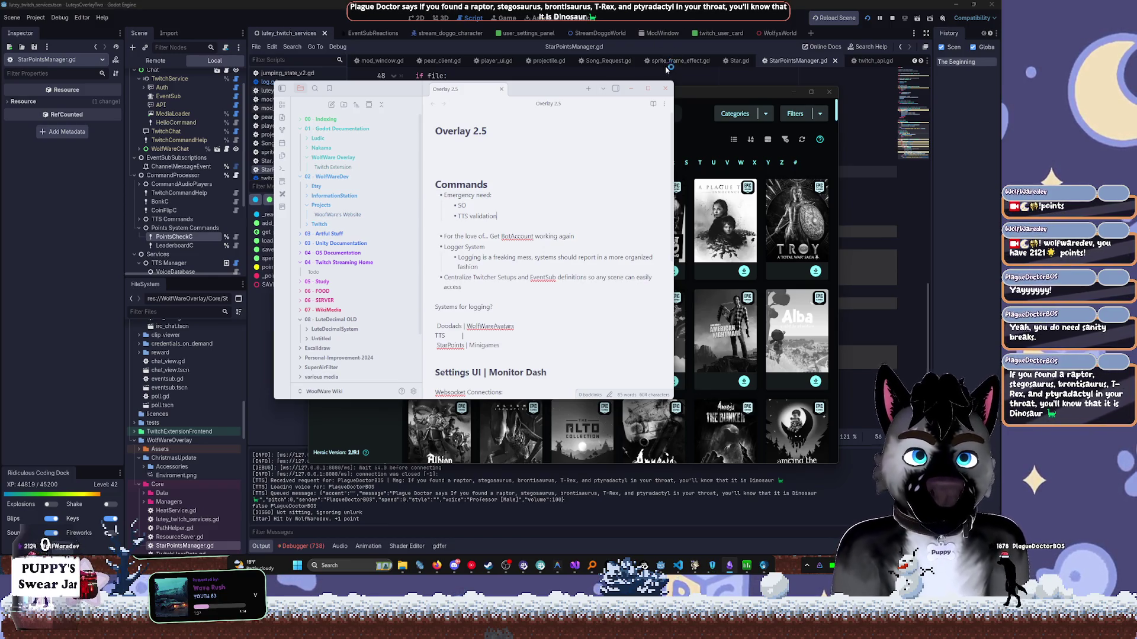
{"action": "left_click", "coordinate": [696, 101]}
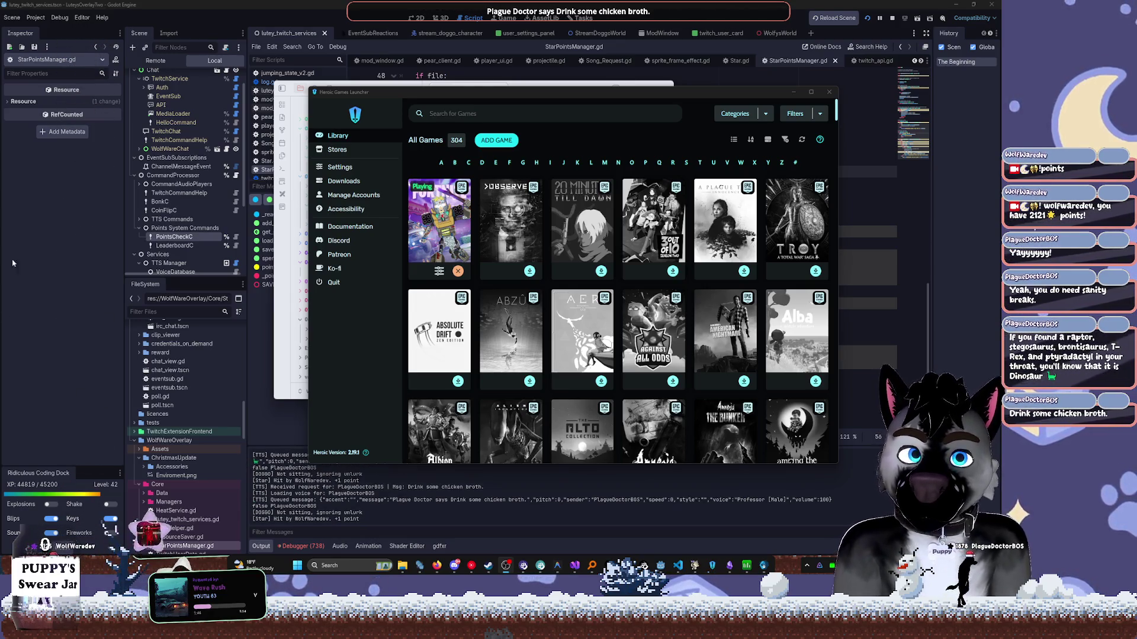
{"action": "left_click", "coordinate": [795, 113]}
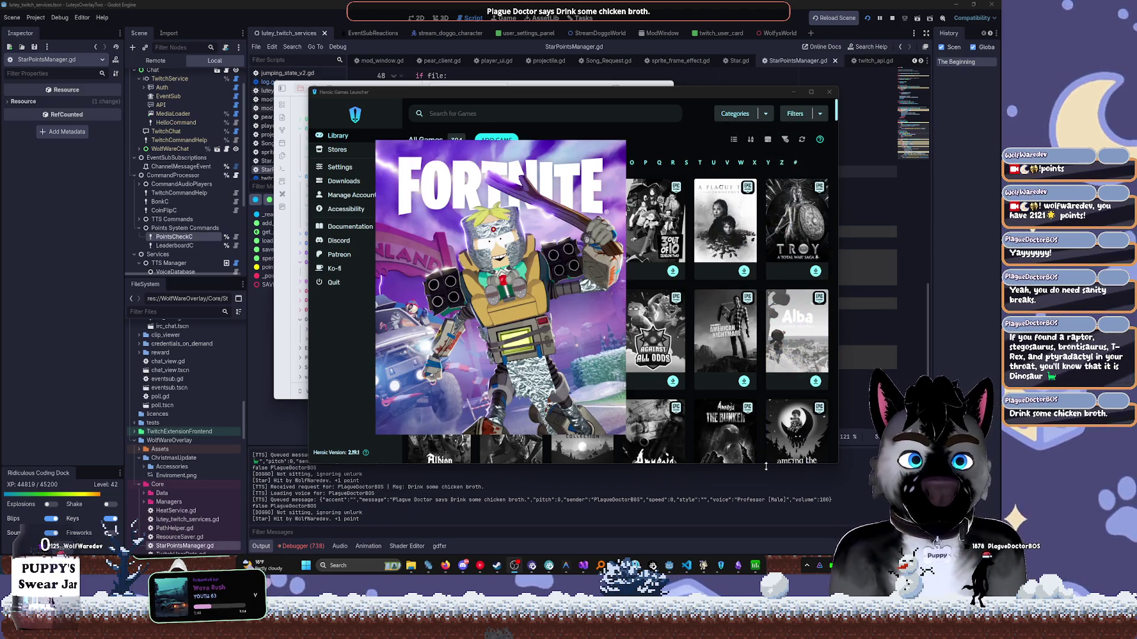